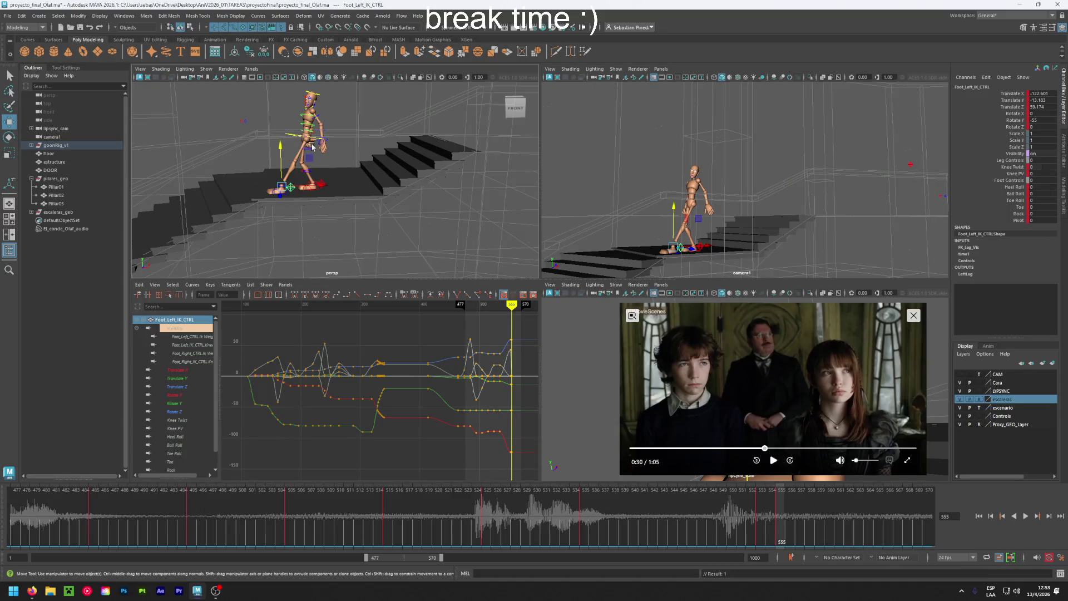
Reposition the hip control and move the right foot IK control to a new spot.
click(288, 135)
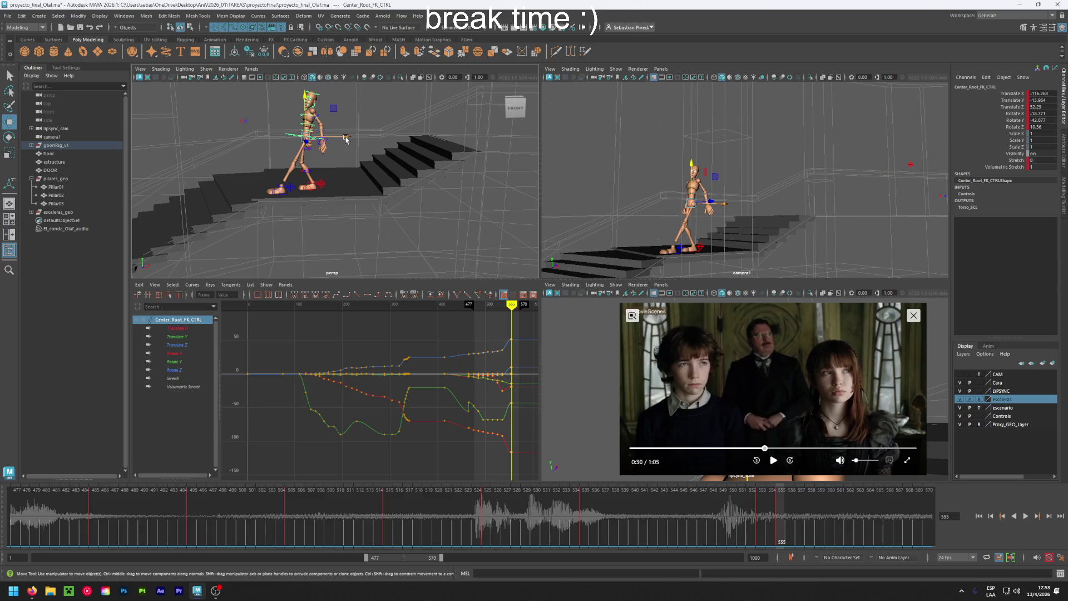
mouse_move(346, 138)
mouse_down()
mouse_move(327, 146)
mouse_move(250, 114)
mouse_move(309, 137)
mouse_up()
key(e)
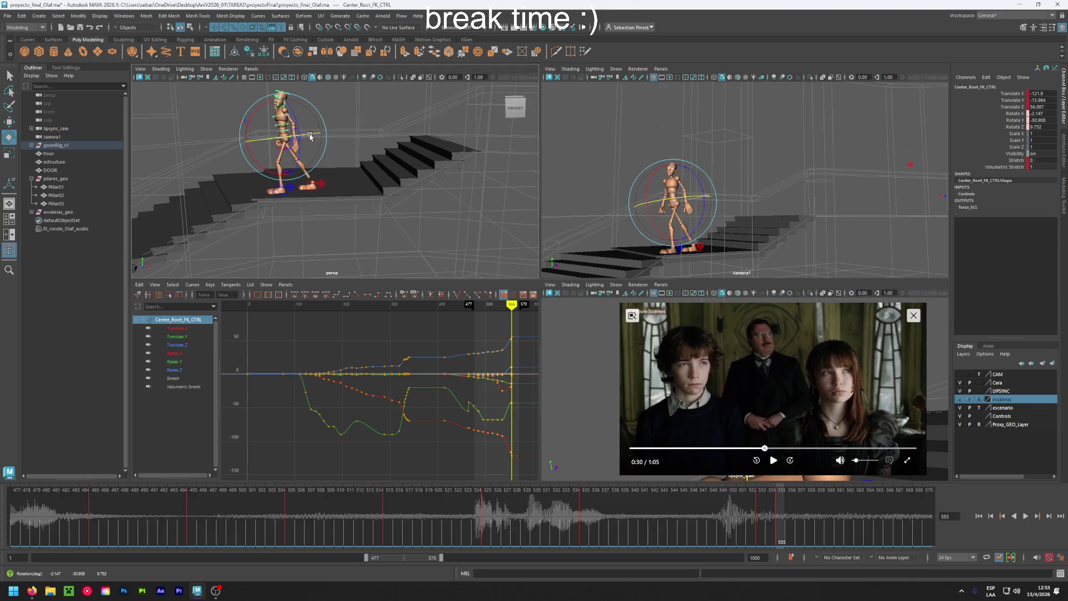
click(323, 185)
key(w)
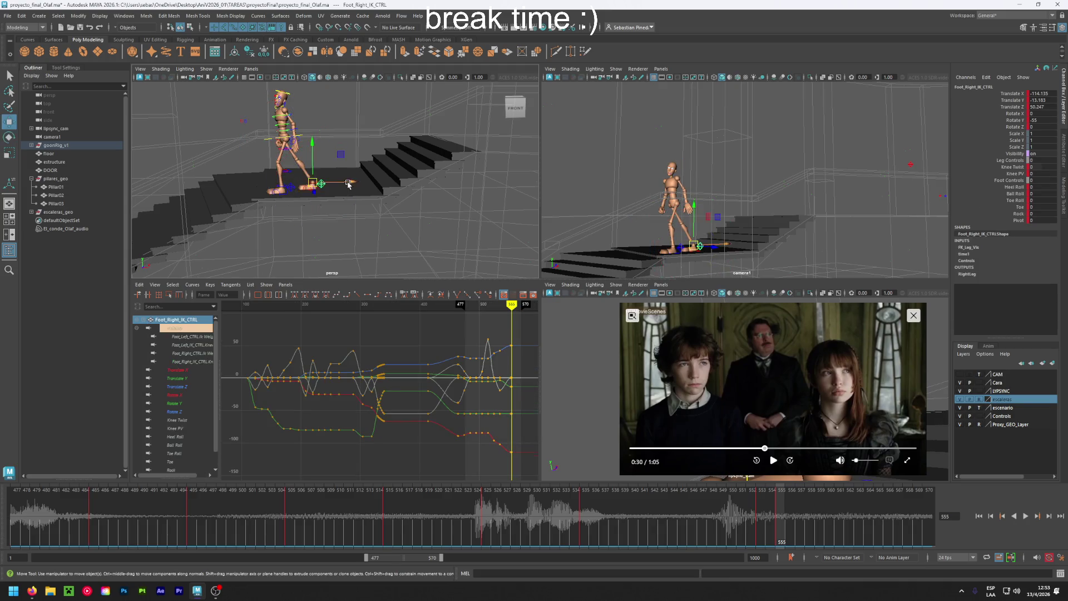
mouse_move(349, 184)
mouse_down()
mouse_move(334, 184)
mouse_move(347, 181)
mouse_up()
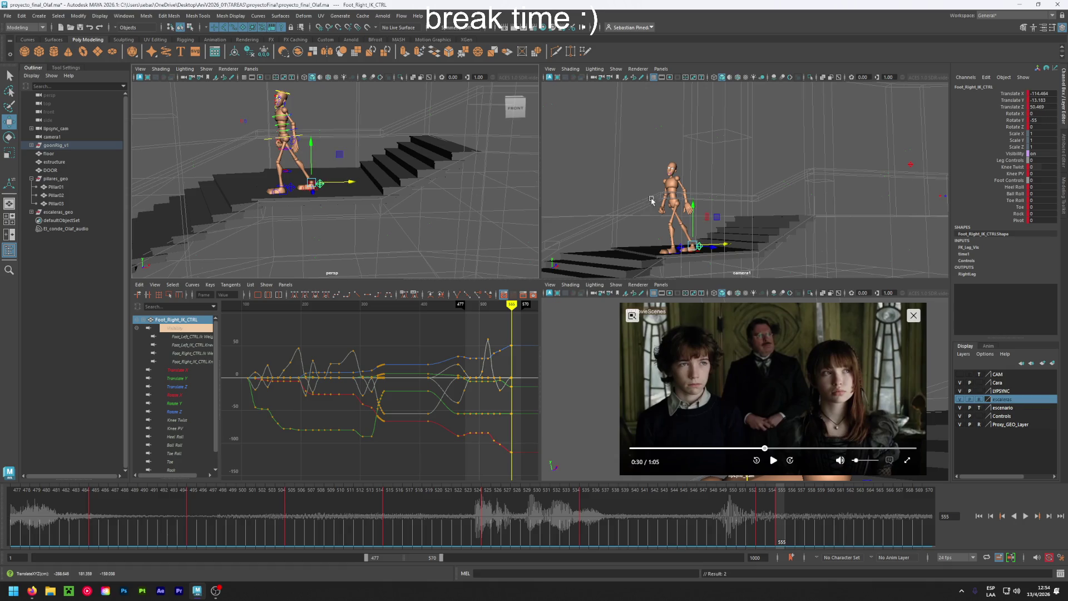
Match the reference clip's staircase shot, then rotate the head control and key its rotation.
drag(765, 449, 763, 448)
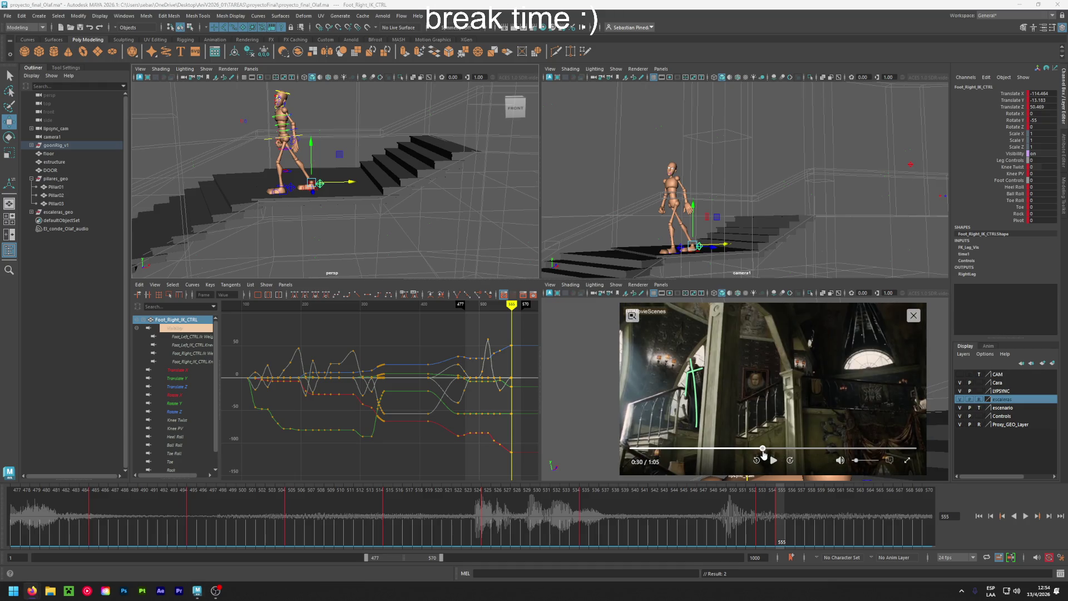
click(290, 96)
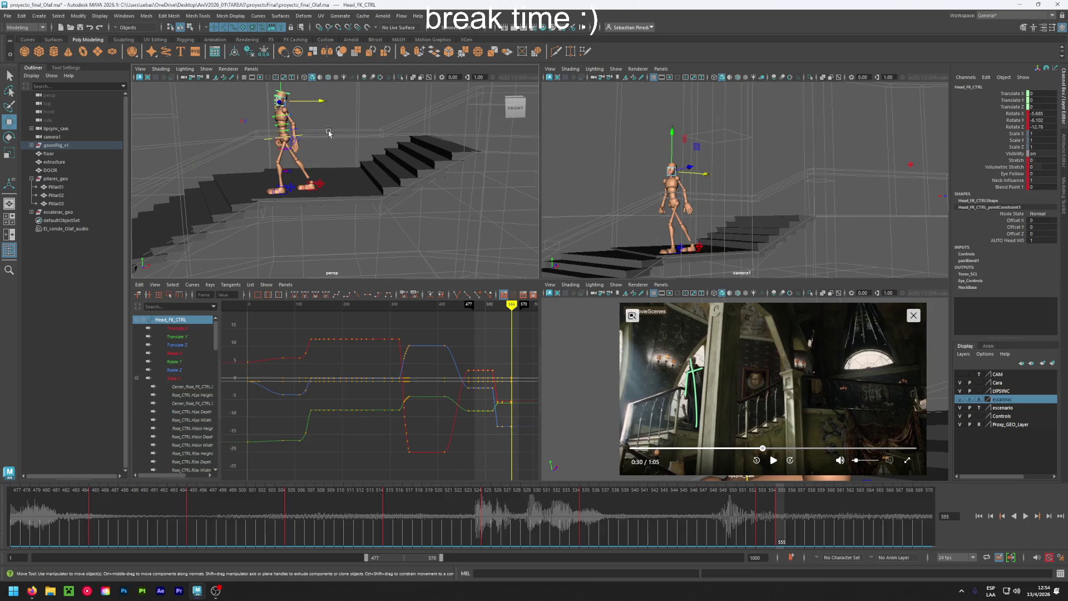
key(e)
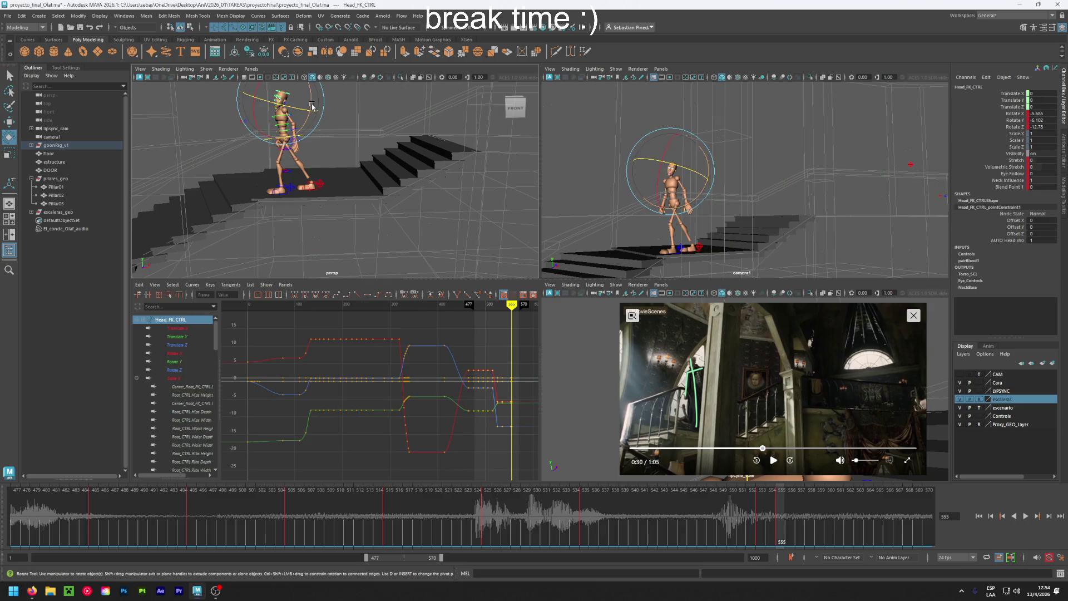
mouse_move(313, 106)
mouse_down()
mouse_move(327, 91)
mouse_move(299, 95)
mouse_up()
key(shift+e)
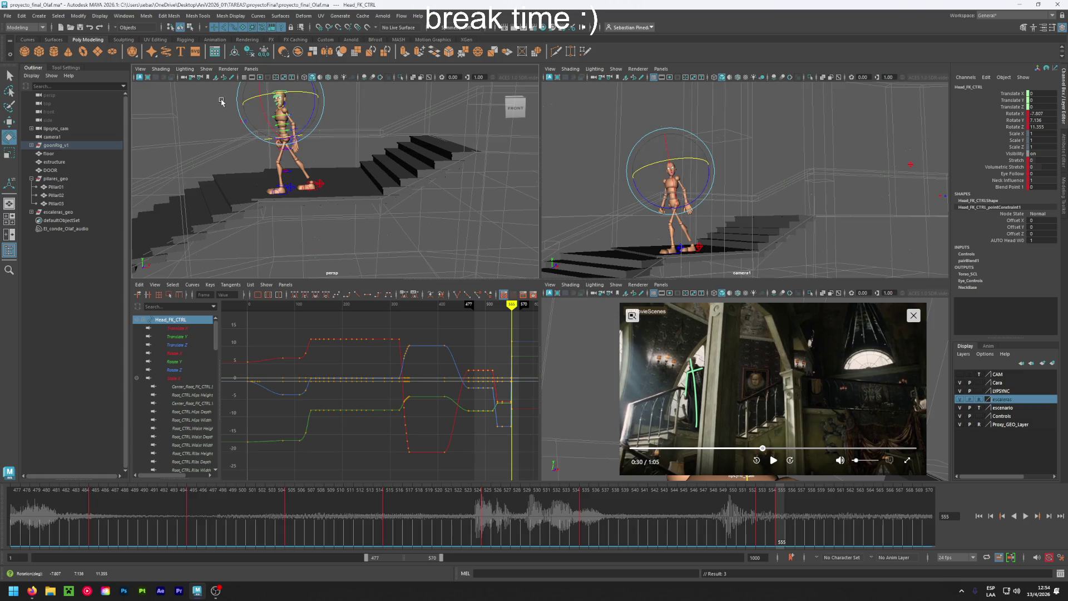
alt+drag(222, 102, 368, 126)
Rotate Neck_FK_CTRL about 22 degrees on Z.
click(305, 147)
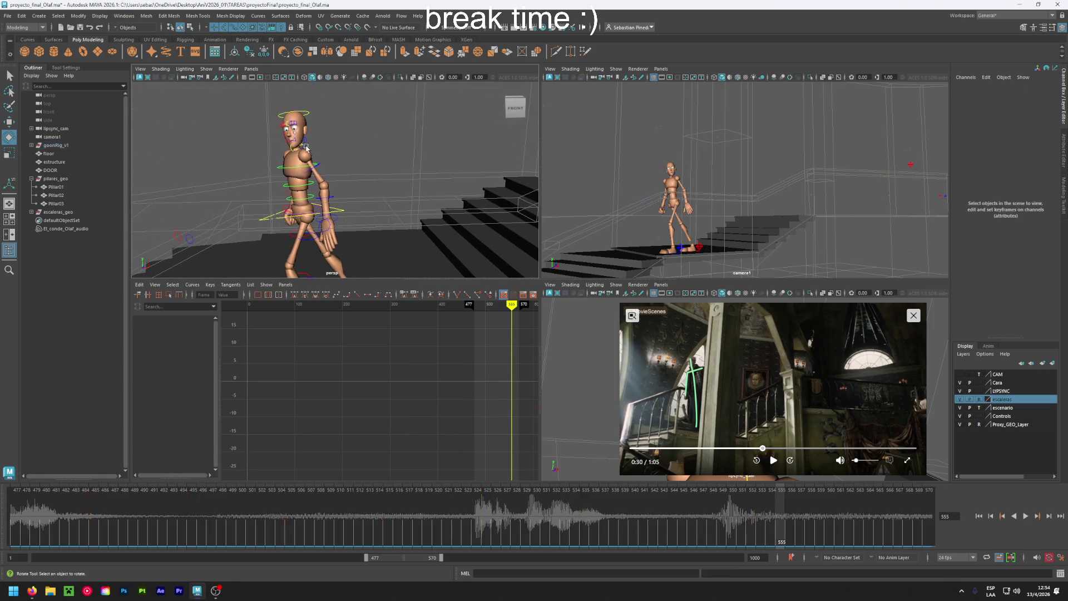
click(303, 147)
click(386, 146)
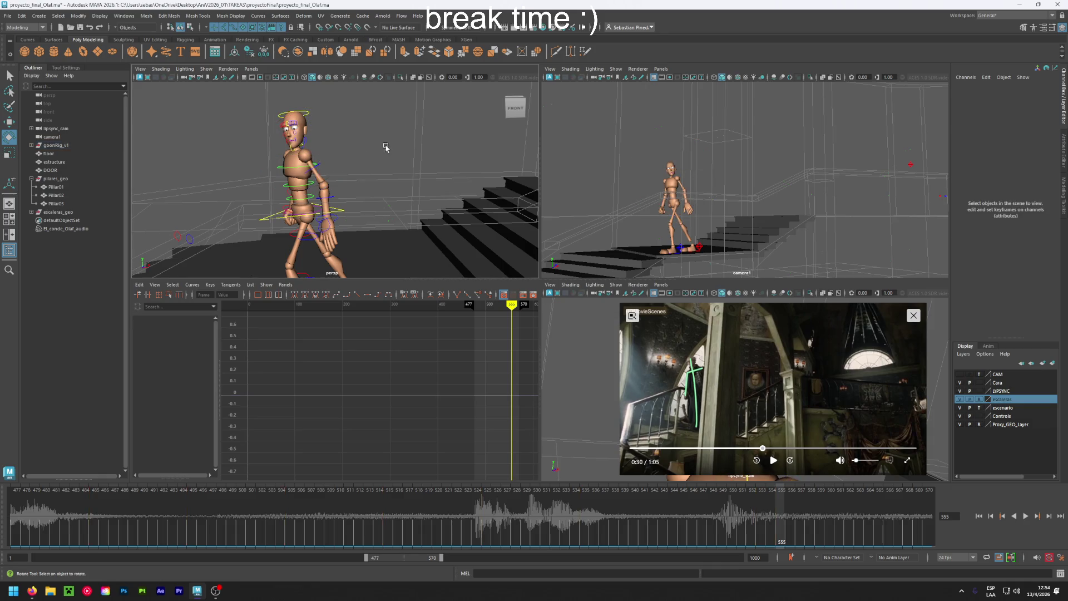
mouse_move(386, 146)
alt+mouse_down()
mouse_move(326, 158)
mouse_move(396, 172)
mouse_move(361, 173)
alt+mouse_up()
click(300, 141)
key(w)
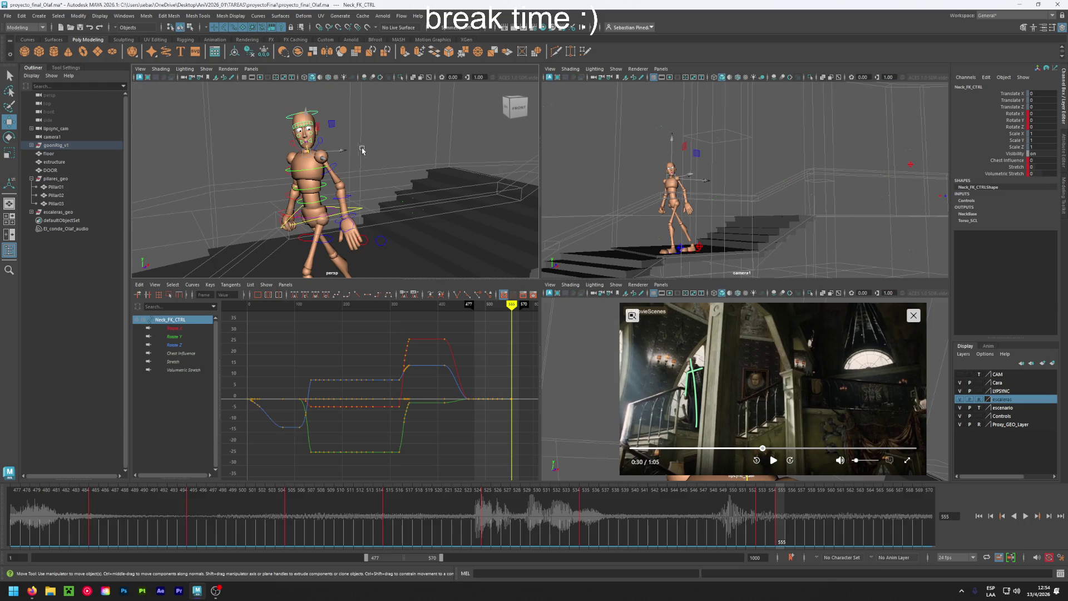
key(e)
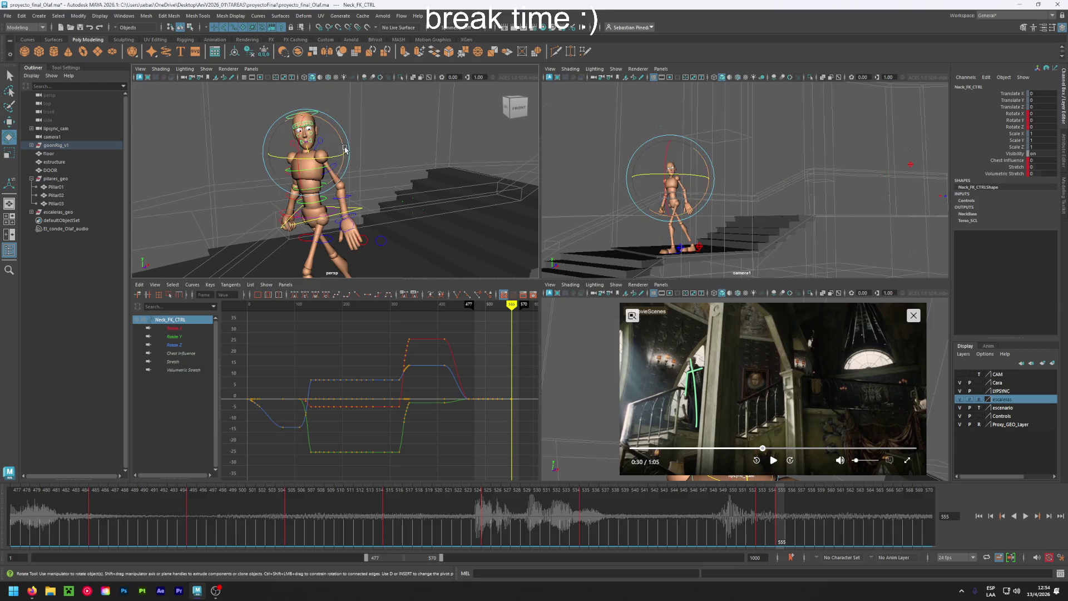
drag(345, 149, 346, 131)
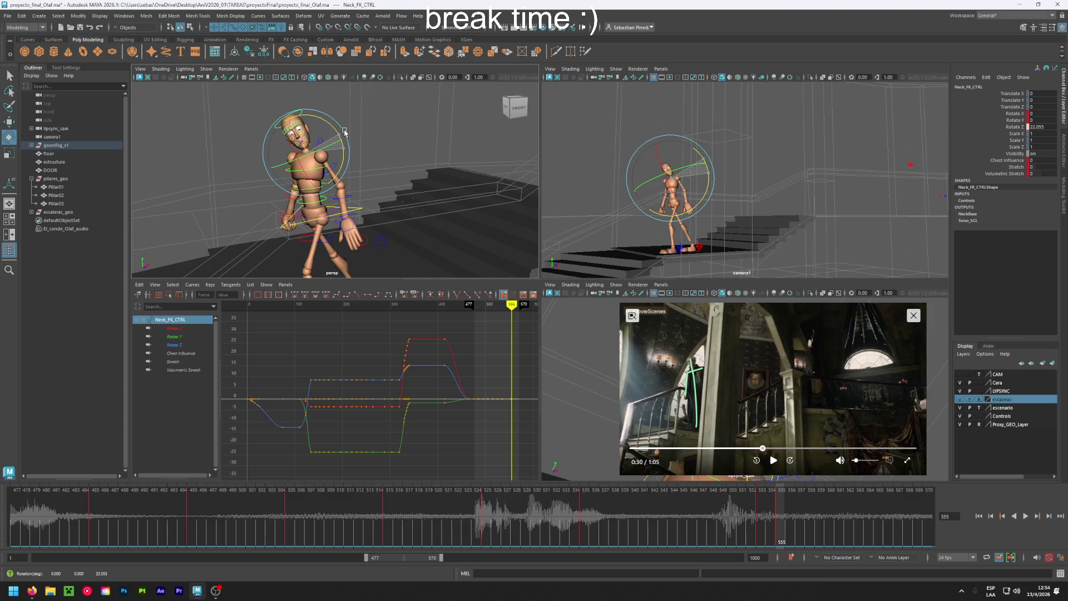
Rotate Head_FK_CTRL to about -0.151, -4.447, -7.215, reducing its forward tilt.
click(304, 128)
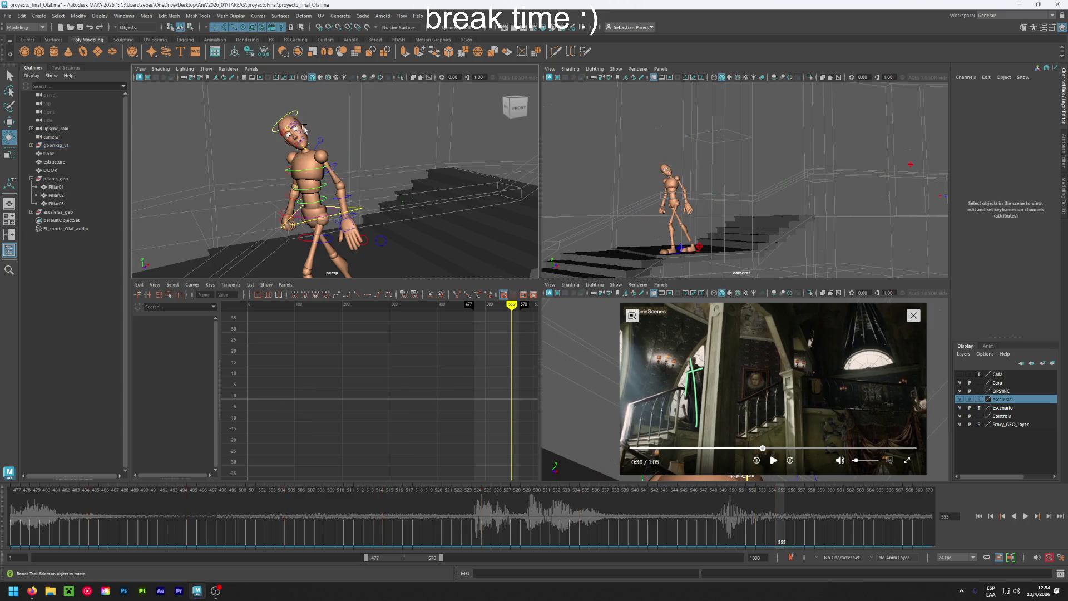
click(304, 129)
mouse_move(336, 149)
mouse_down()
mouse_move(317, 157)
mouse_move(396, 167)
mouse_up()
click(380, 152)
click(334, 169)
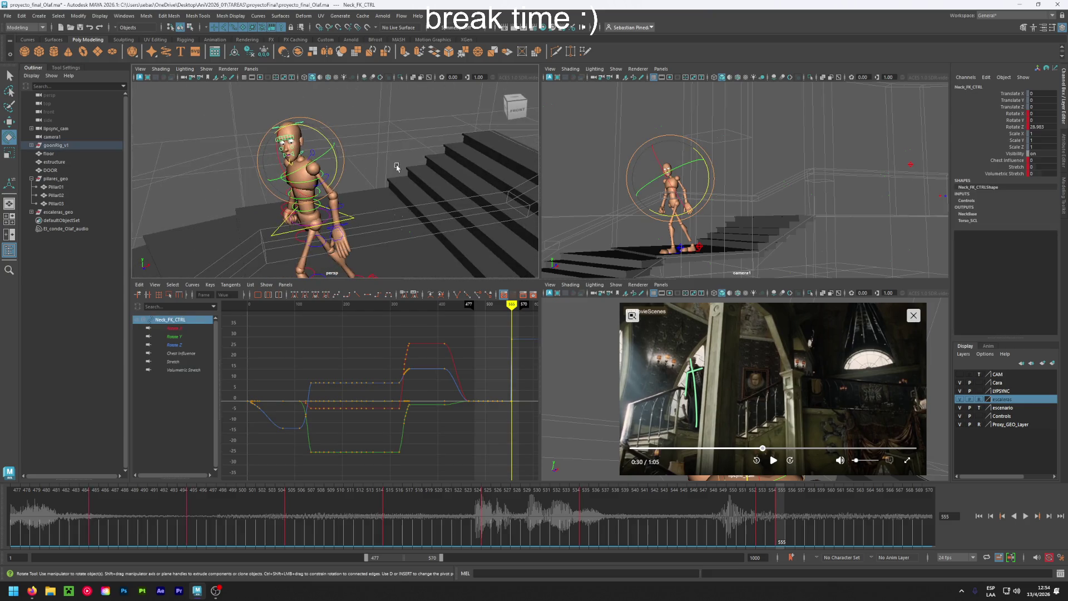
click(316, 143)
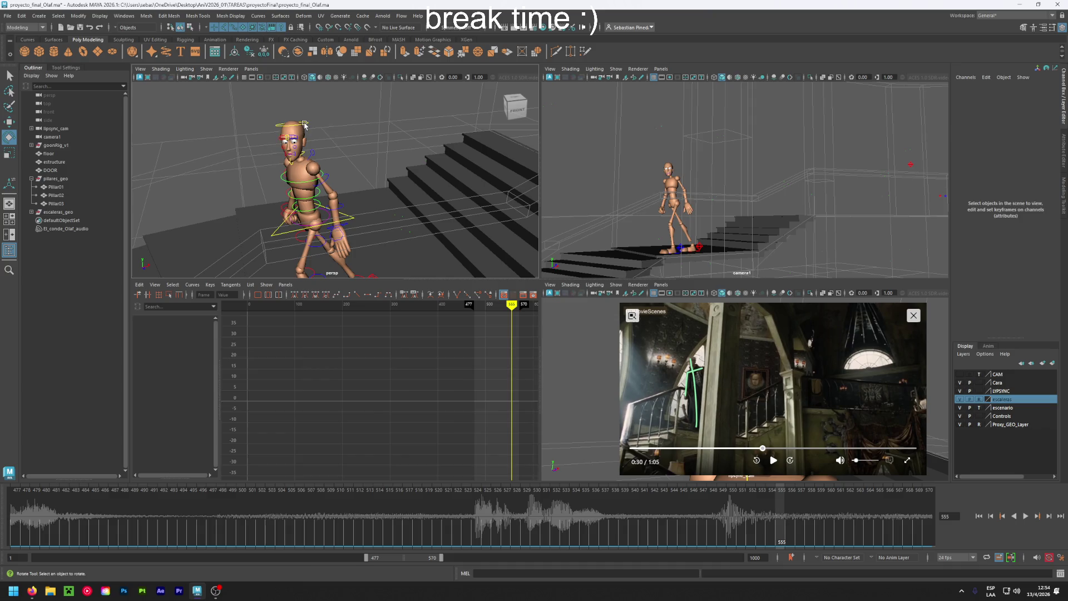
click(303, 124)
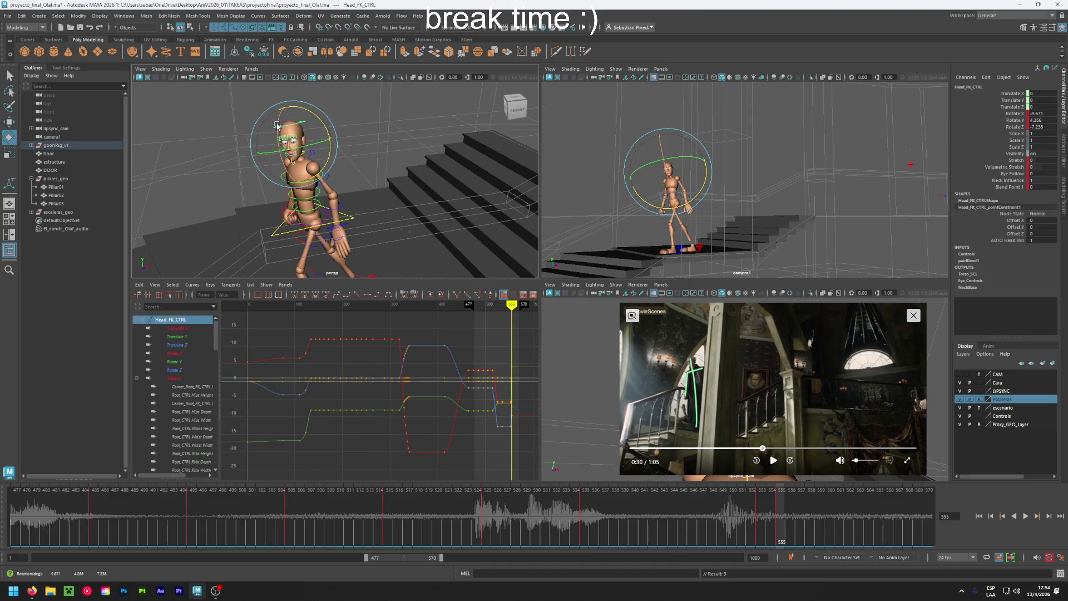
mouse_move(277, 125)
mouse_down()
mouse_move(320, 151)
mouse_move(334, 249)
mouse_move(364, 215)
mouse_up()
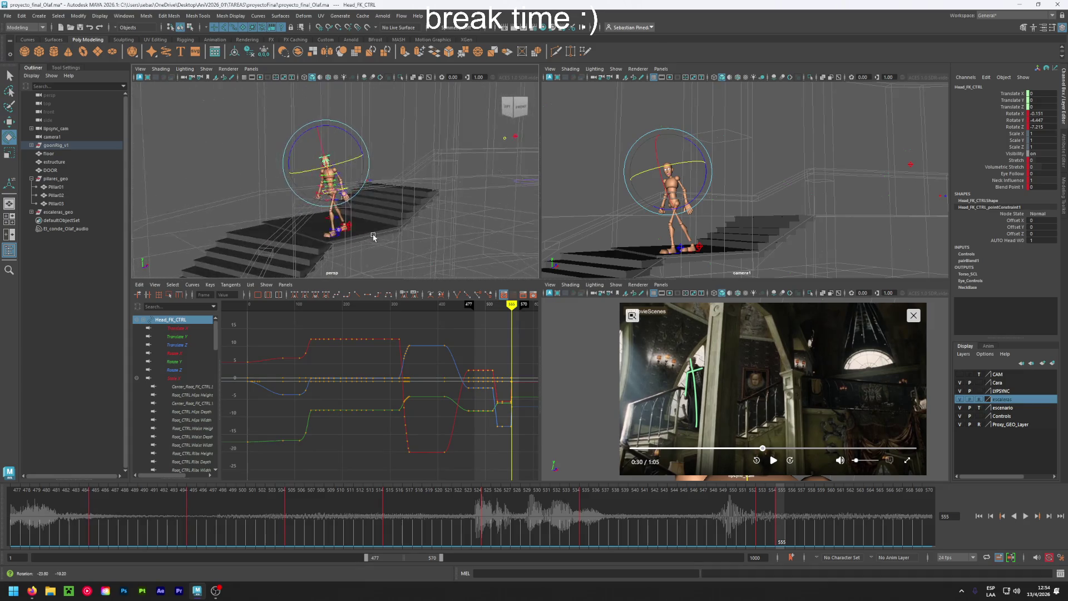
Slide the EyeTarget controls along X and down in Y, key them, and scrub back through earlier frames.
click(379, 177)
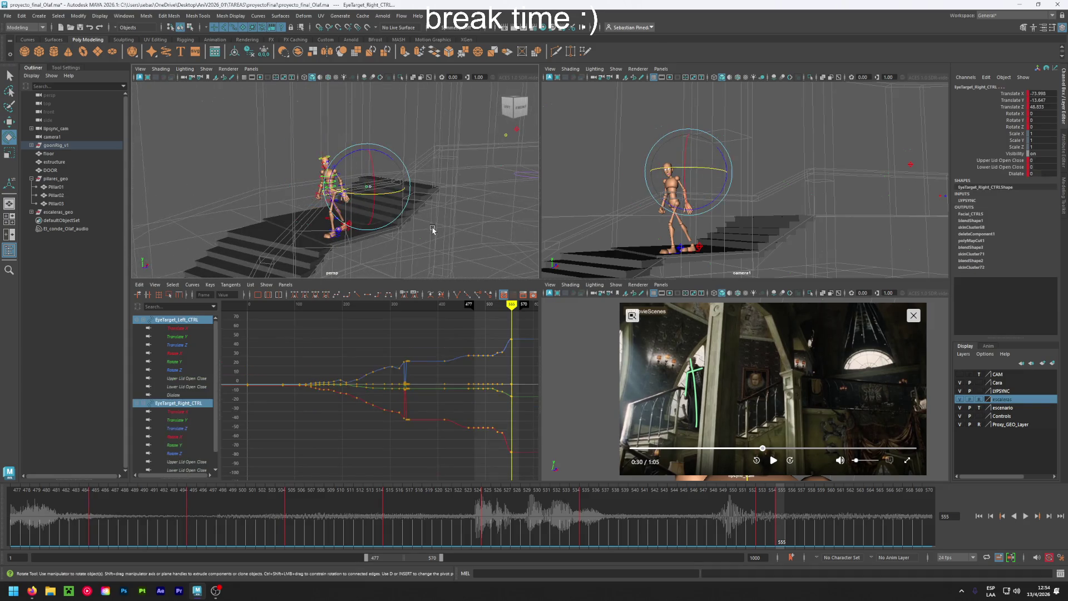
key(w)
alt+drag(433, 229, 411, 233)
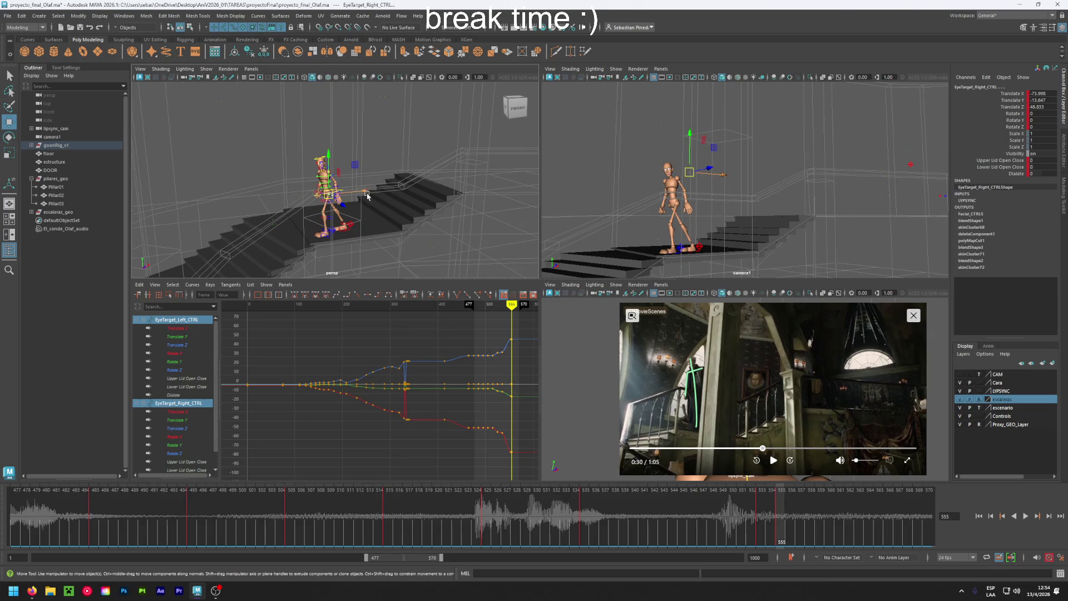
drag(368, 195, 346, 198)
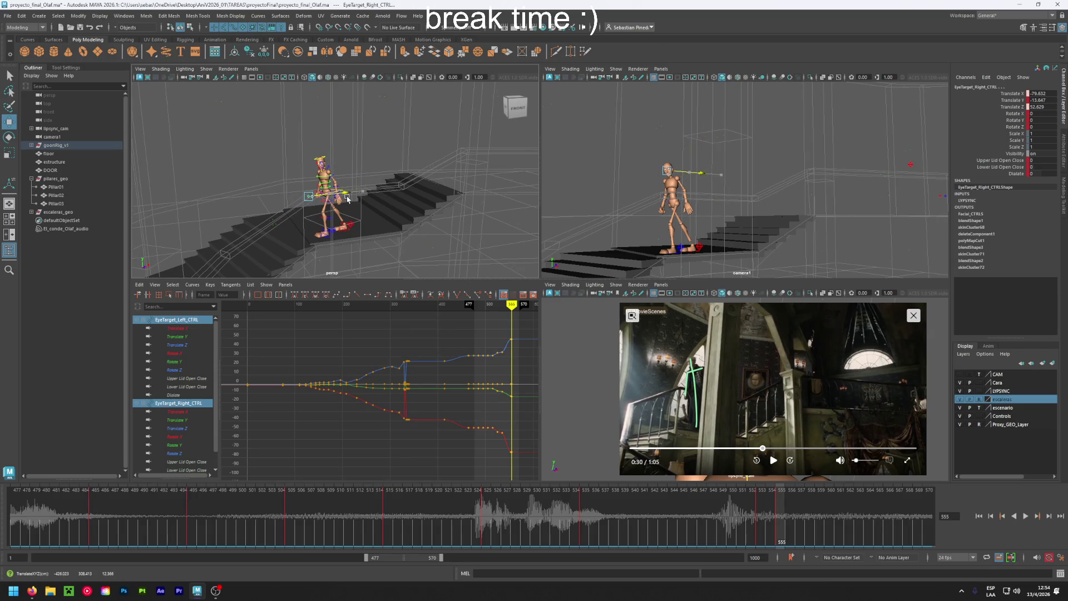
drag(310, 162, 316, 166)
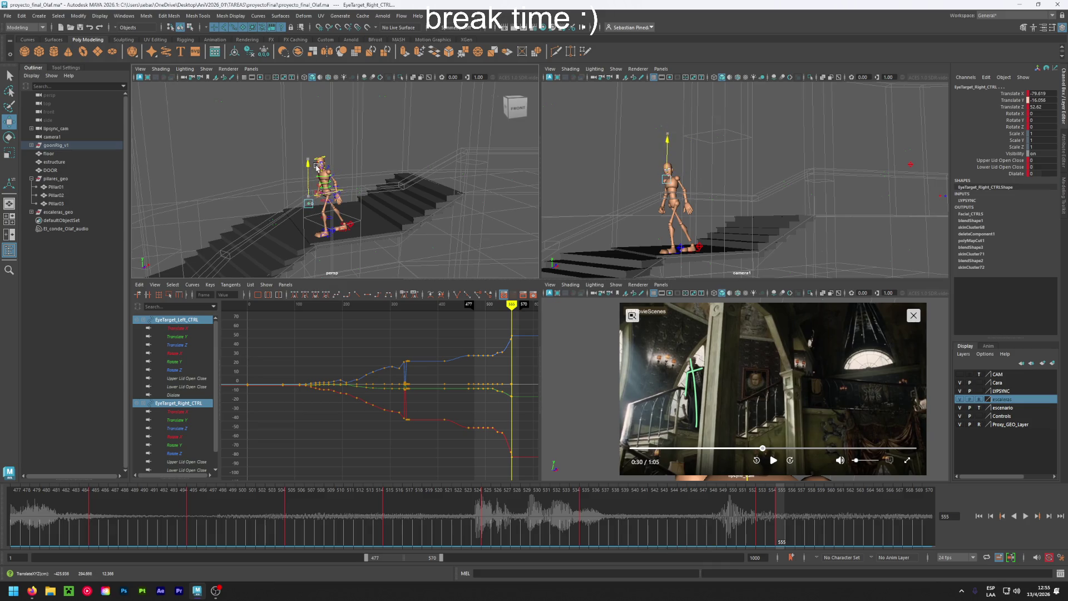
key(s)
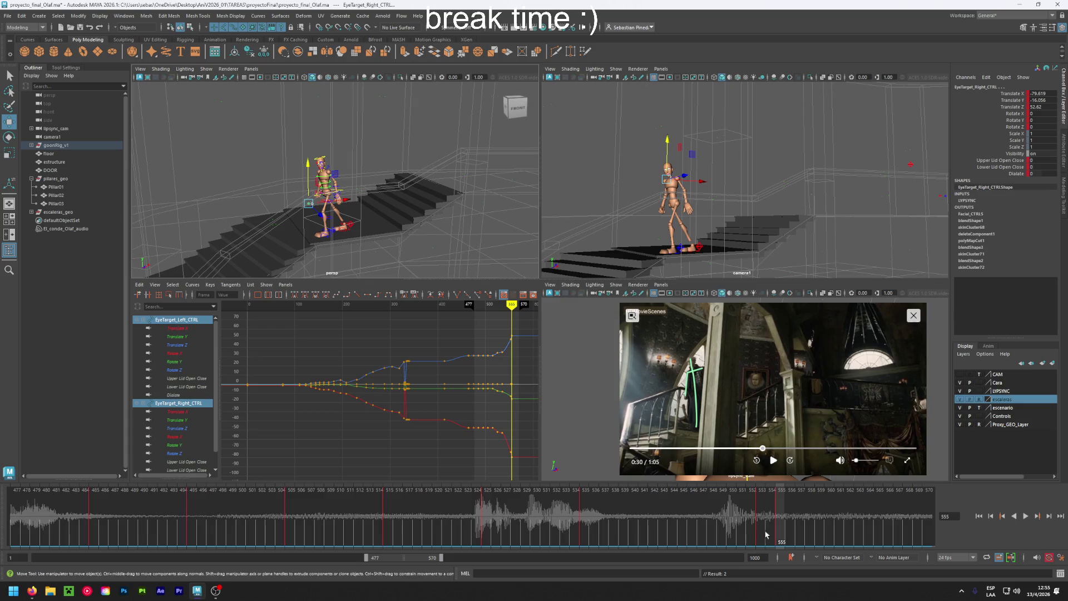
mouse_move(779, 513)
mouse_down()
mouse_move(596, 513)
mouse_move(858, 514)
mouse_up()
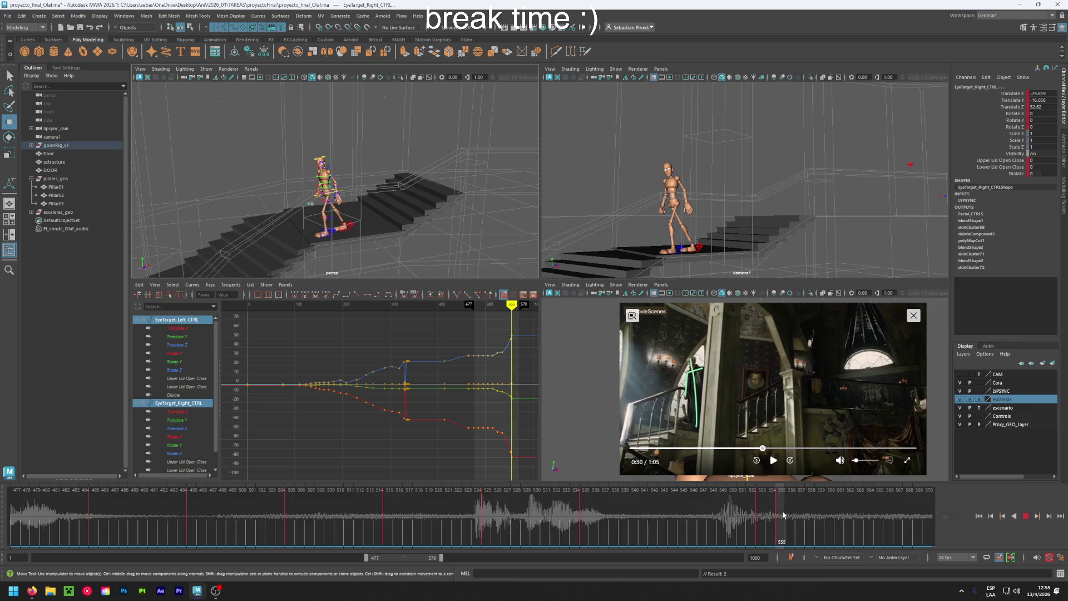
Pause the reference clip on its 0:33 staircase shot and scrub the walk to frame 618.
drag(857, 514, 802, 518)
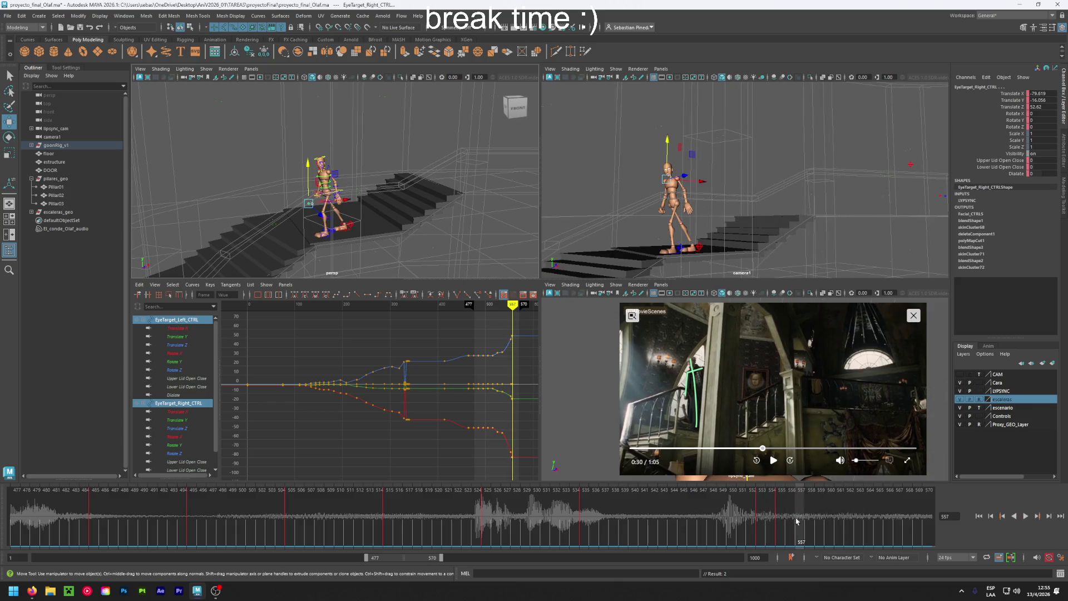
click(773, 460)
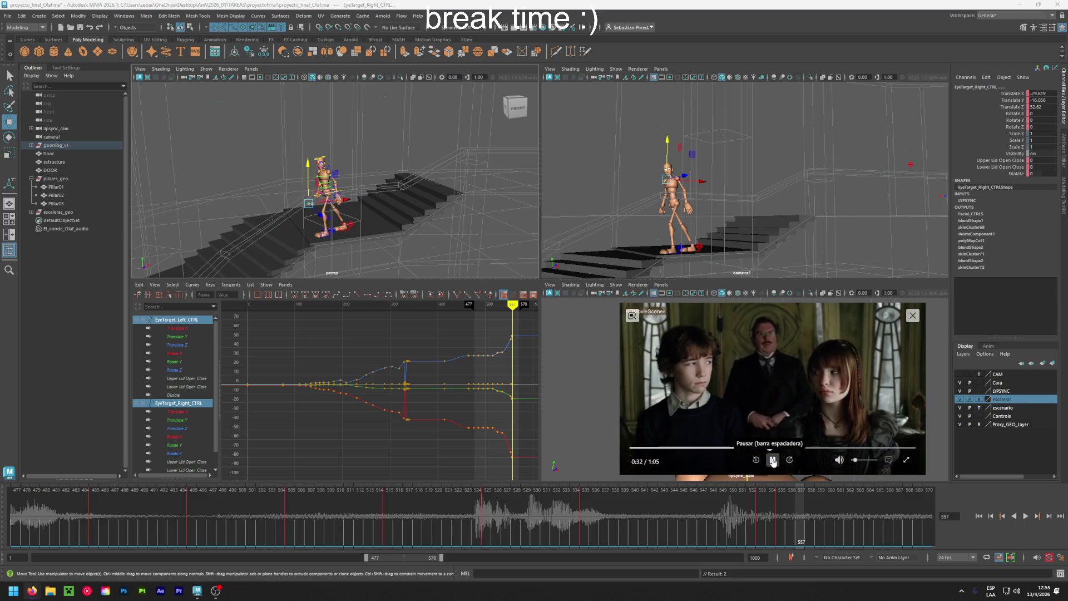
click(773, 461)
drag(433, 557, 567, 554)
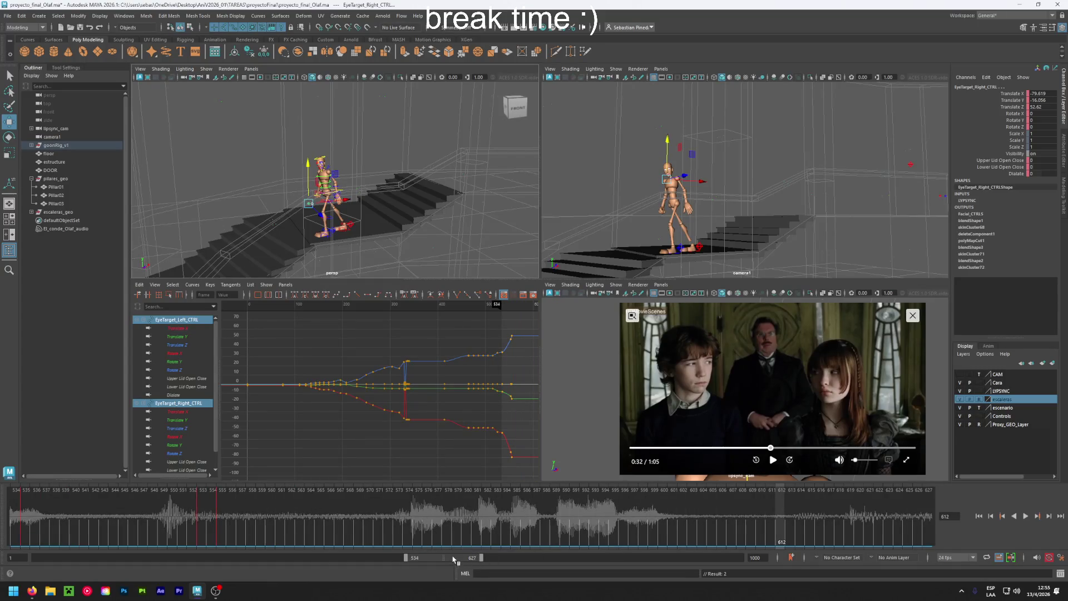
drag(459, 557, 490, 557)
click(388, 520)
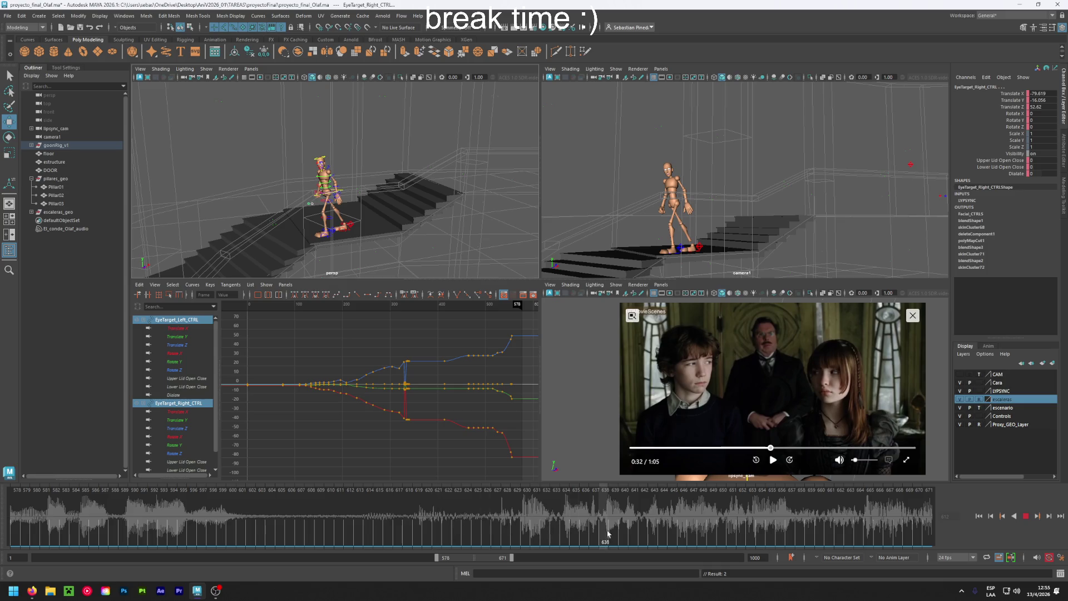
click(773, 459)
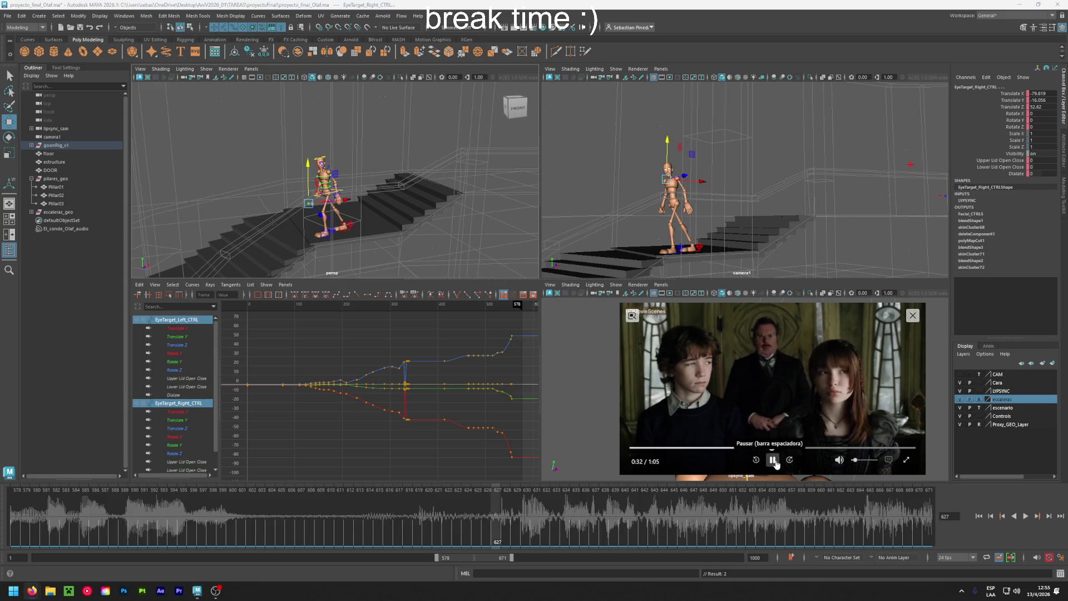
click(773, 460)
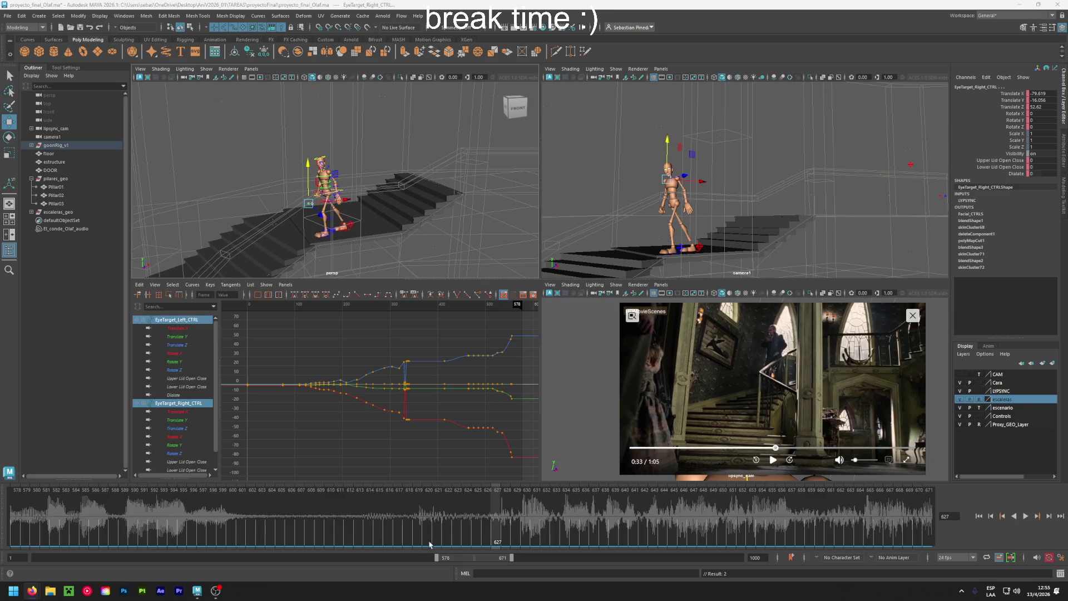
mouse_move(397, 525)
mouse_down()
mouse_move(509, 523)
mouse_move(407, 520)
mouse_up()
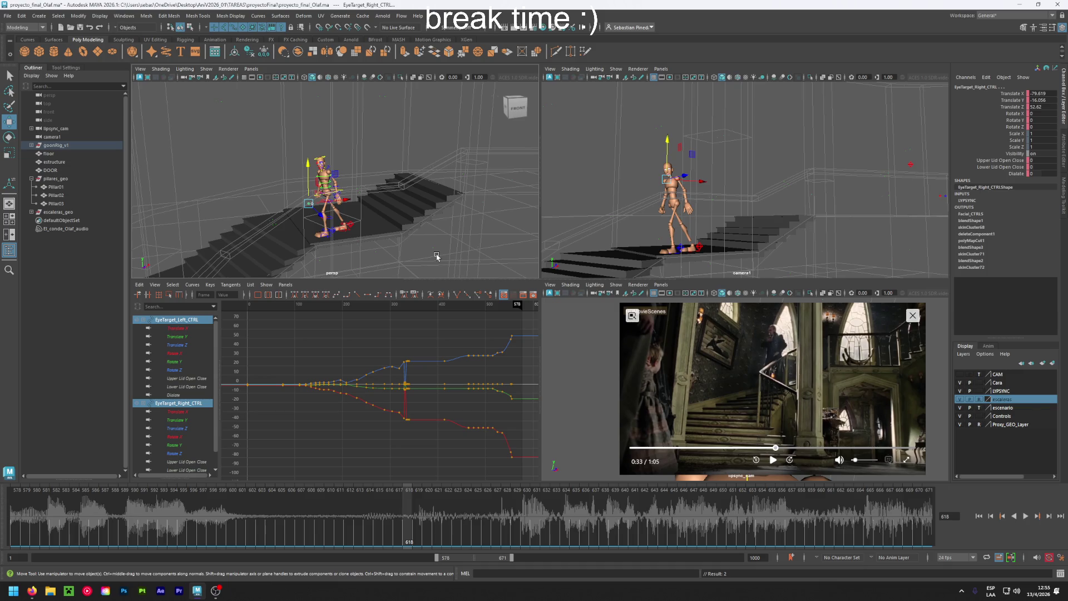
Save proyecto_final_Olaf.ma with Ctrl+S.
key(ctrl+s)
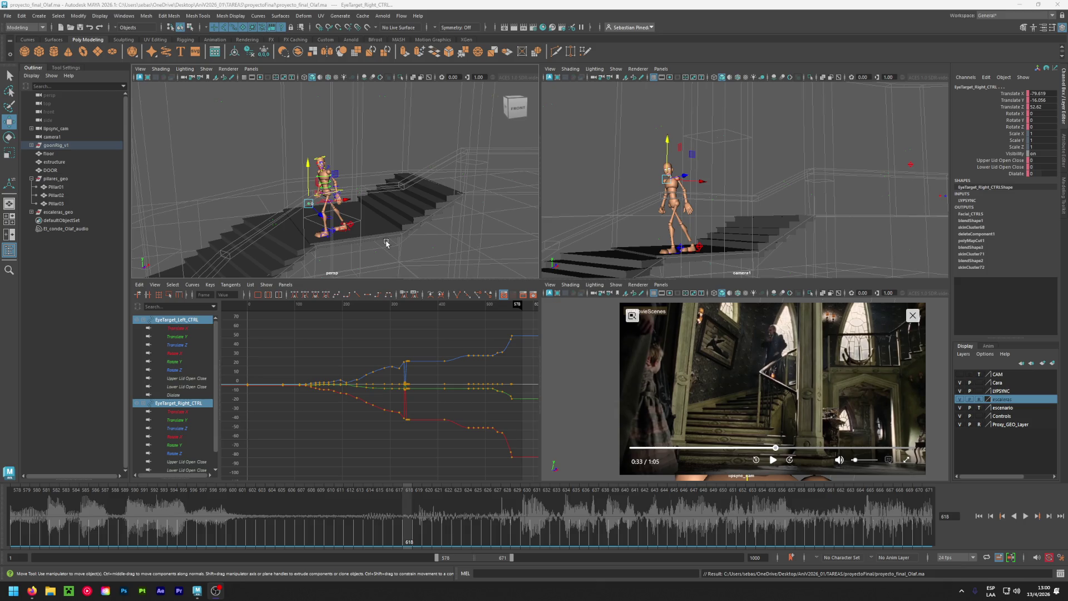
Select Foot_Right_IK_CTRL so its curves load in the Graph Editor.
click(352, 224)
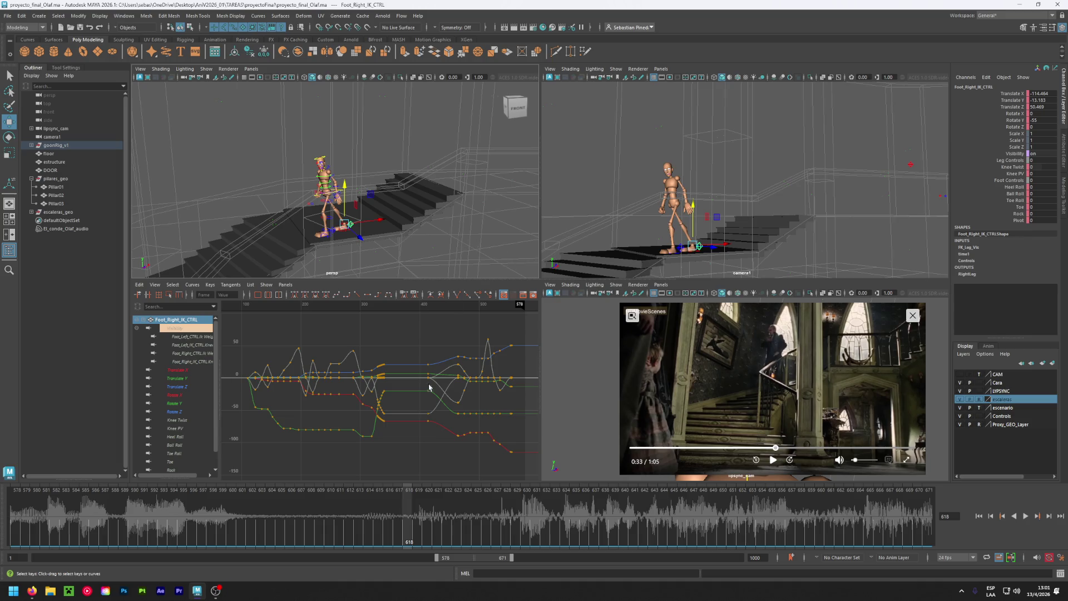
Move the walk back to frame 543 and set the escenario layer's display to template (T).
alt+middle_drag(487, 439, 346, 430)
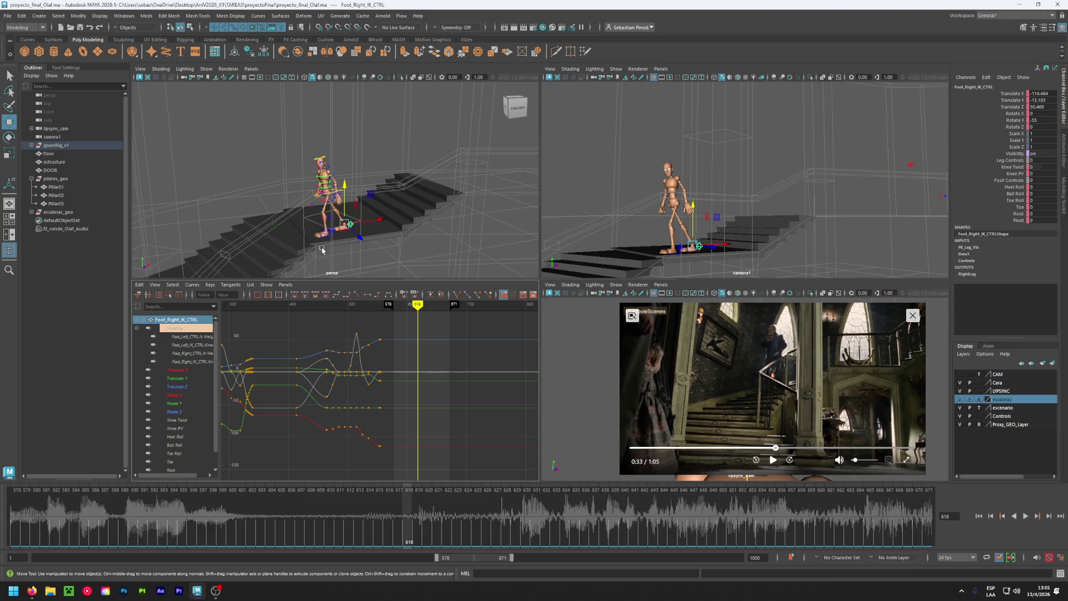
alt+drag(332, 257, 337, 273)
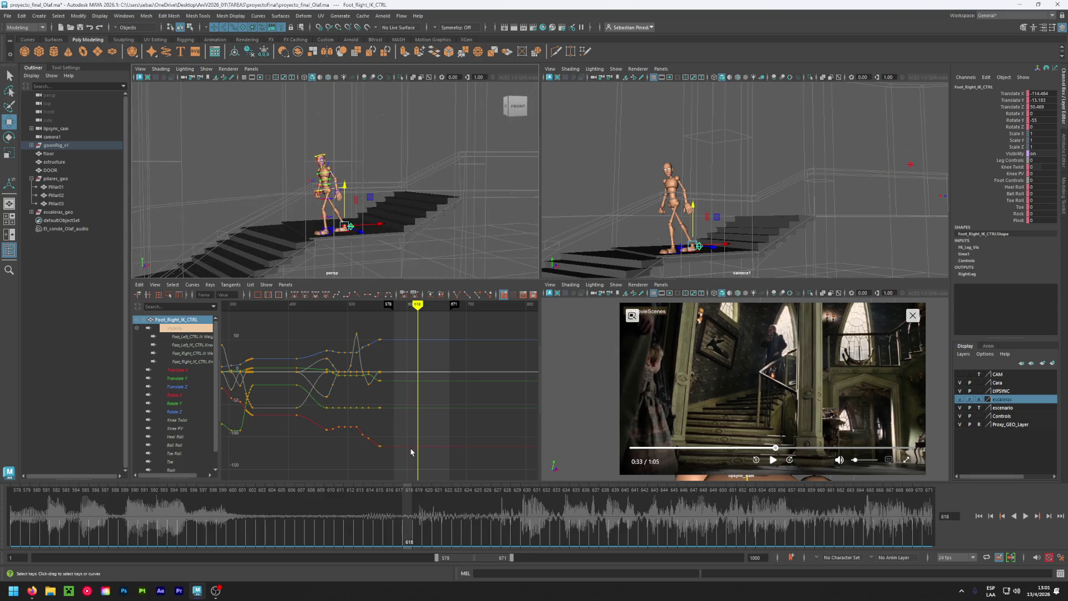
click(368, 305)
drag(367, 305, 372, 305)
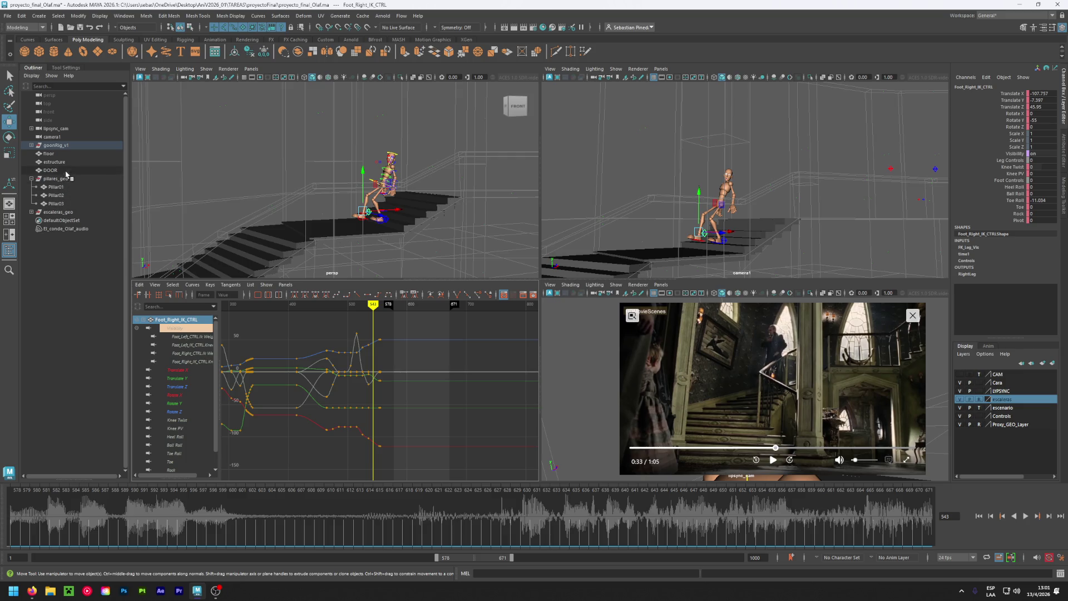
click(979, 408)
Set the escenario layer to reference (R) display and rewind the reference clip to about 0:29.
click(980, 408)
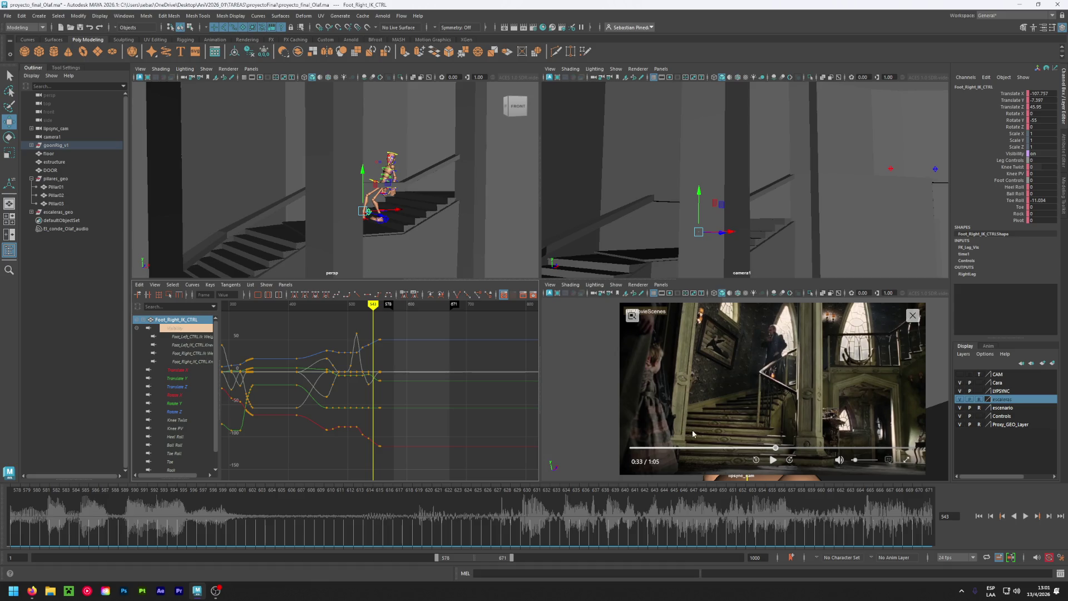
drag(775, 449, 768, 448)
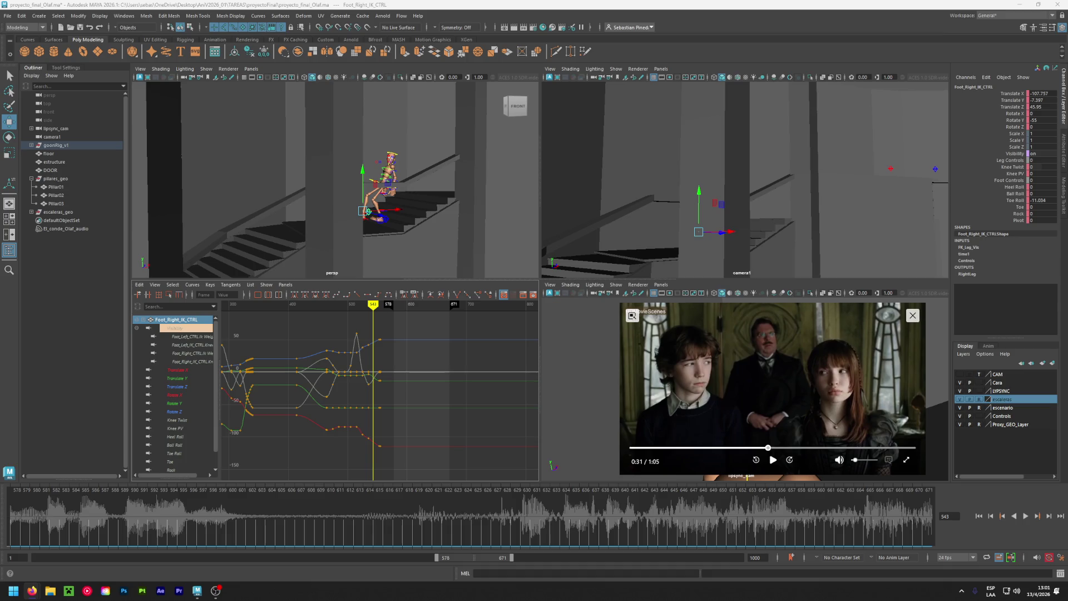
click(775, 448)
mouse_move(775, 449)
mouse_down()
mouse_move(754, 448)
mouse_move(760, 455)
mouse_up()
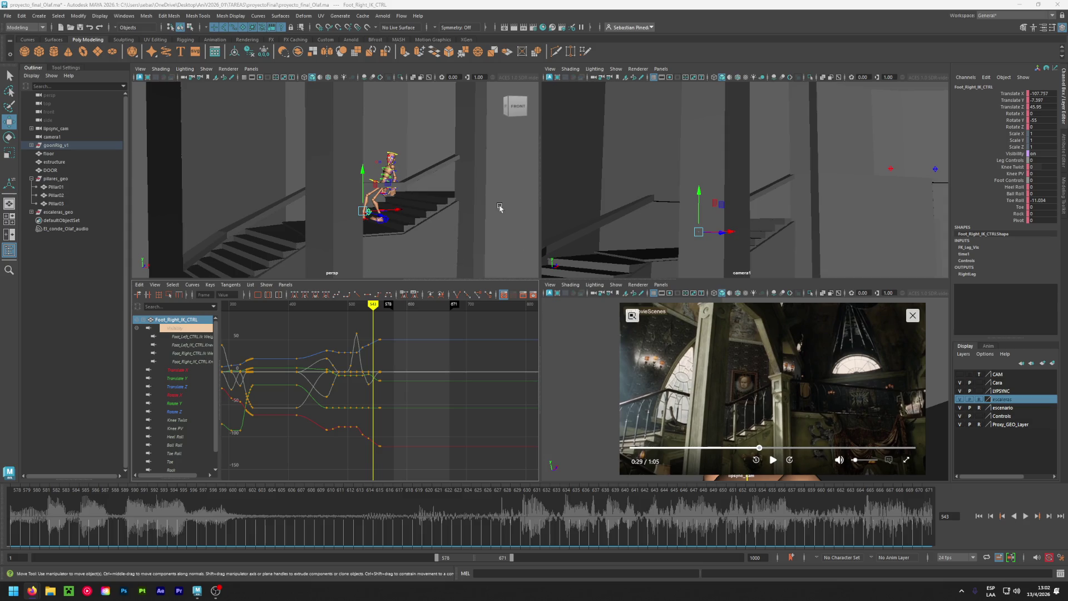
Play and stop the walk with Alt+V, set playback range to 516–609, and scrub to frame 552.
key(alt+v)
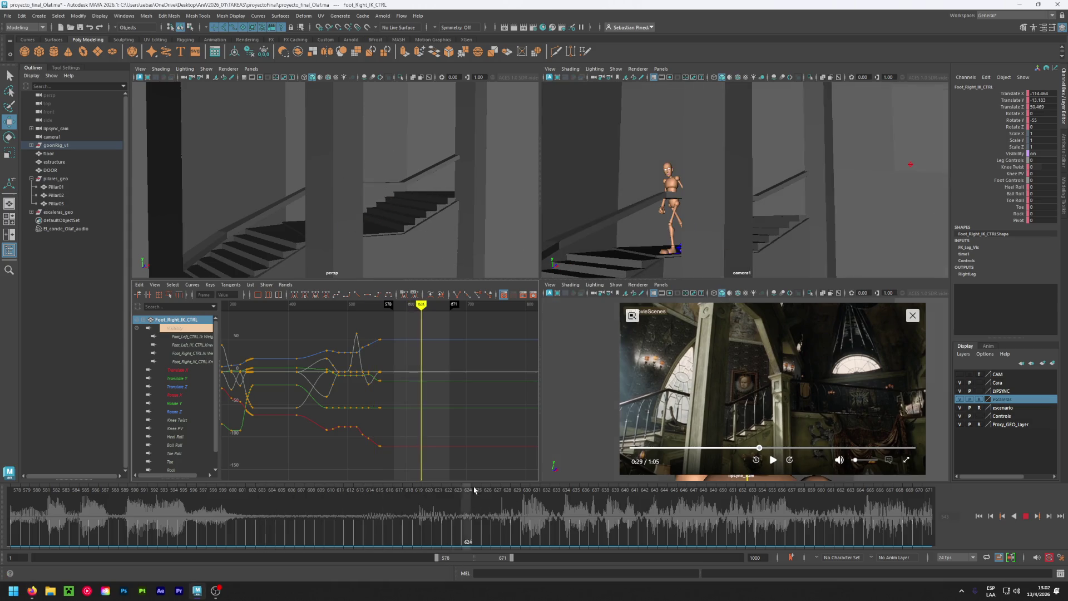
key(alt+v)
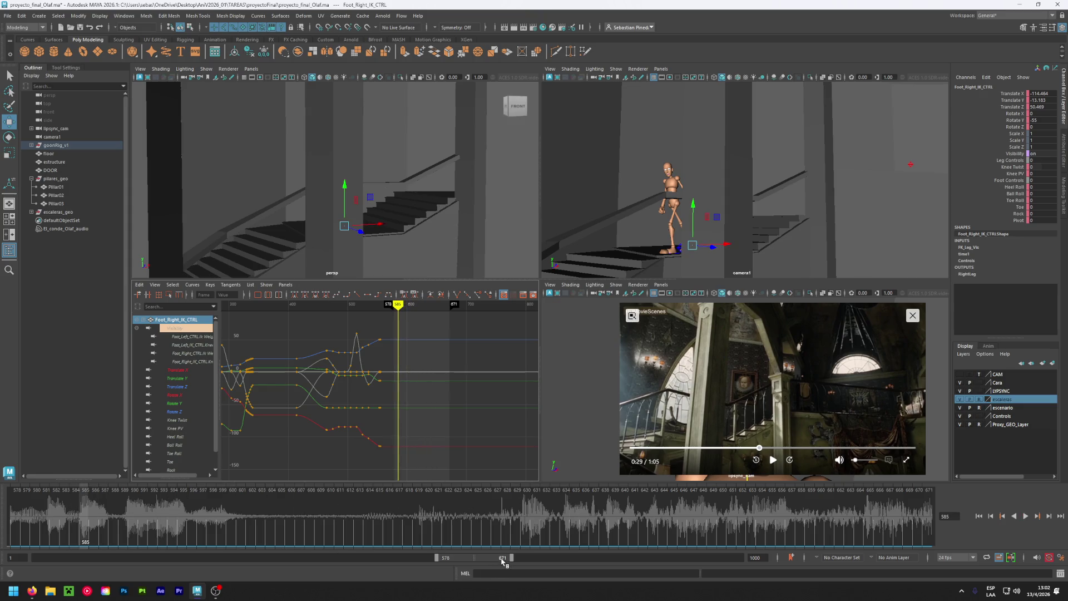
drag(502, 558, 459, 559)
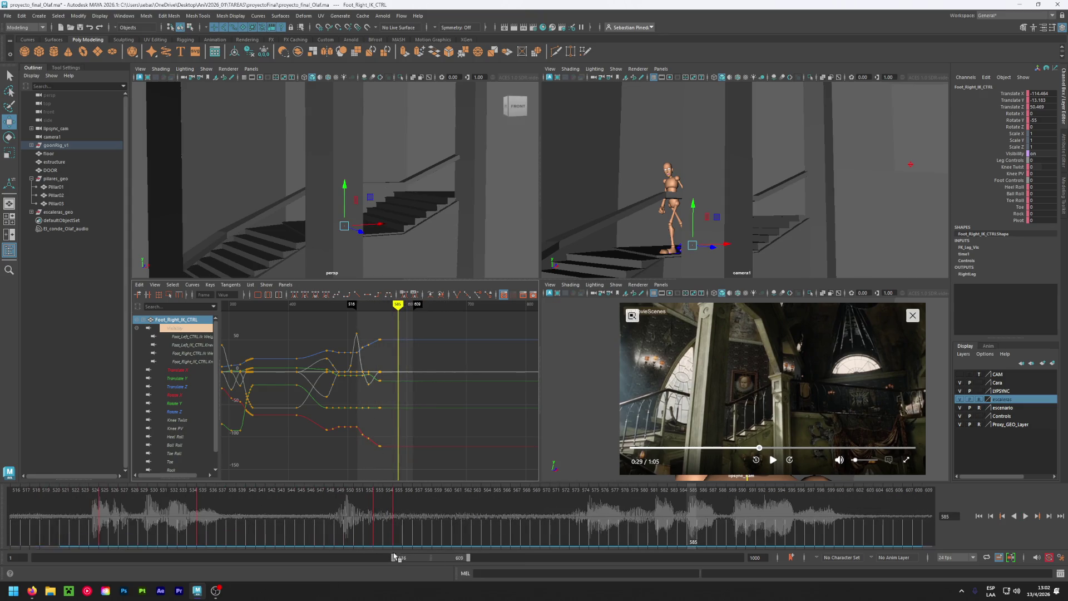
mouse_move(206, 504)
mouse_down()
mouse_move(127, 508)
mouse_move(208, 499)
mouse_move(422, 529)
mouse_move(396, 540)
mouse_move(314, 527)
mouse_move(366, 537)
mouse_up()
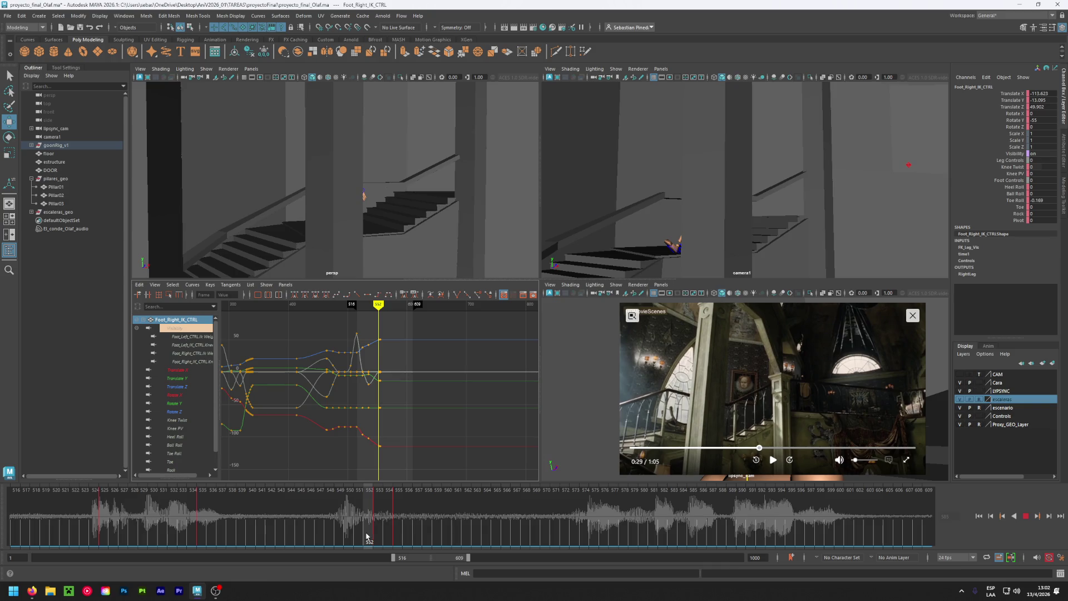
drag(367, 537, 362, 540)
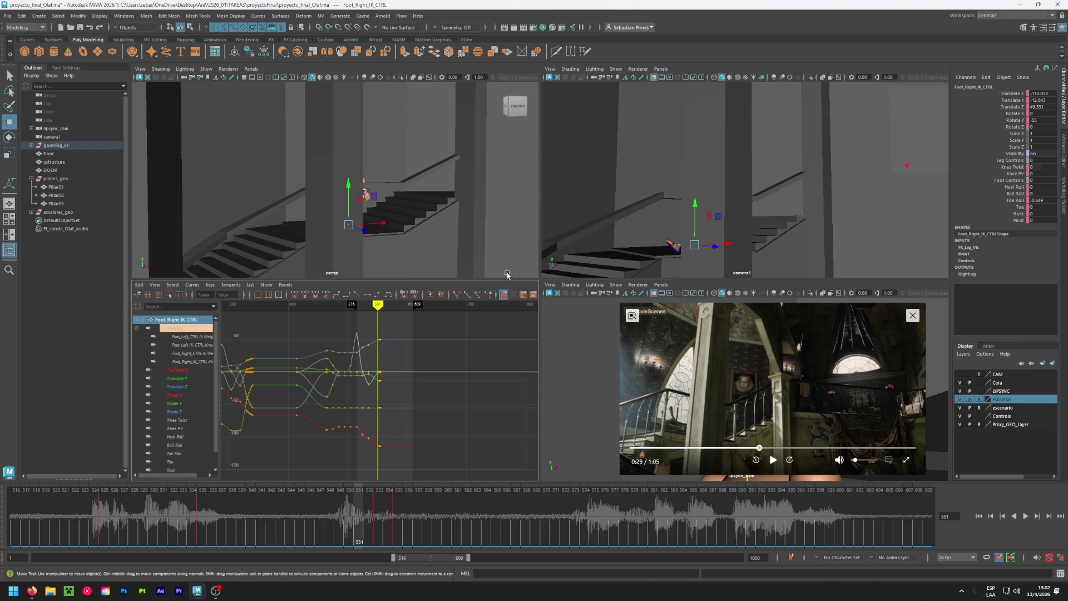
Set the escaleras layer to reference (R) and the escenario layer back to template (T).
click(980, 400)
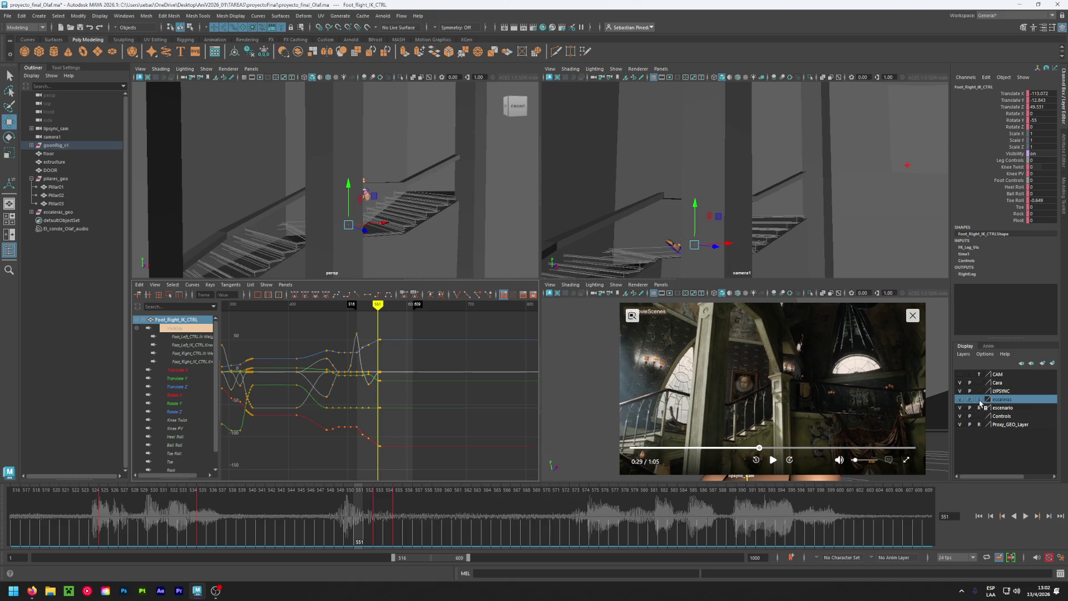
click(980, 401)
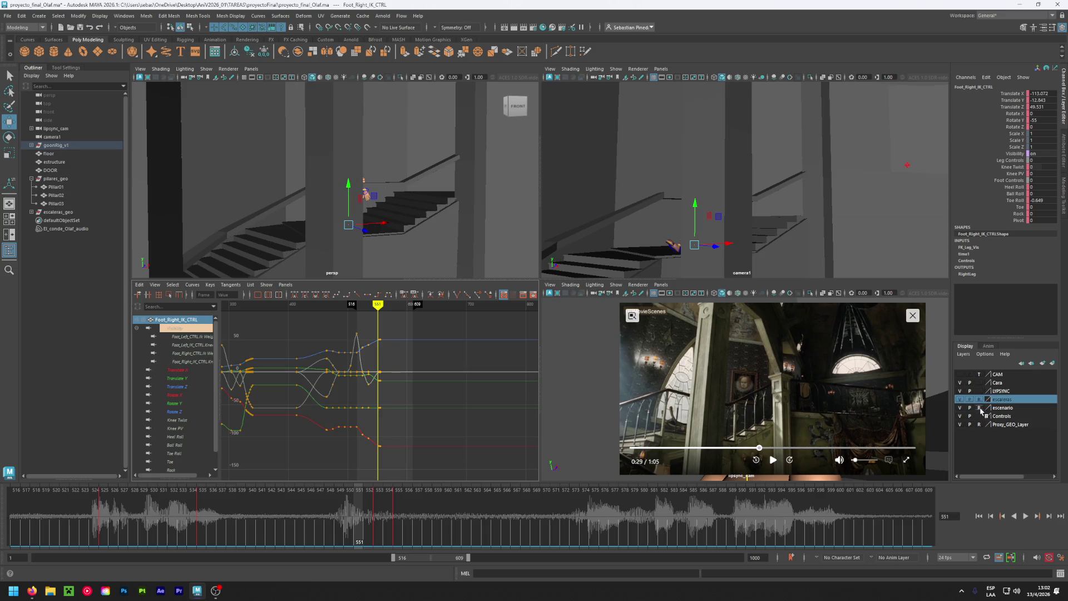
click(980, 407)
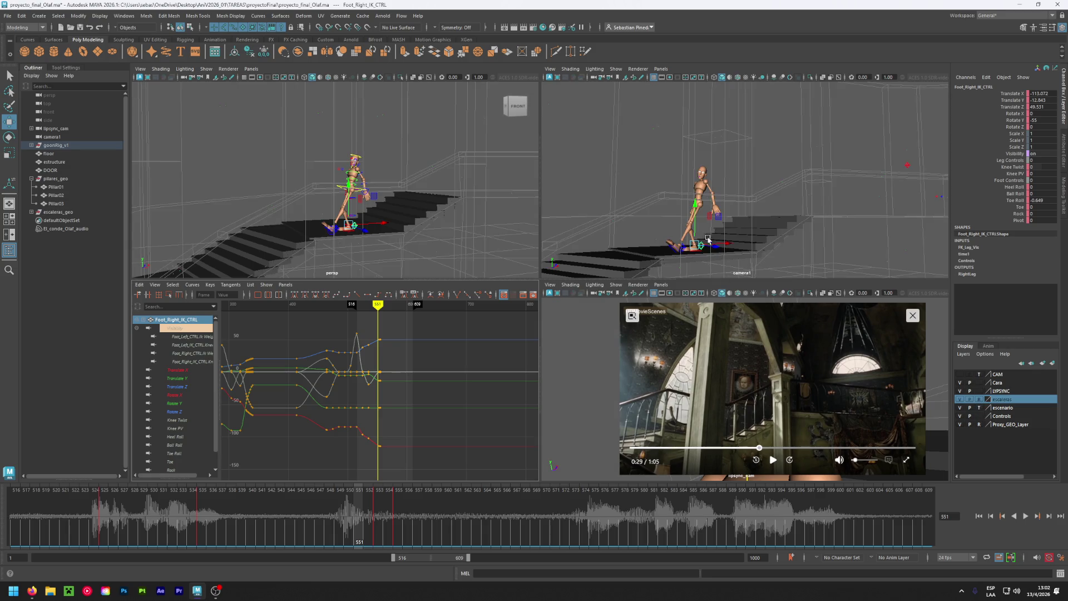
Nudge the mannequin's root control along X and lower it slightly across frames 552–553.
scroll(355, 193, up, 2)
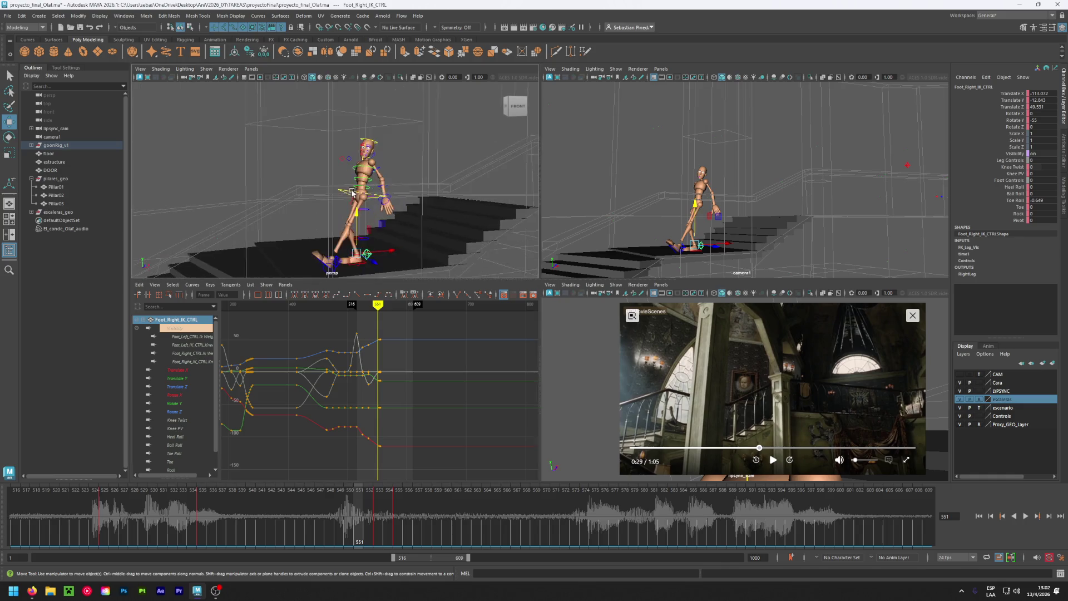
click(345, 194)
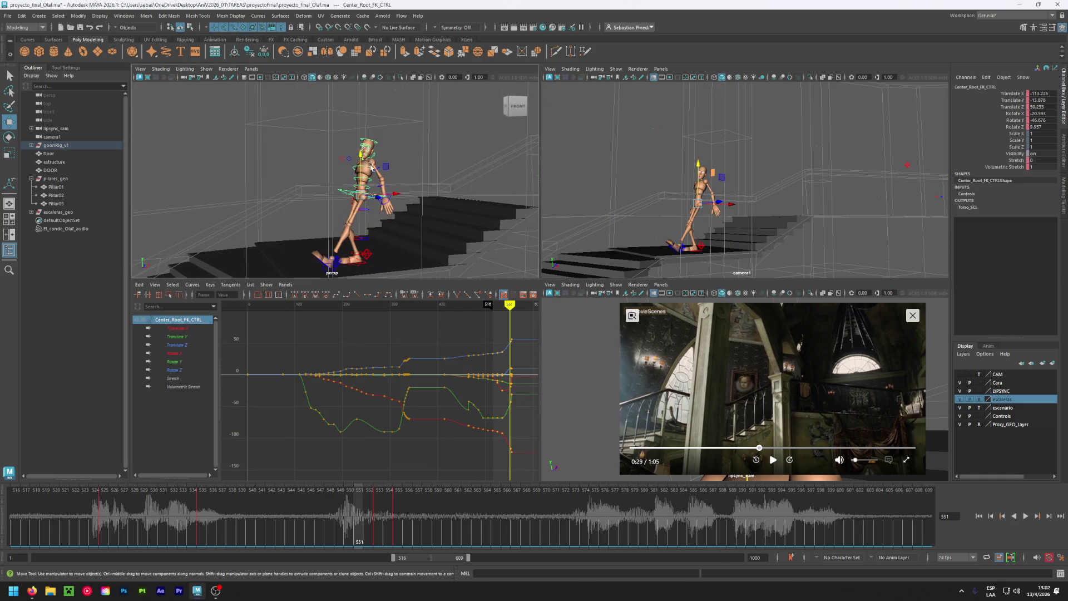
click(400, 199)
drag(400, 199, 398, 199)
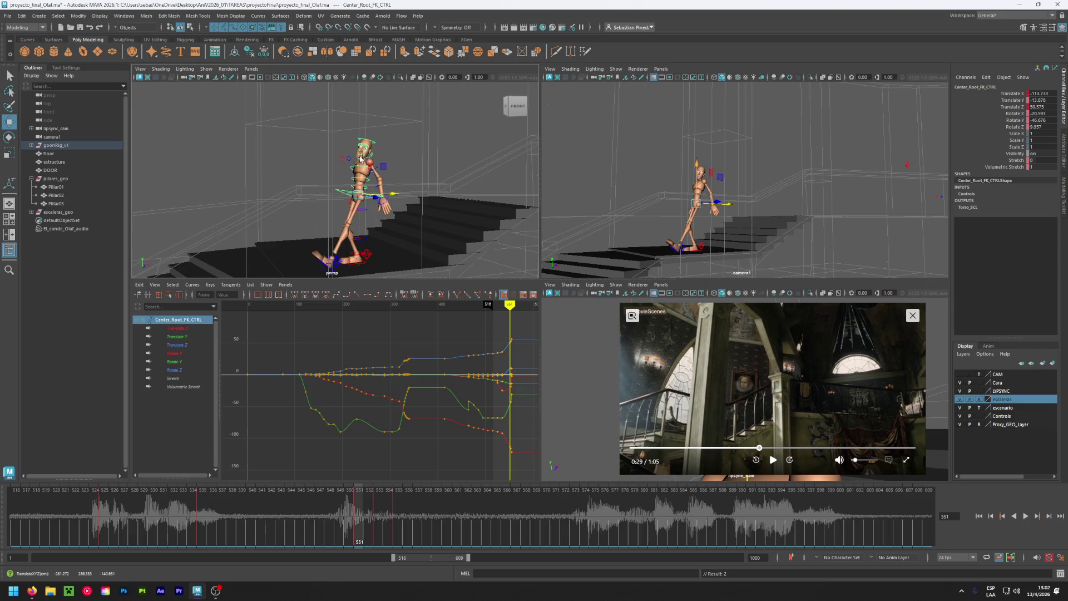
drag(361, 155, 370, 161)
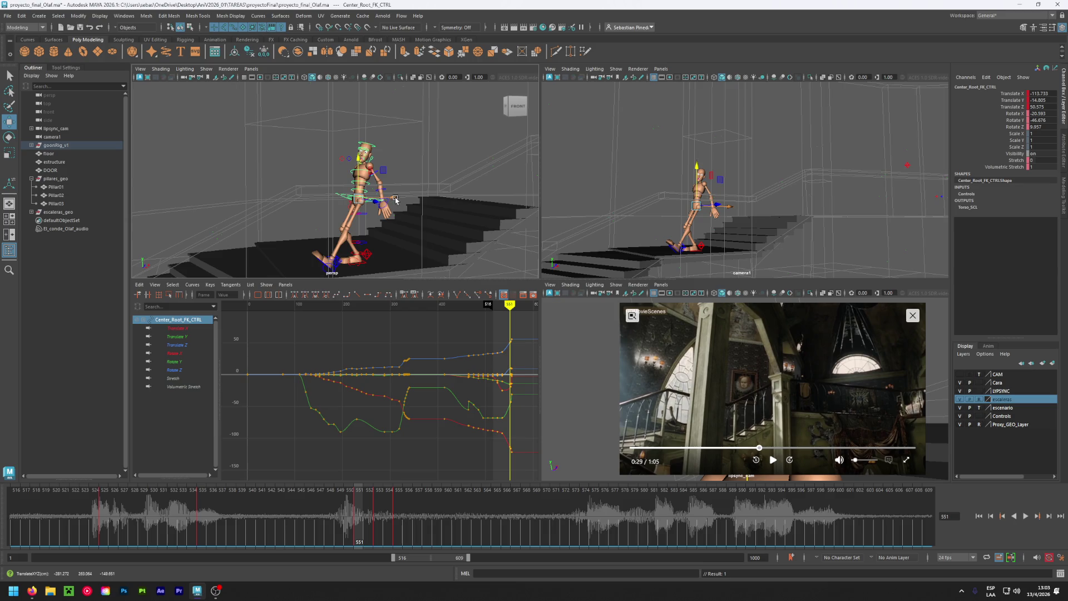
drag(396, 199, 391, 201)
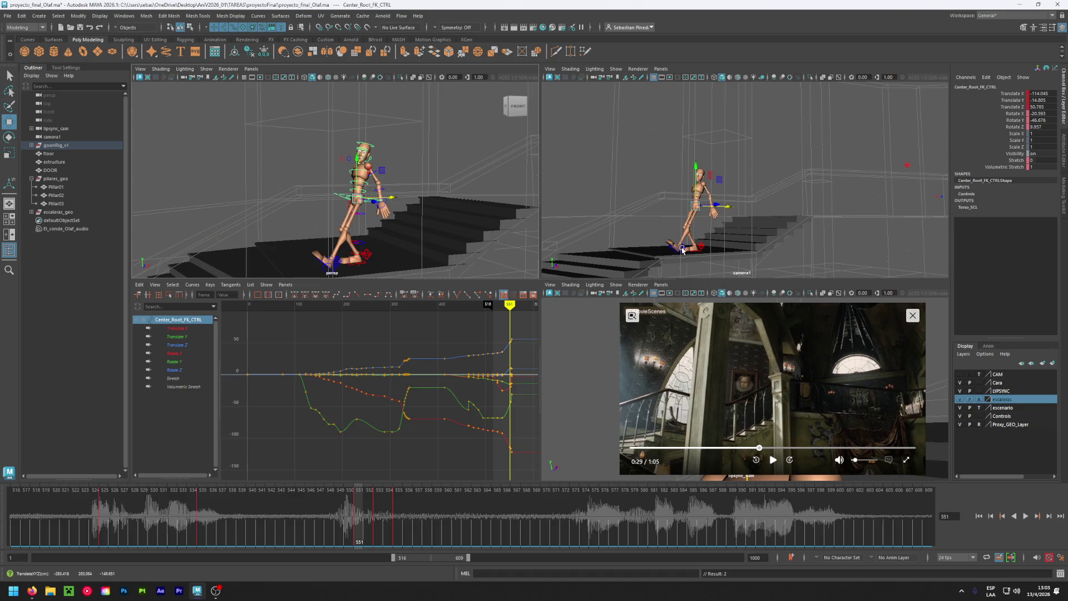
click(368, 497)
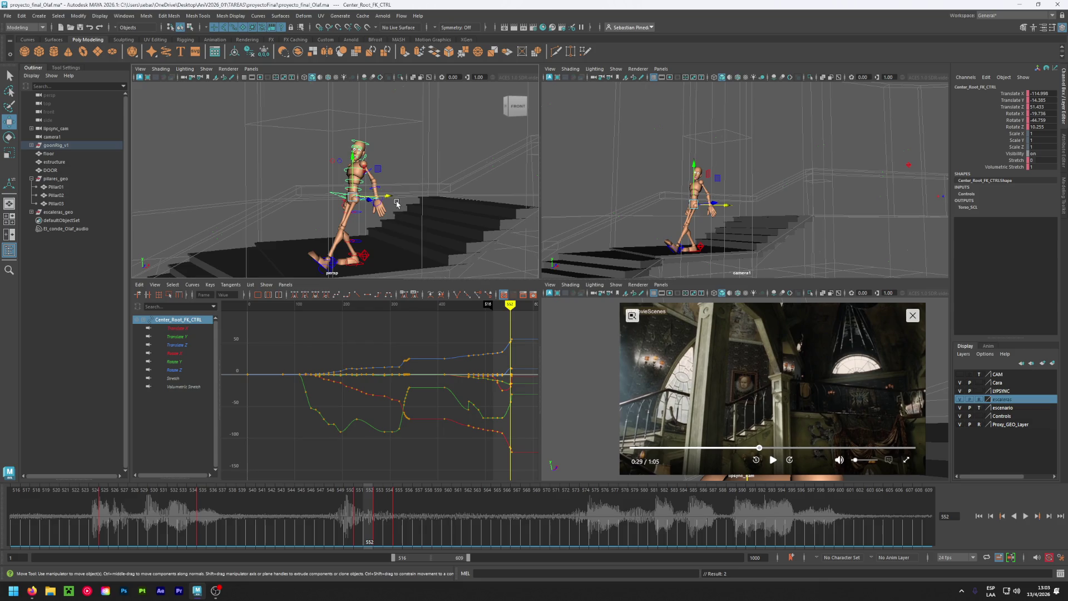
drag(391, 199, 389, 200)
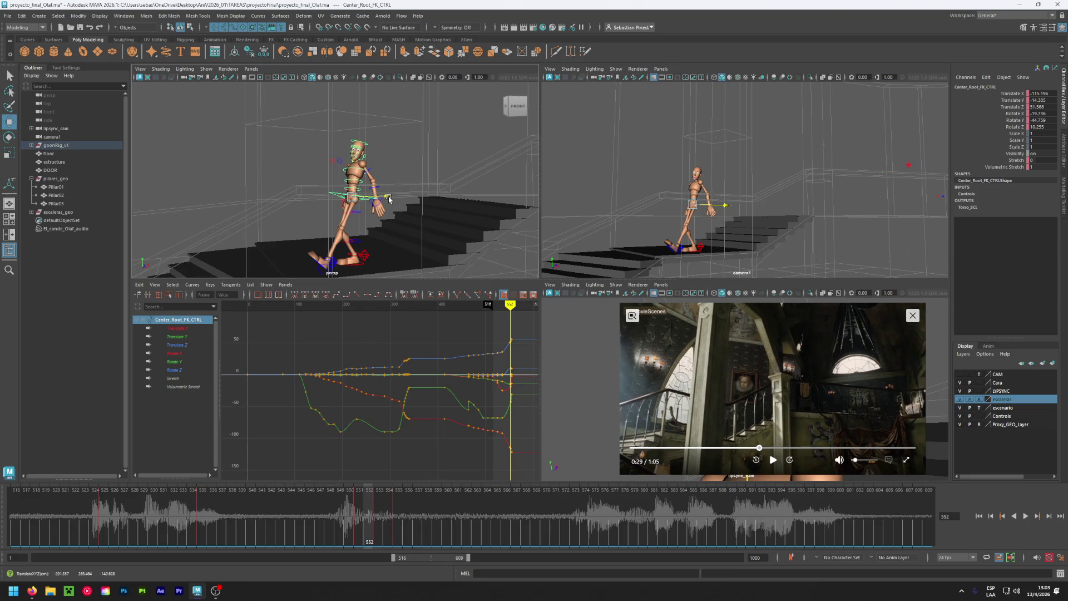
drag(357, 168, 362, 166)
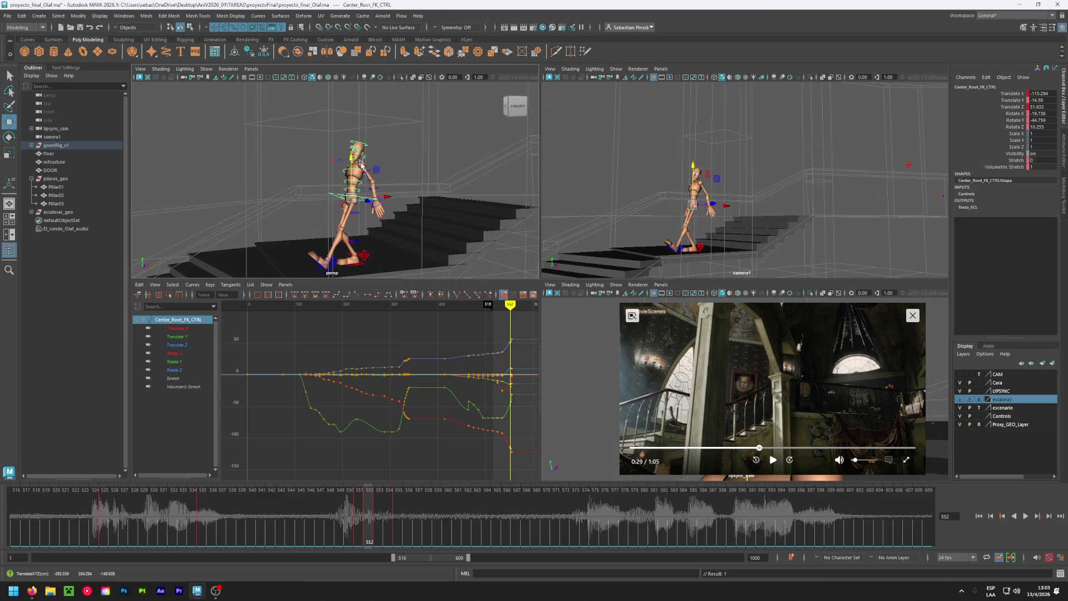
key(alt+v)
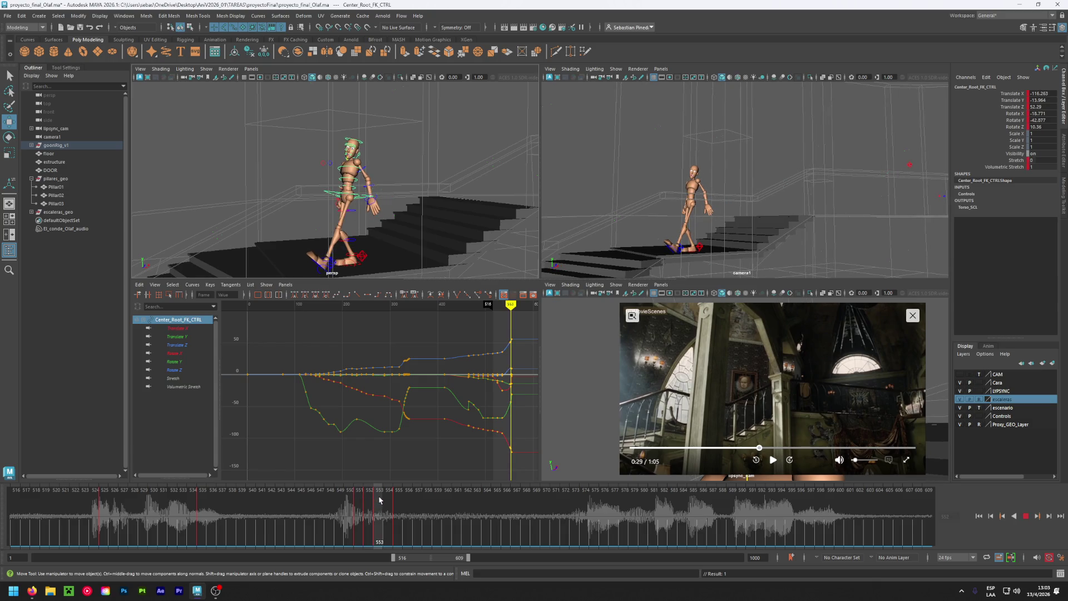
key(alt+v)
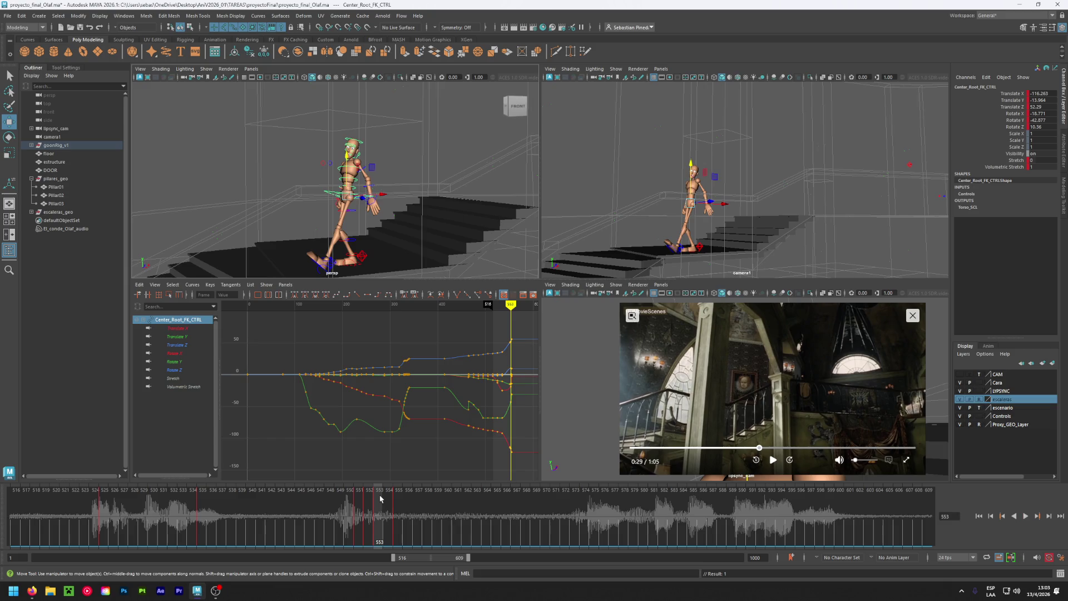
drag(348, 159, 351, 160)
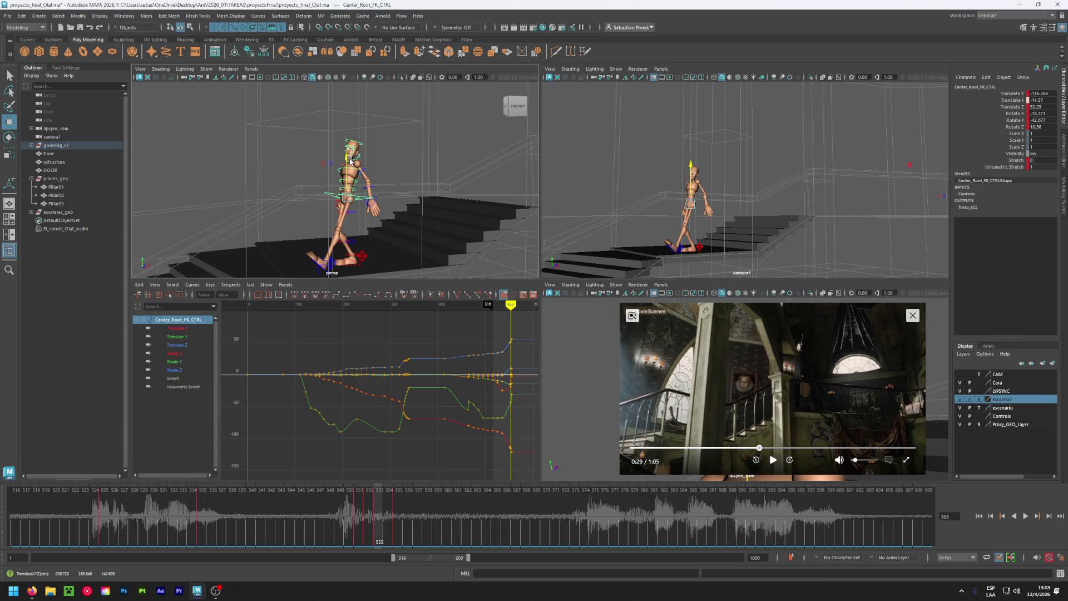
Advance to frame 555, lock the escaleras layer as reference and show escenario as solid geometry.
click(386, 509)
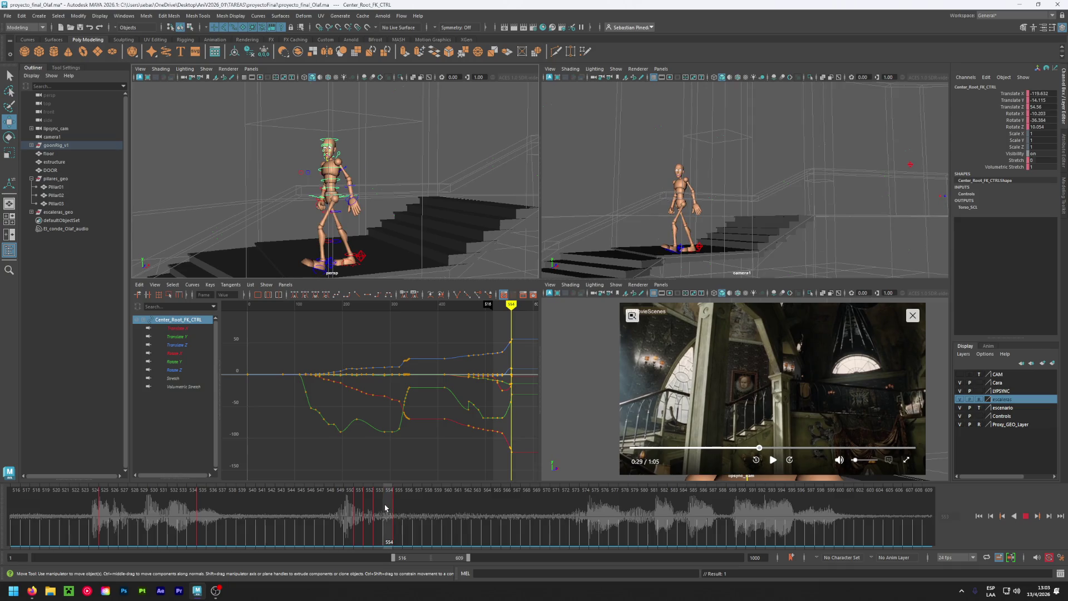
click(399, 526)
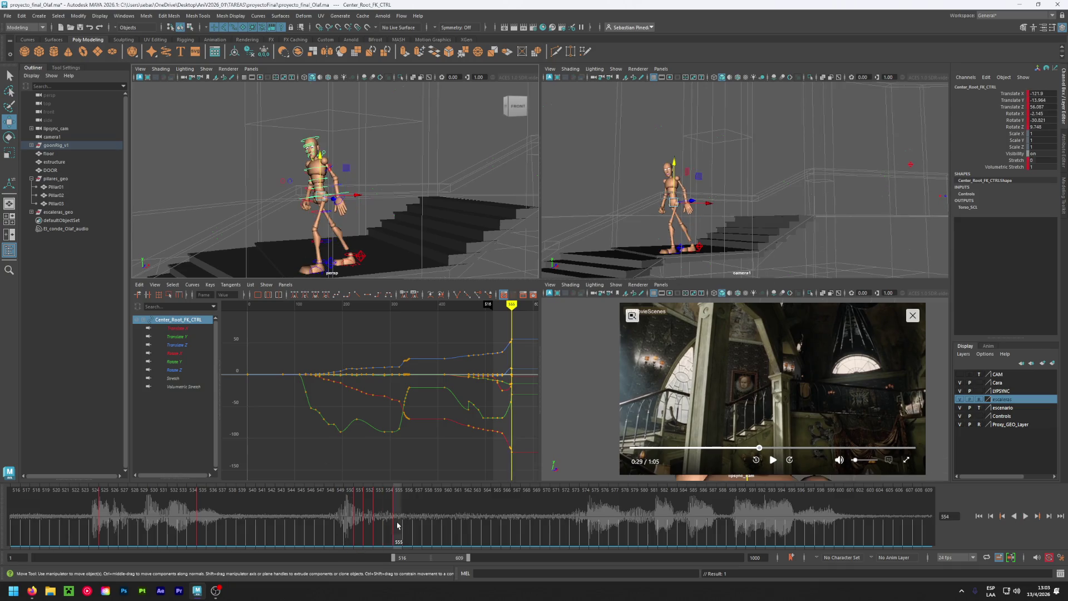
click(980, 400)
click(980, 400)
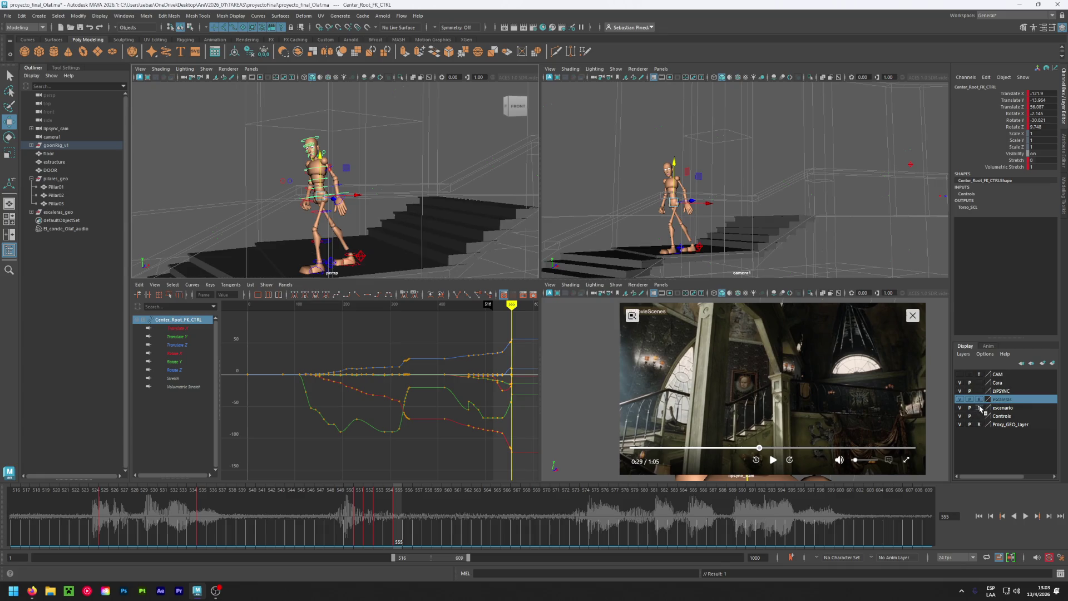
click(980, 408)
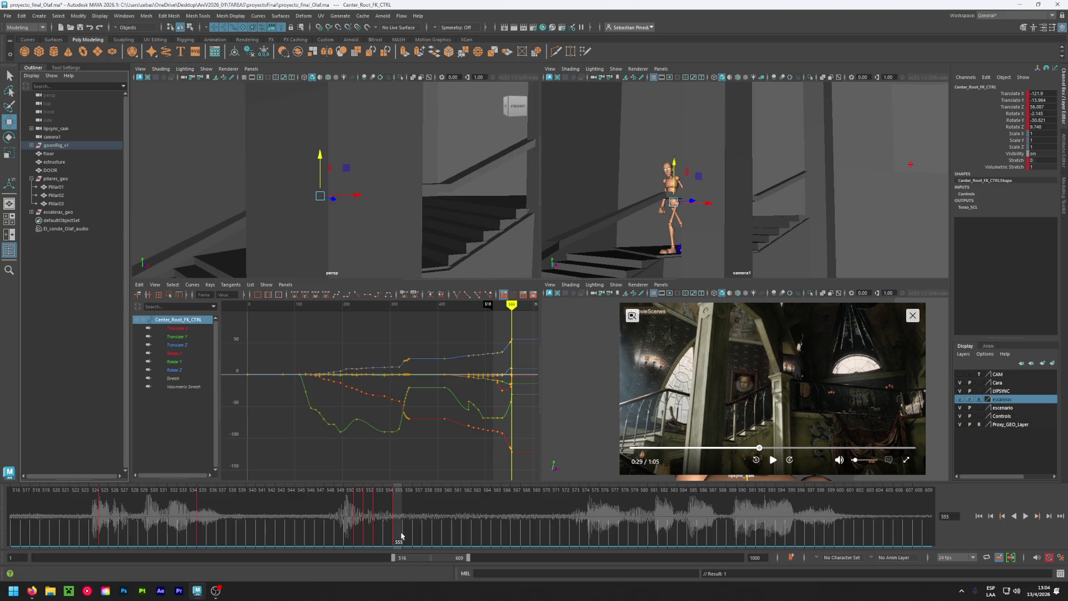
mouse_move(399, 525)
mouse_down()
mouse_move(210, 511)
mouse_move(375, 522)
mouse_move(362, 526)
mouse_up()
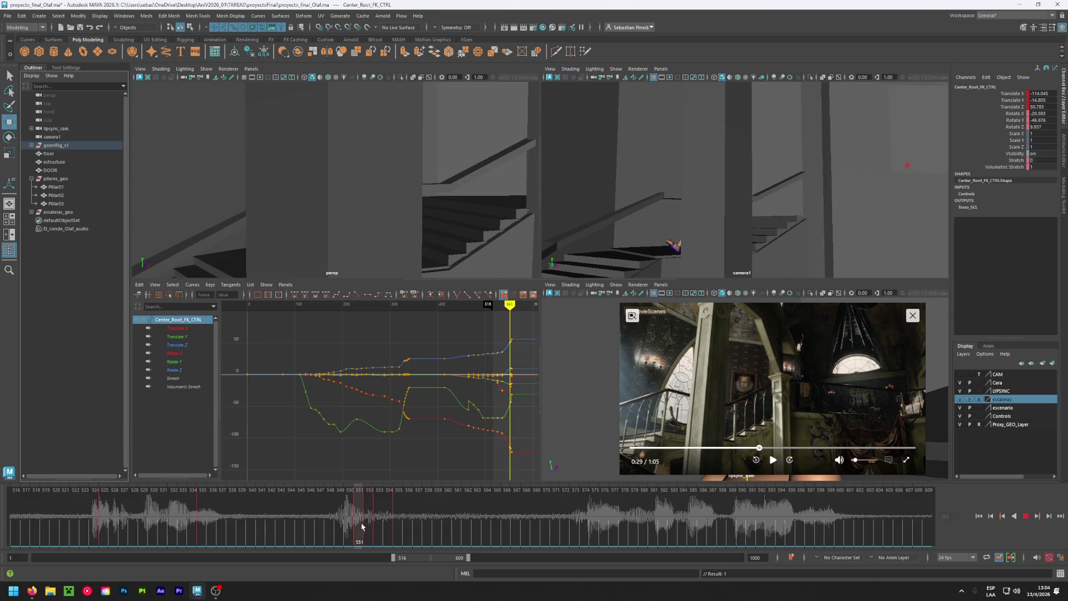
drag(363, 525, 394, 531)
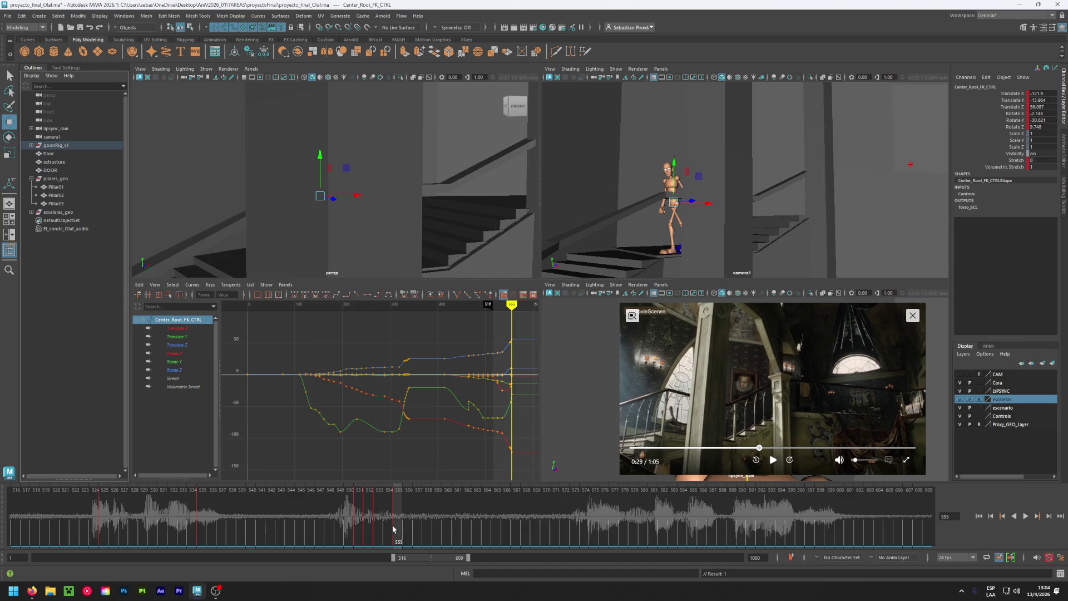
key(alt+v)
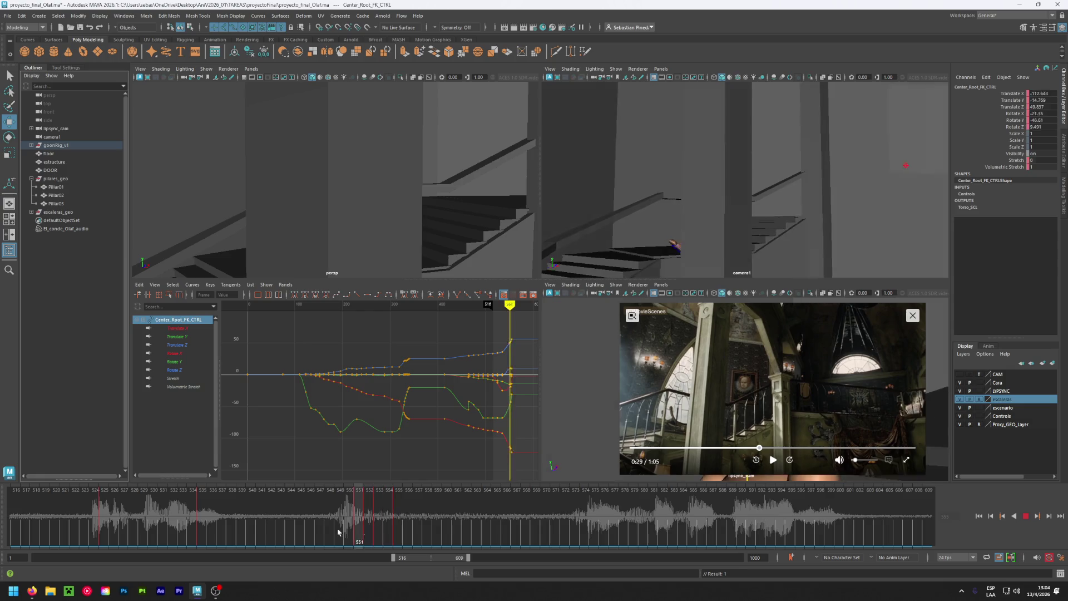
click(269, 538)
key(alt+v)
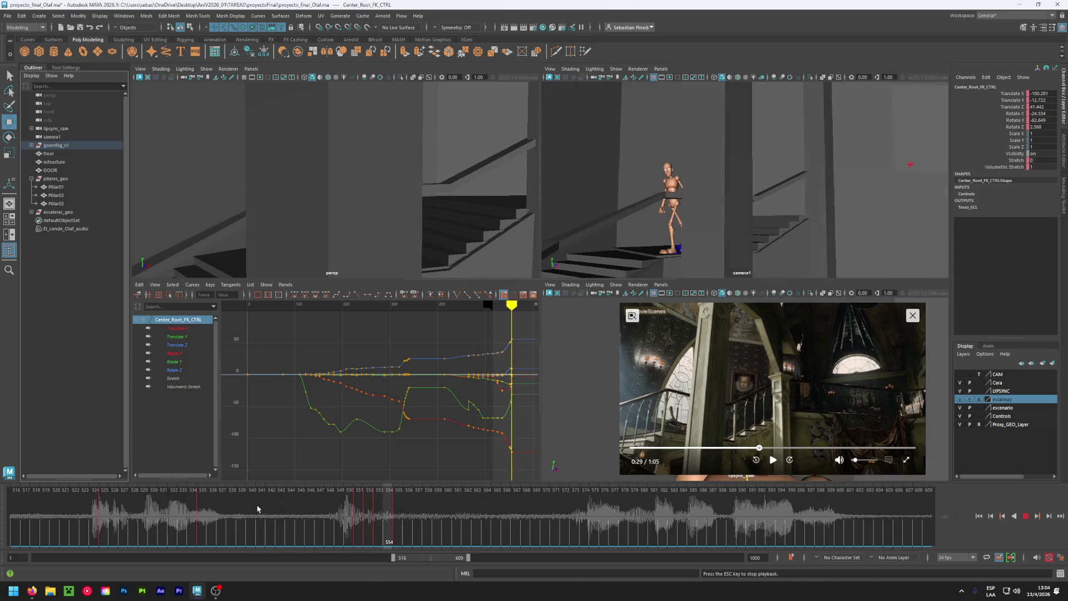
key(Escape)
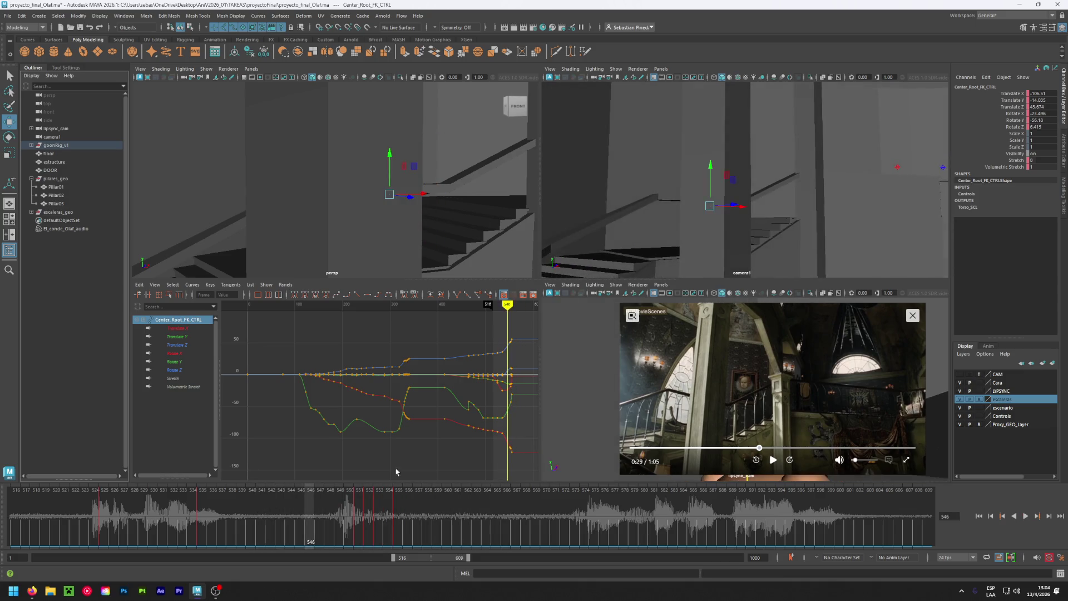
click(356, 505)
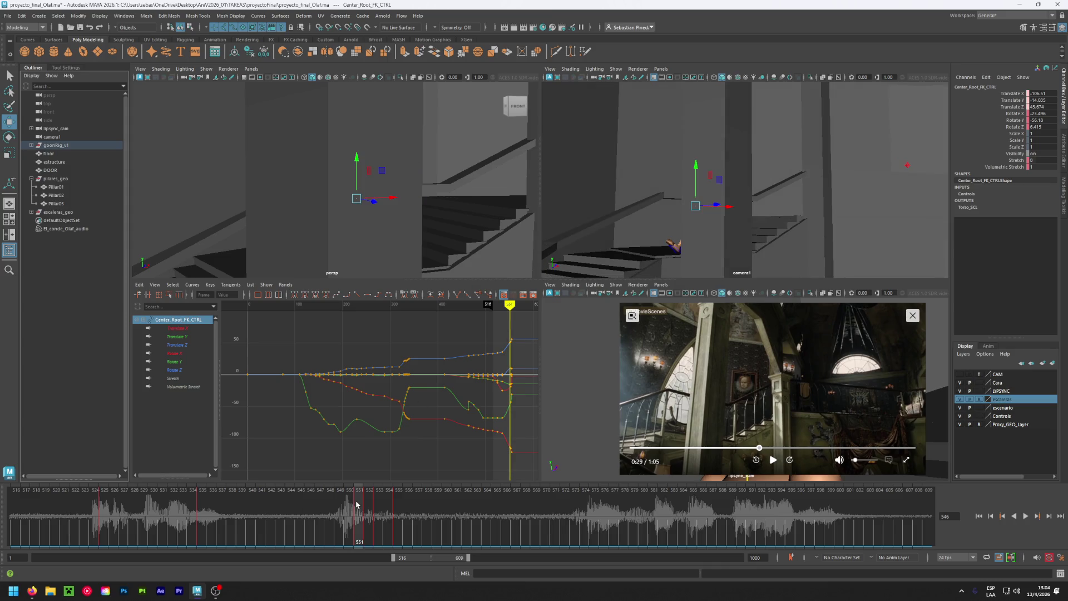
key(alt+v)
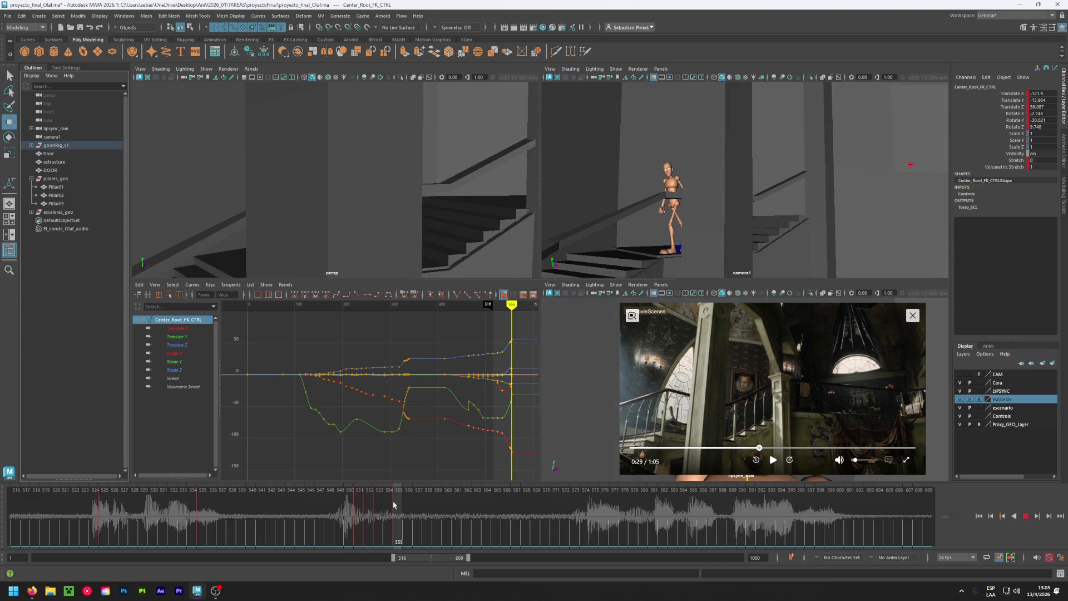
key(Escape)
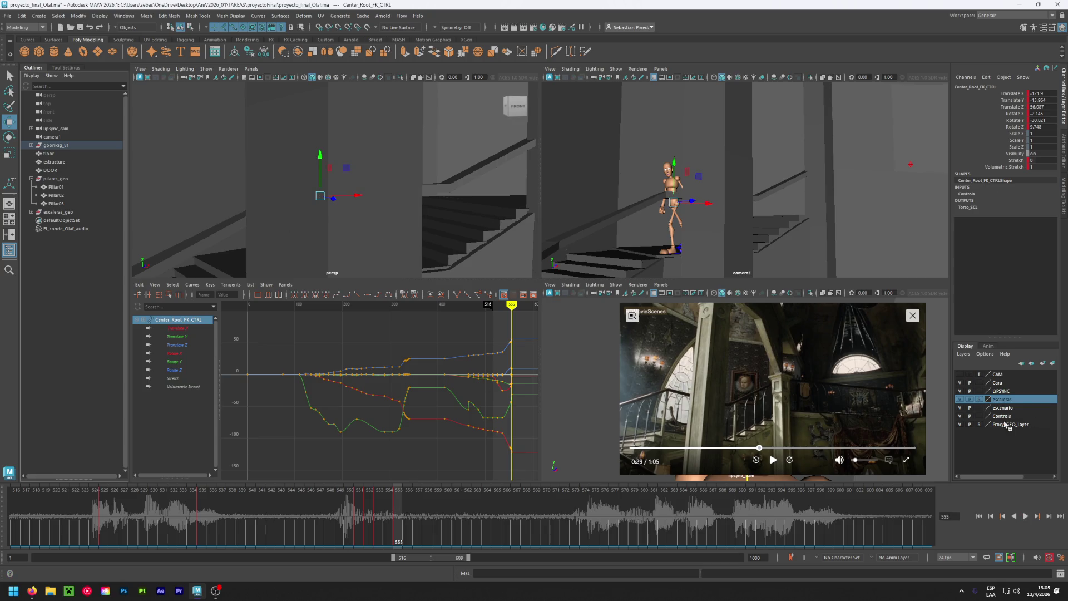
Set the escenario layer to Template and zoom the perspective view in on the mannequin's feet.
click(980, 407)
alt+drag(281, 225, 299, 169)
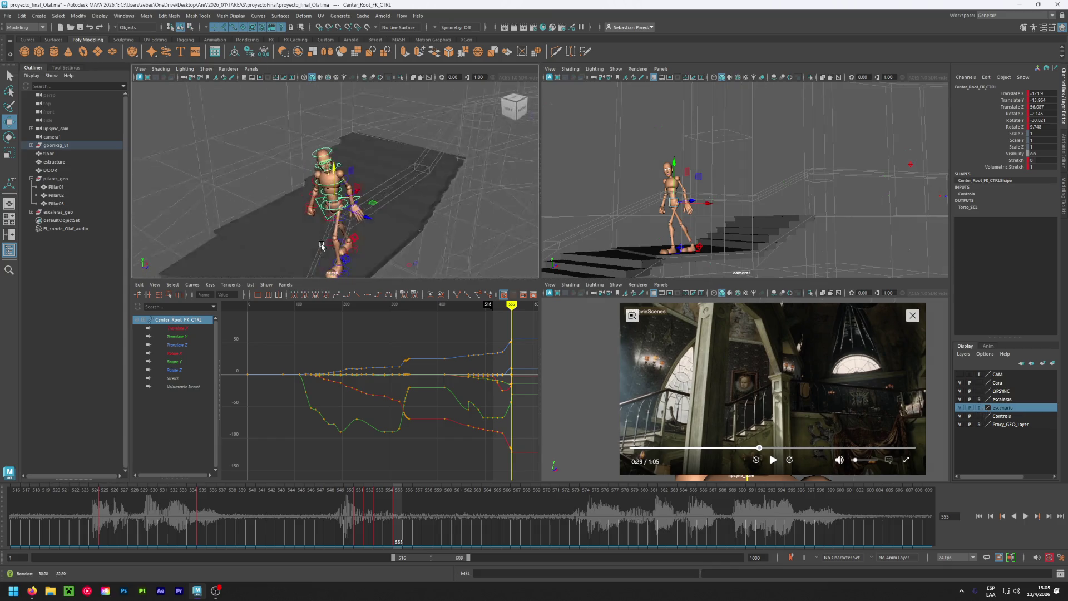
scroll(299, 168, up, 5)
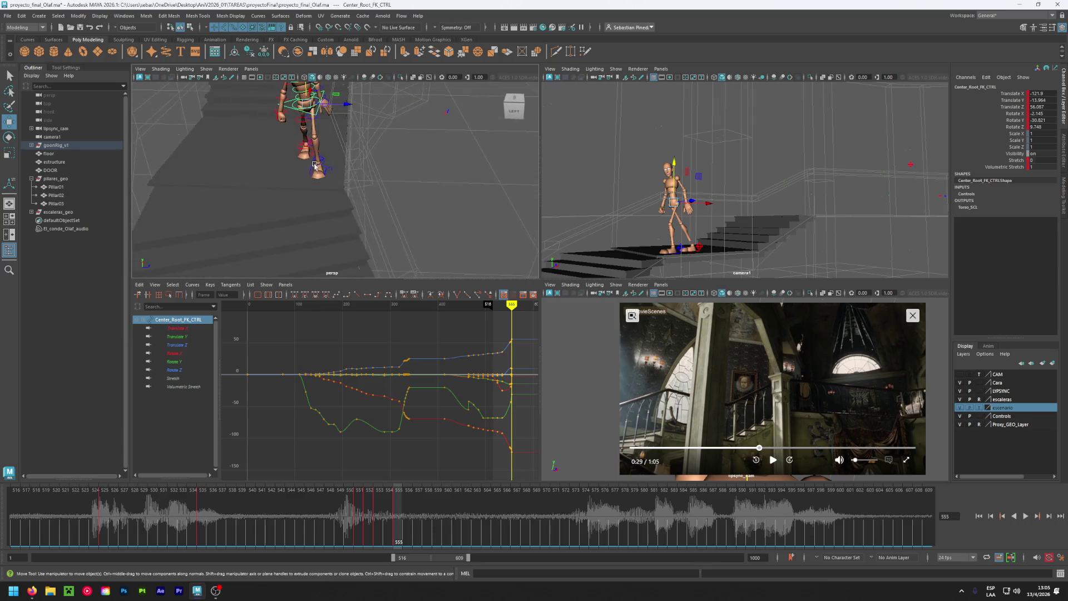
alt+drag(312, 167, 370, 166)
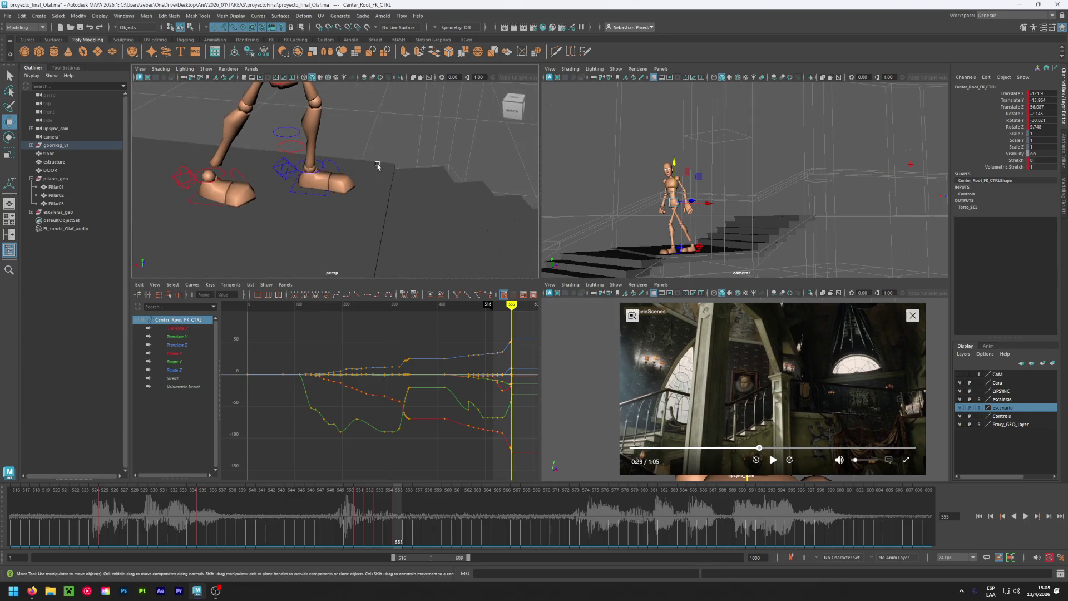
alt+drag(315, 206, 332, 204)
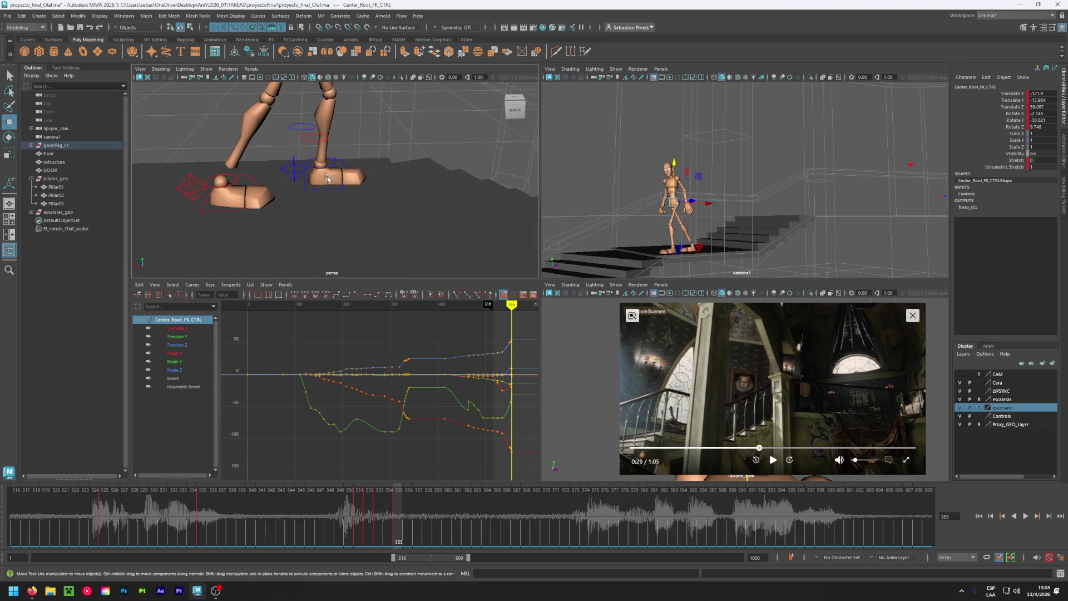
scroll(327, 179, up, 2)
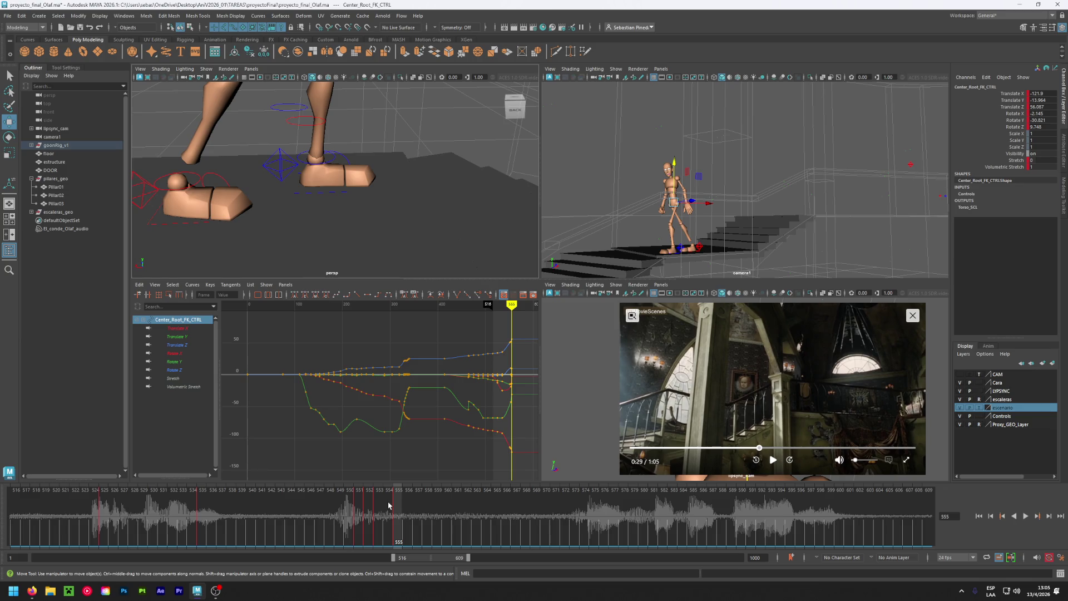
Scrub the time slider to compare the foot poses at frames 554–555, ending on frame 553.
drag(389, 504, 386, 503)
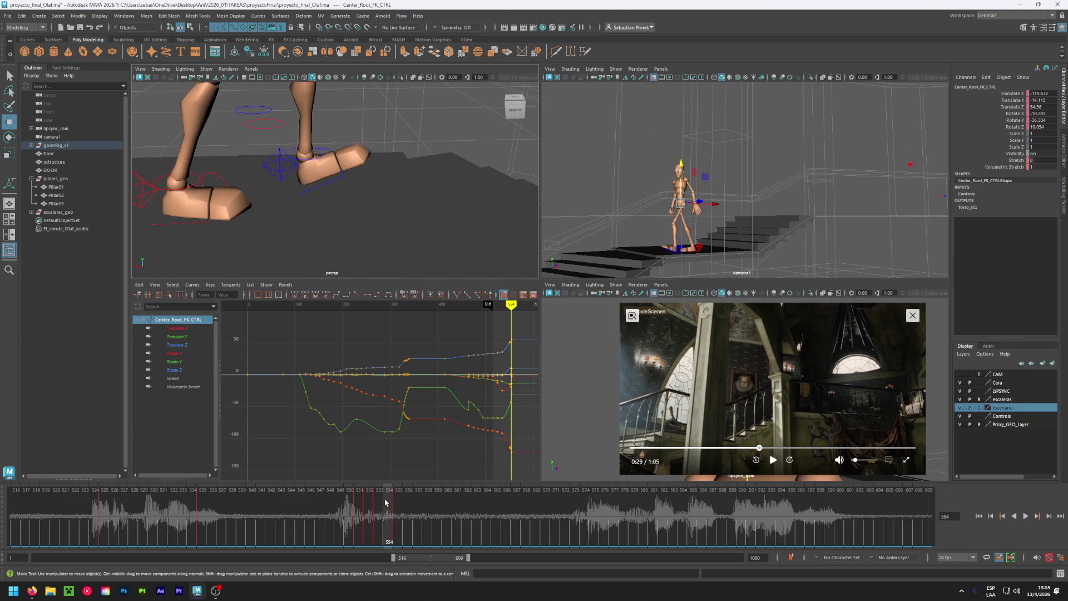
drag(385, 502, 367, 511)
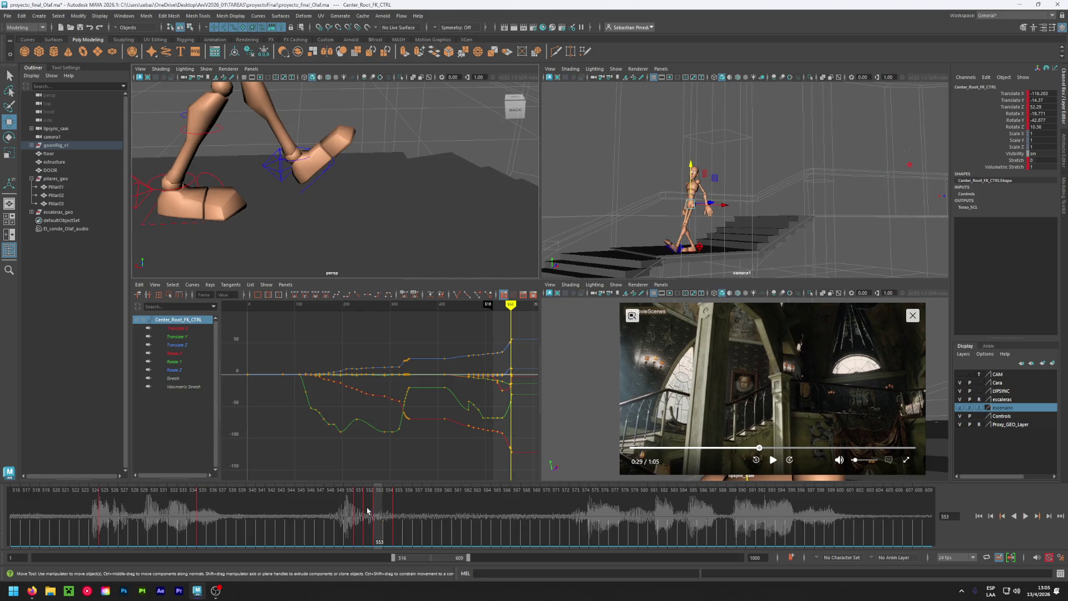
drag(368, 511, 374, 508)
Copy the left foot IK control's frame-553 key and paste it onto frames 552 and 551.
click(274, 176)
right_click(376, 508)
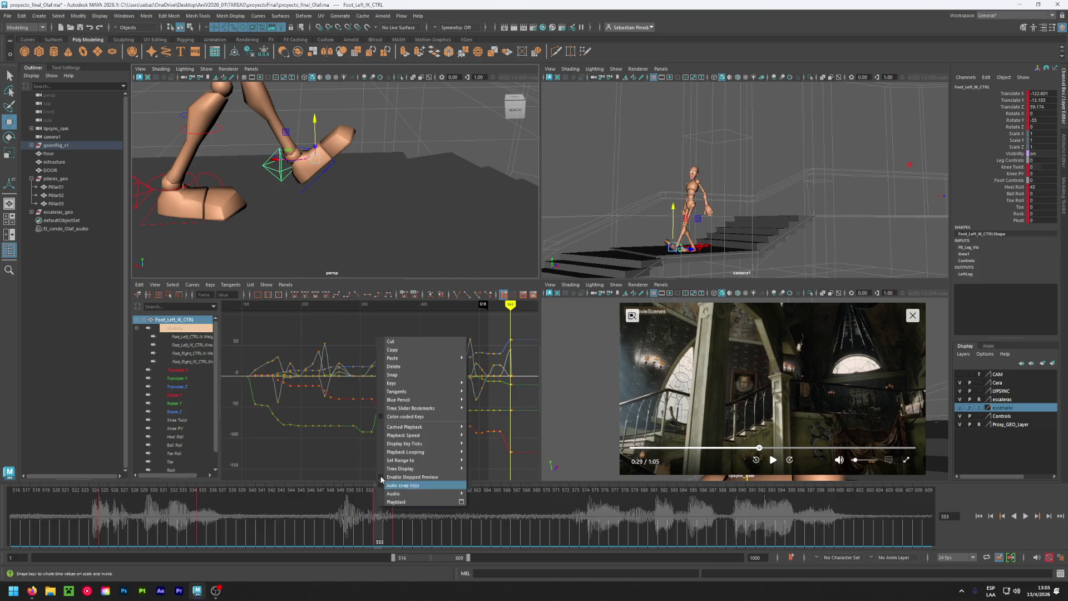
click(407, 348)
click(370, 517)
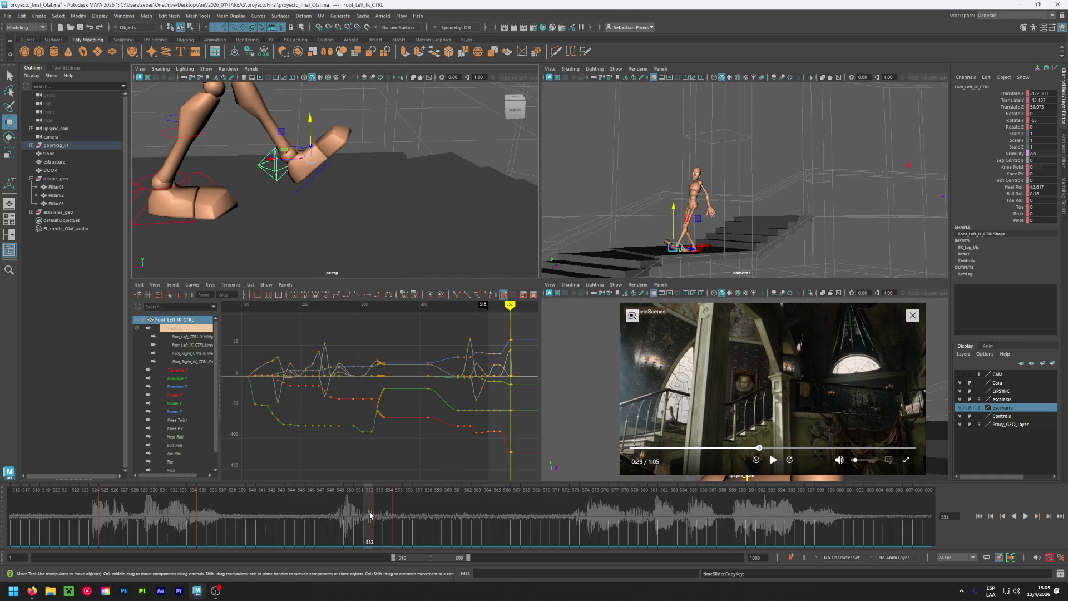
right_click(370, 513)
mouse_move(417, 364)
click(479, 366)
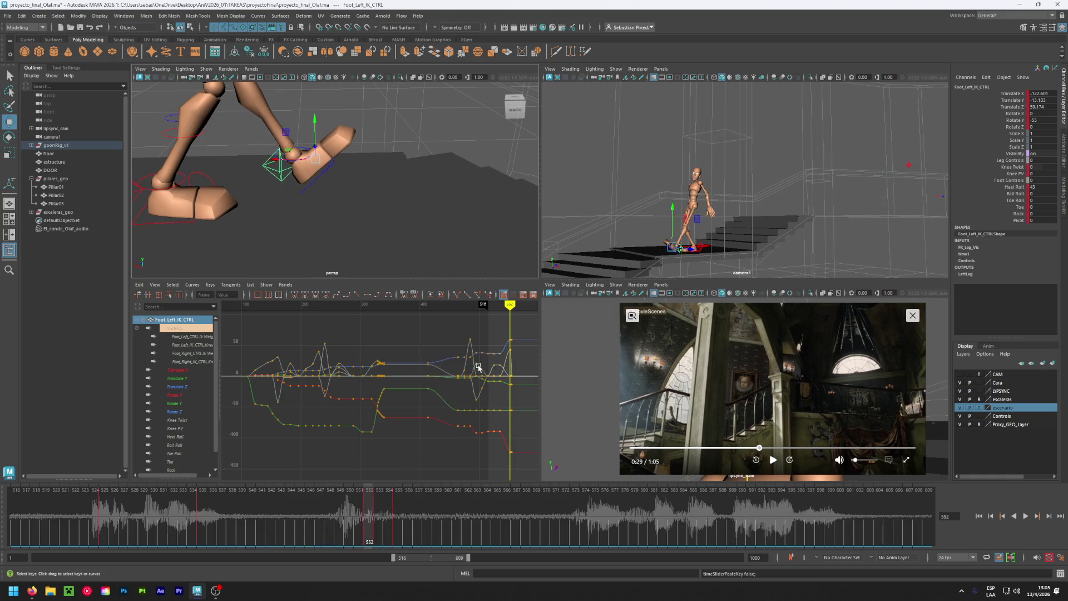
click(357, 505)
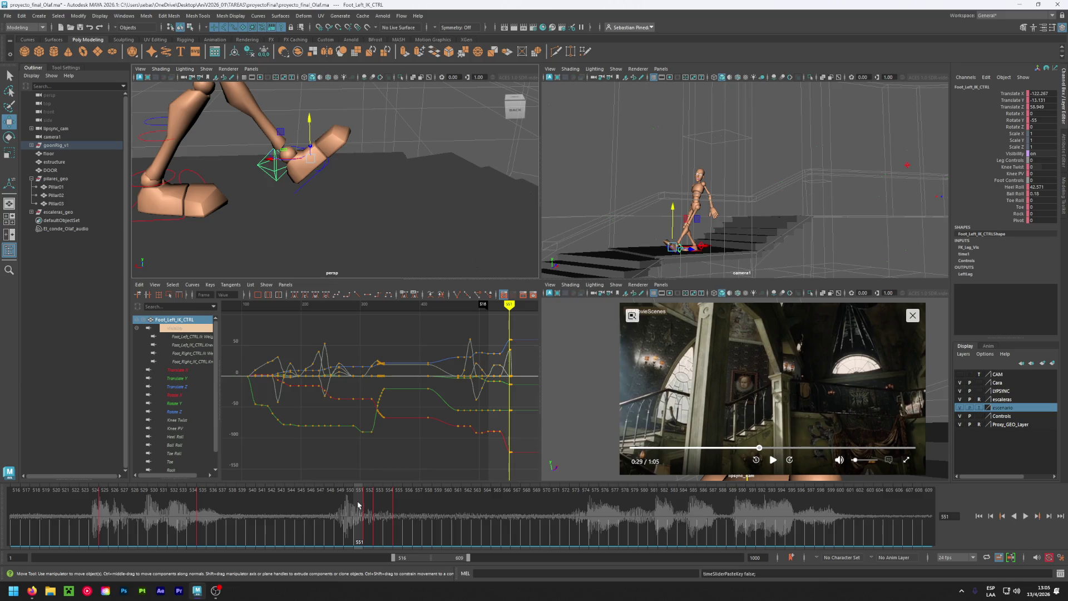
right_click(357, 506)
mouse_move(417, 359)
click(481, 359)
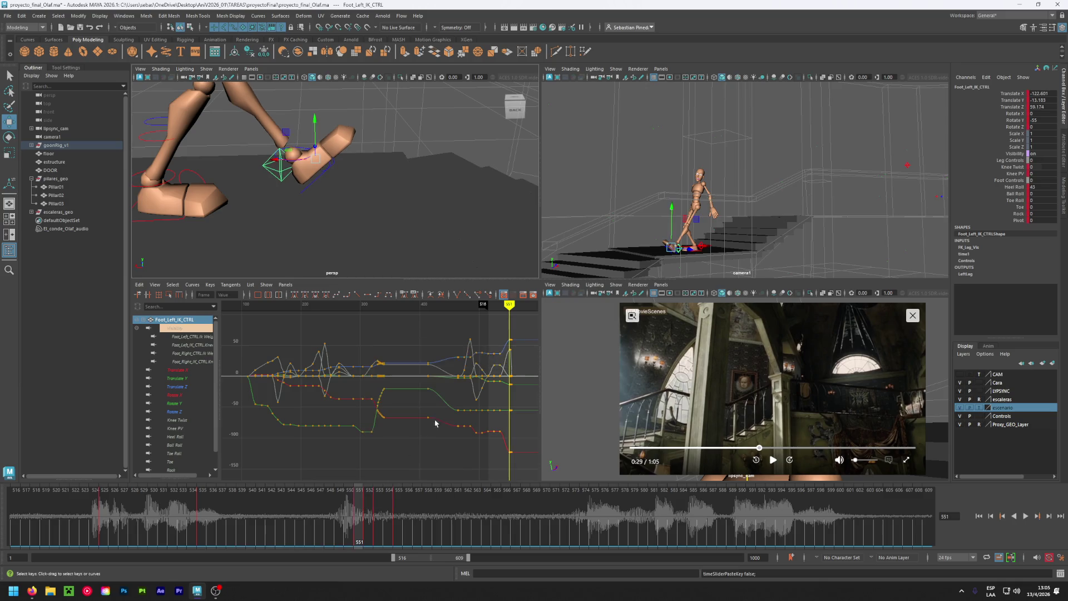
Paste the same foot key onto frame 550 and review the foot motion from 550 to 553.
click(349, 507)
click(338, 510)
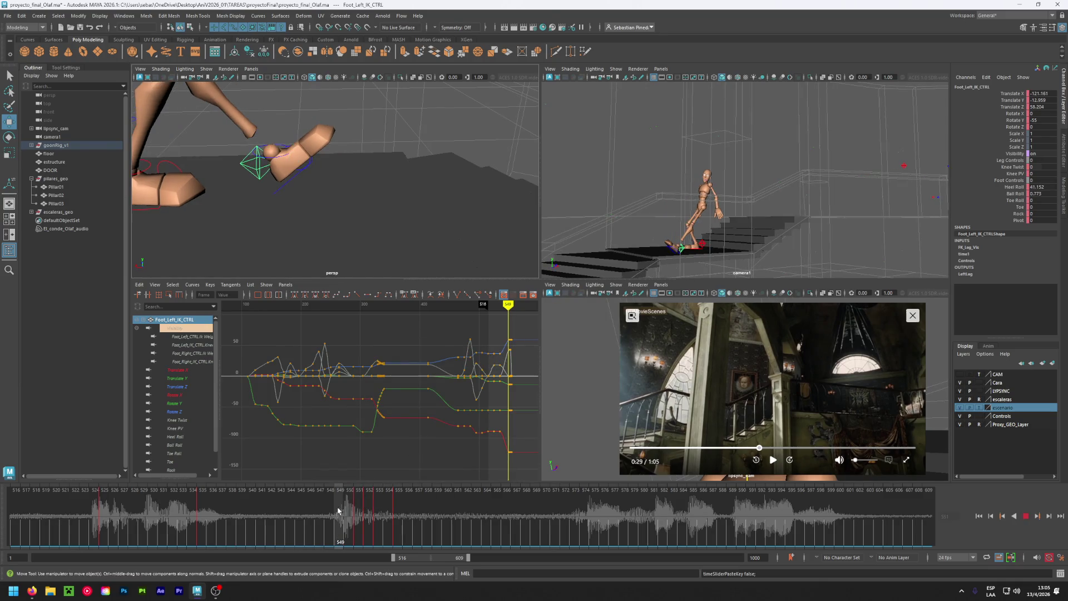
drag(338, 510, 343, 505)
click(350, 507)
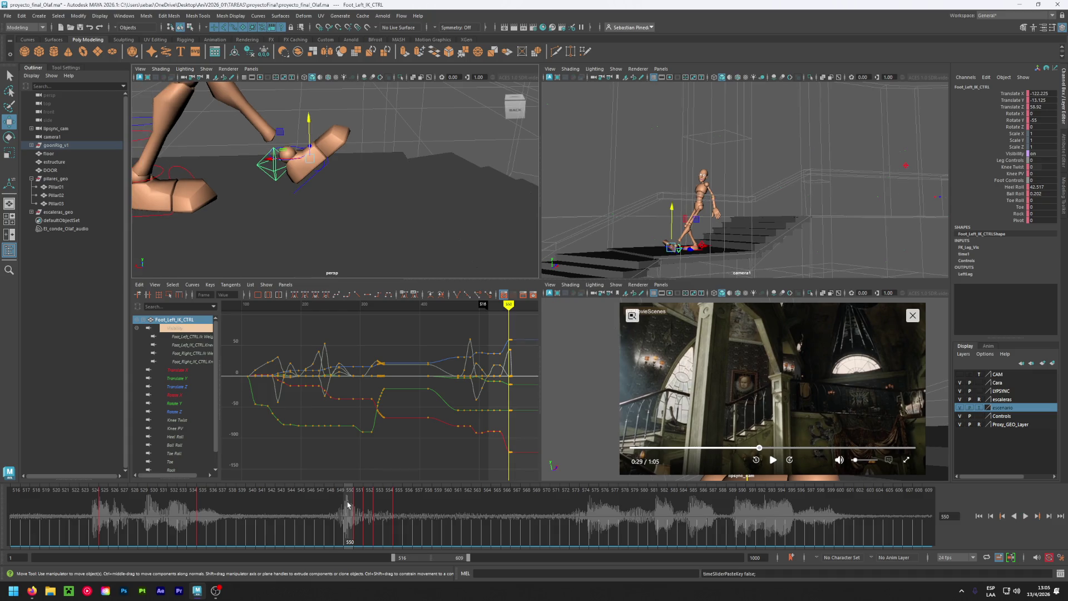
right_click(349, 507)
mouse_move(375, 356)
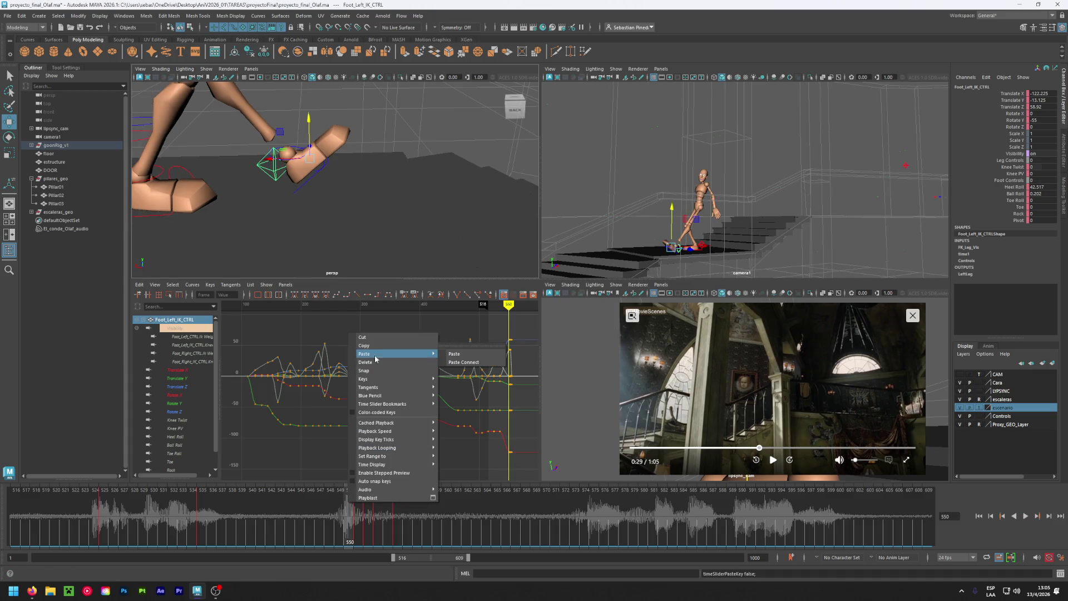
click(455, 354)
drag(346, 506, 384, 513)
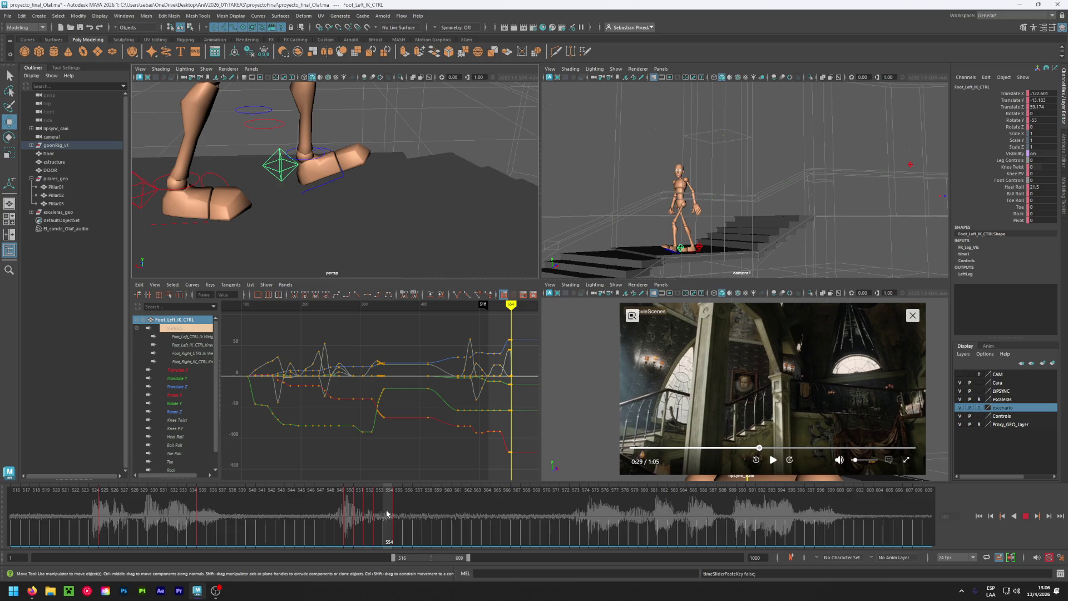
Tilt the Center_Root_FK_CTRL forward around X at frame 550.
drag(387, 513, 387, 513)
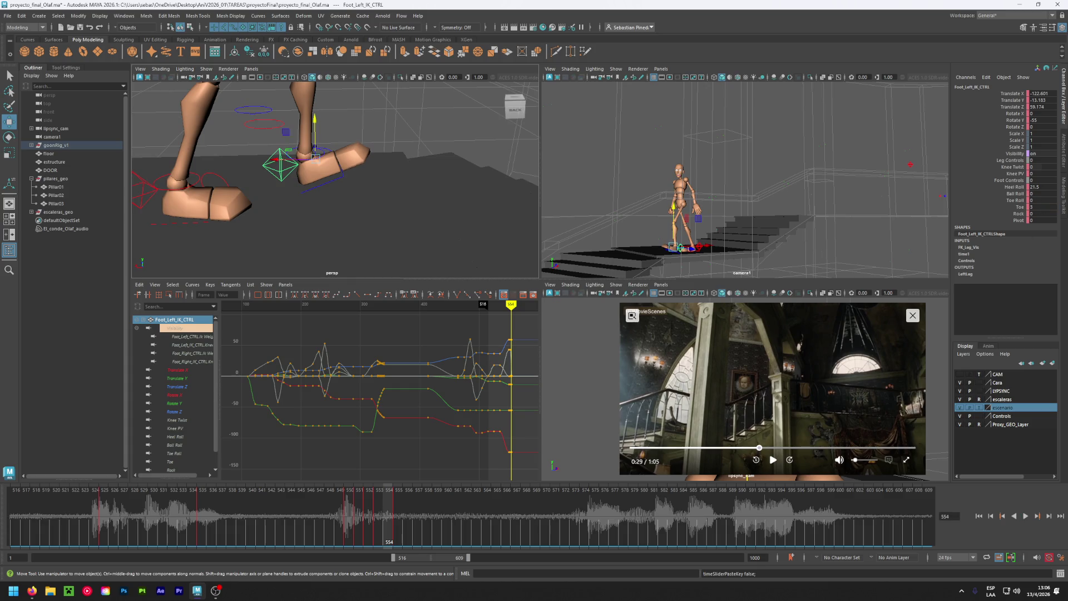
mouse_move(366, 518)
mouse_down()
mouse_move(388, 533)
mouse_move(349, 538)
mouse_up()
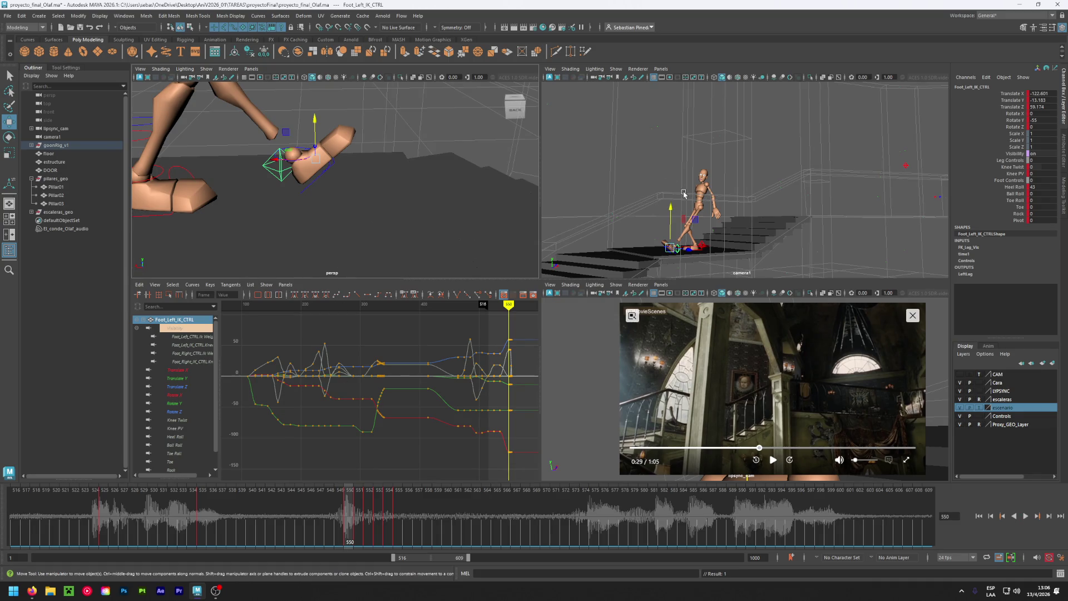
mouse_move(432, 192)
alt+mouse_down()
mouse_move(397, 124)
mouse_move(335, 162)
alt+mouse_up()
click(344, 165)
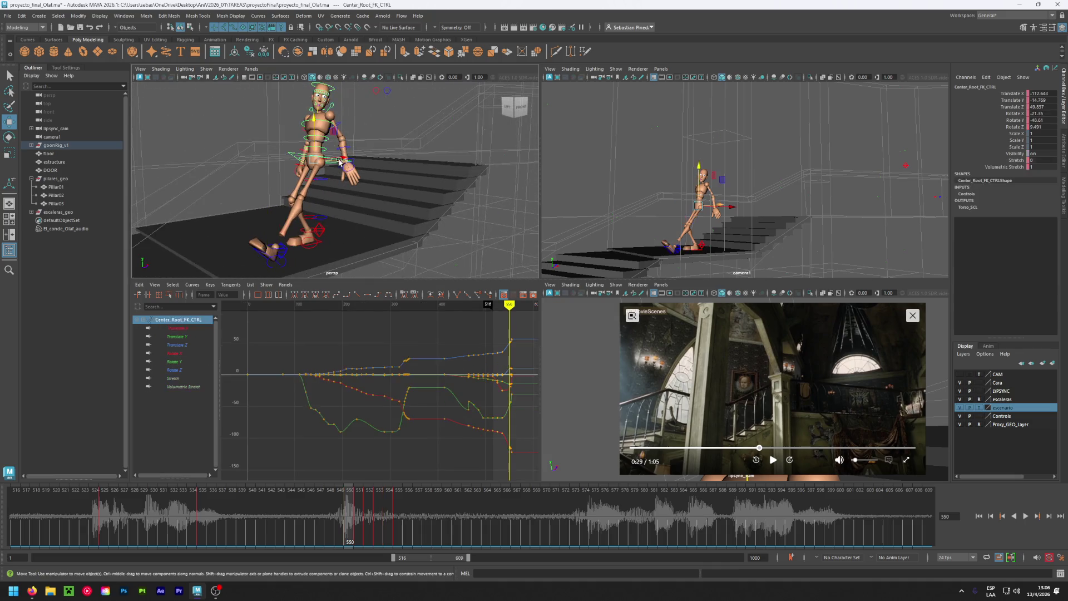
key(e)
mouse_move(323, 167)
mouse_down()
mouse_move(306, 134)
mouse_move(320, 145)
mouse_move(317, 124)
mouse_up()
key(w)
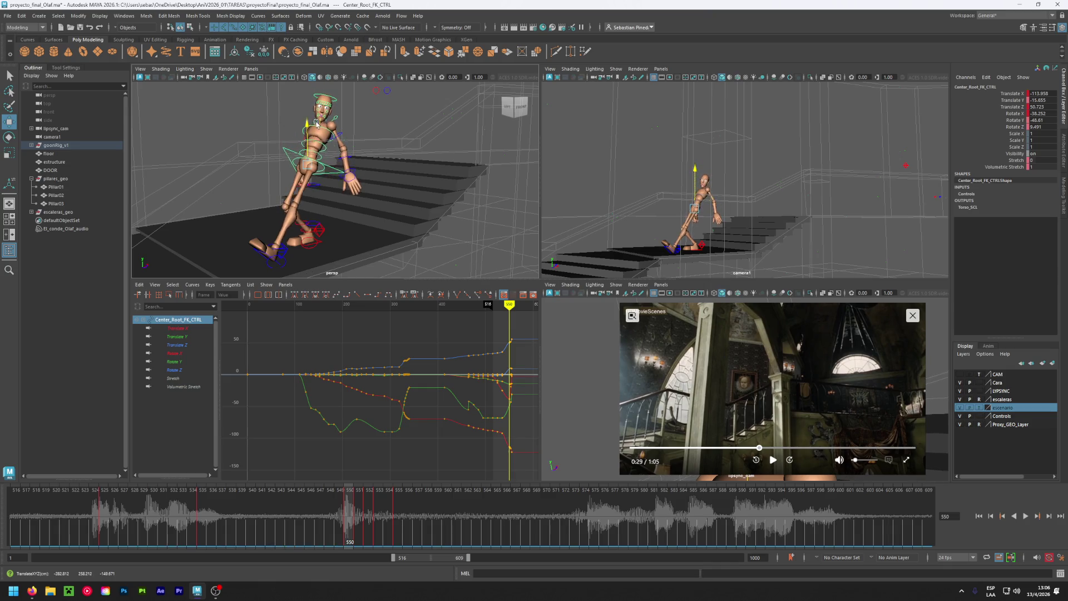
Adjust the root control's position and height on frames 551 and 552.
click(359, 507)
drag(310, 127, 314, 133)
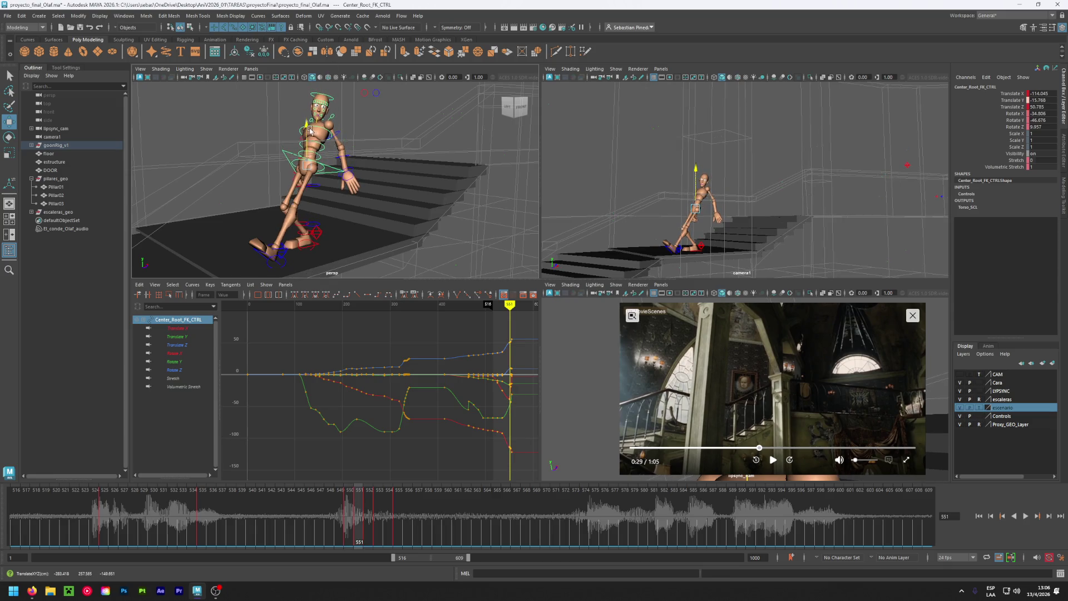
click(367, 492)
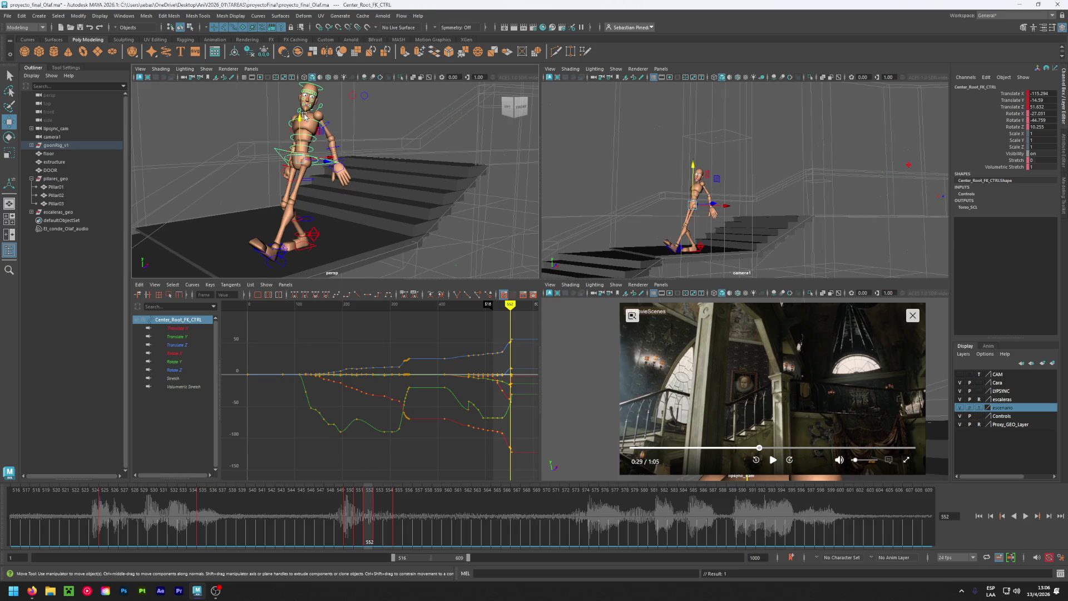
drag(301, 118, 296, 121)
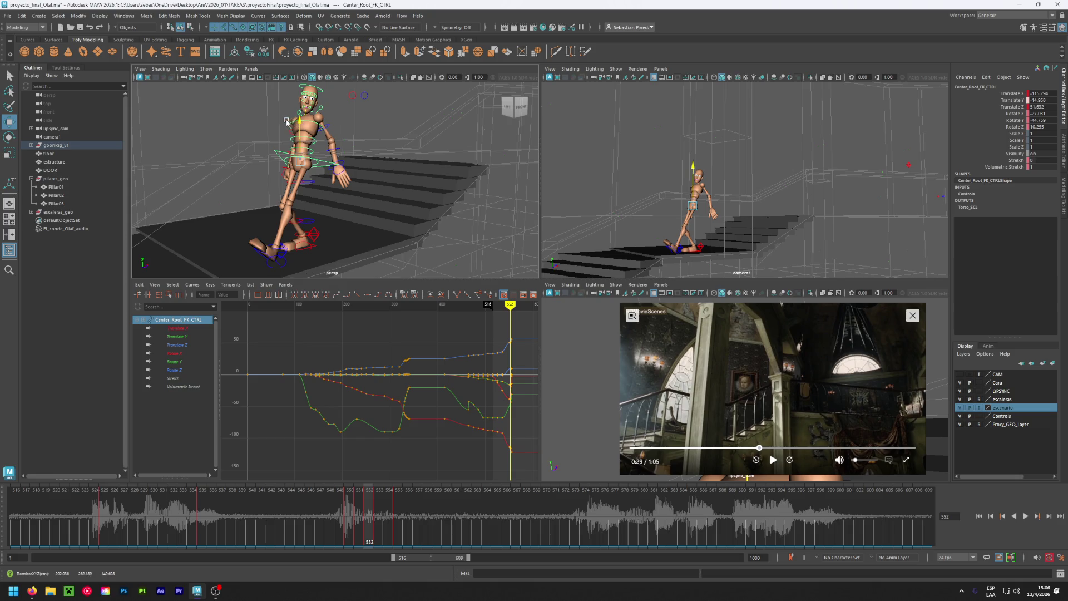
drag(285, 120, 282, 122)
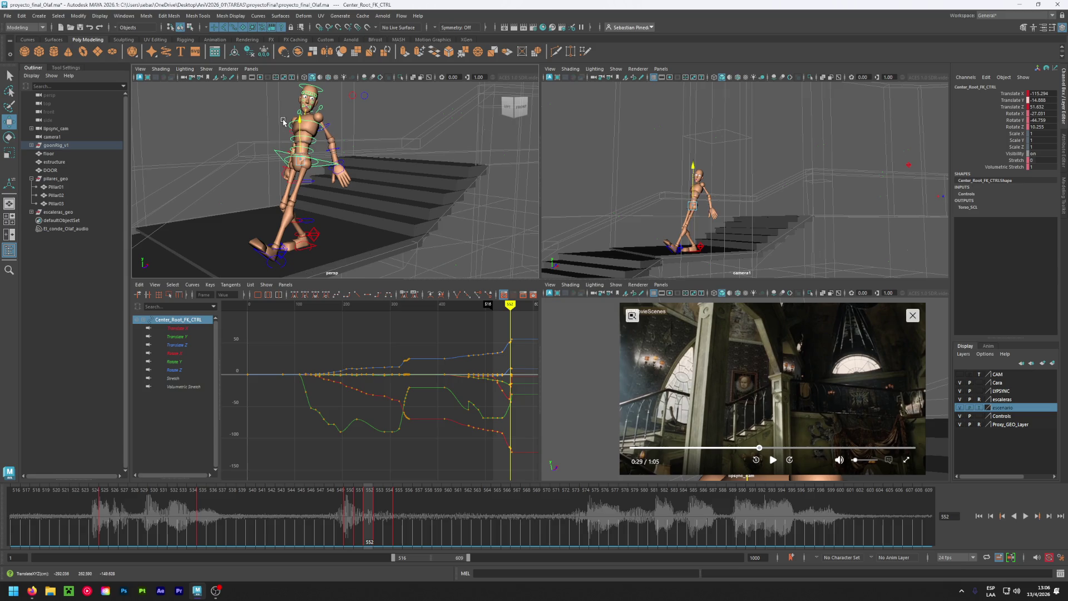
Scrub frames 544–555 to review the step, return to frame 550, and play the reference clip.
click(376, 506)
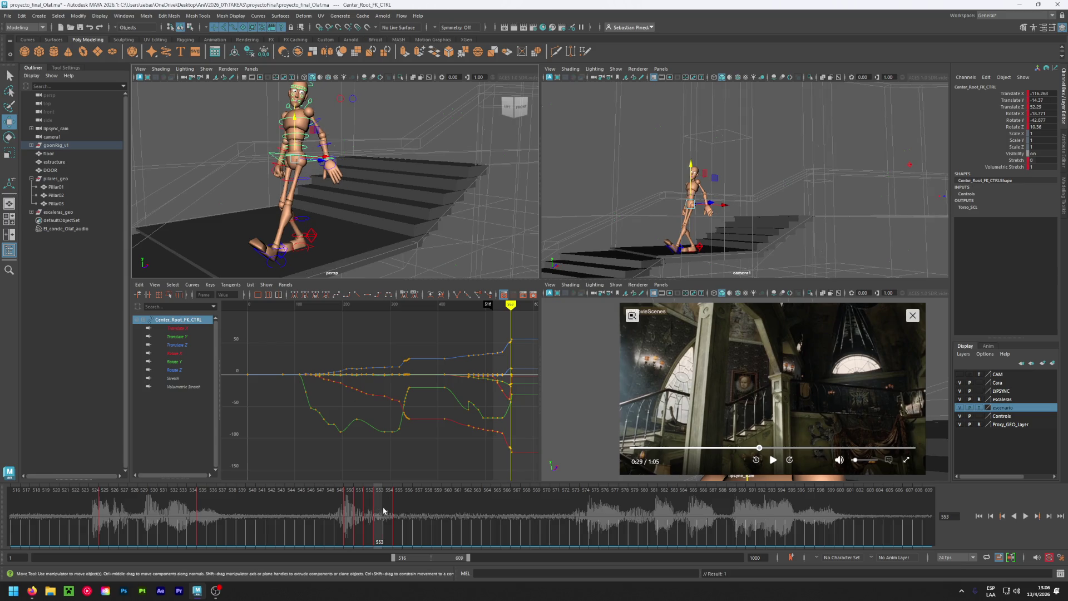
click(390, 513)
click(394, 514)
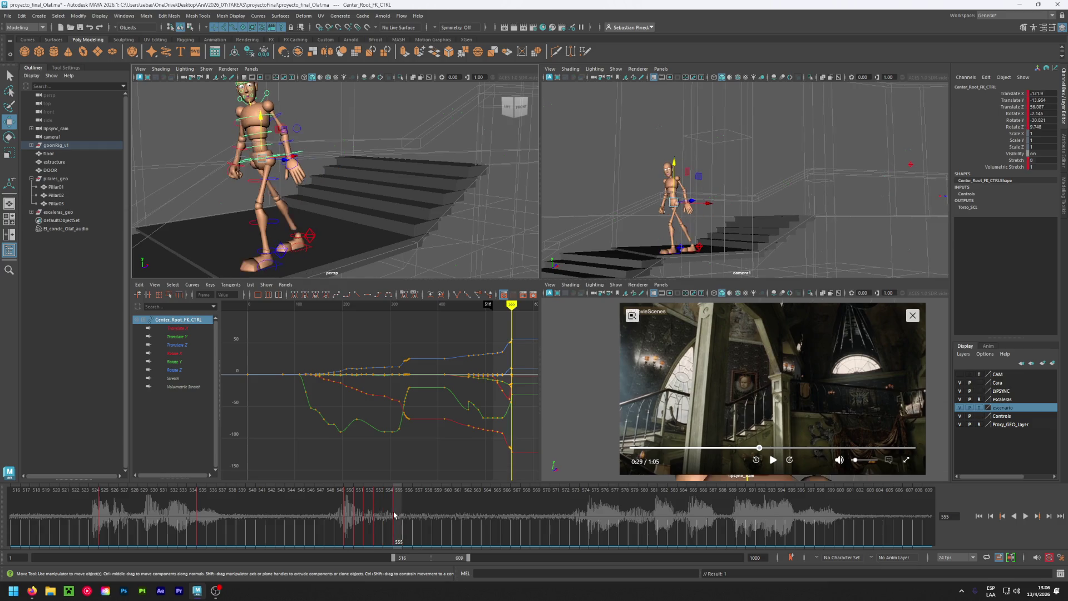
mouse_move(393, 515)
mouse_down()
mouse_move(297, 511)
mouse_move(346, 519)
mouse_up()
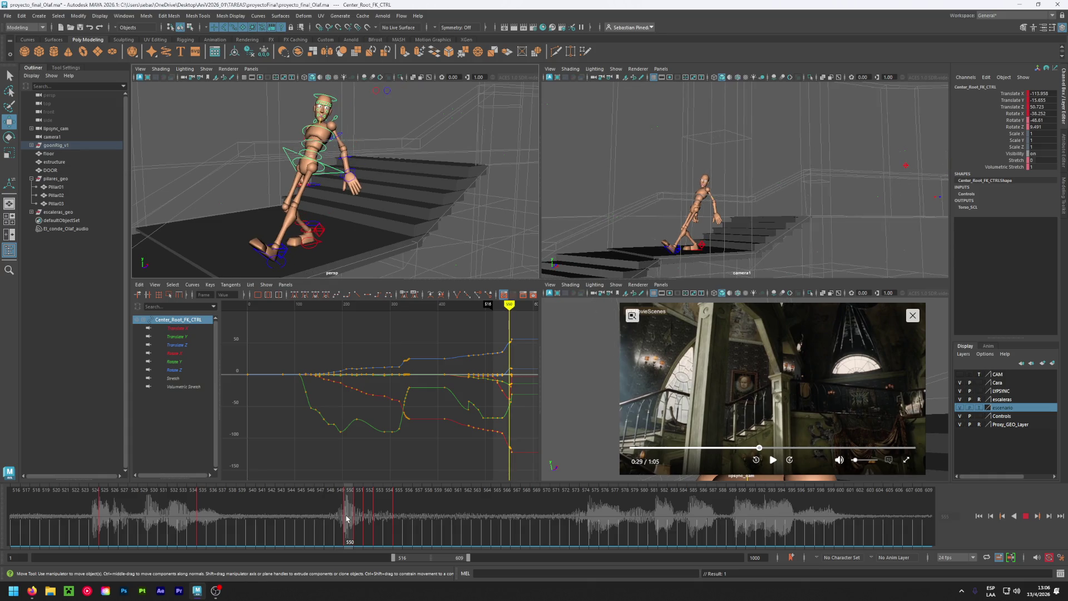
mouse_move(346, 519)
mouse_down()
mouse_move(307, 523)
mouse_move(333, 520)
mouse_up()
drag(360, 520, 350, 521)
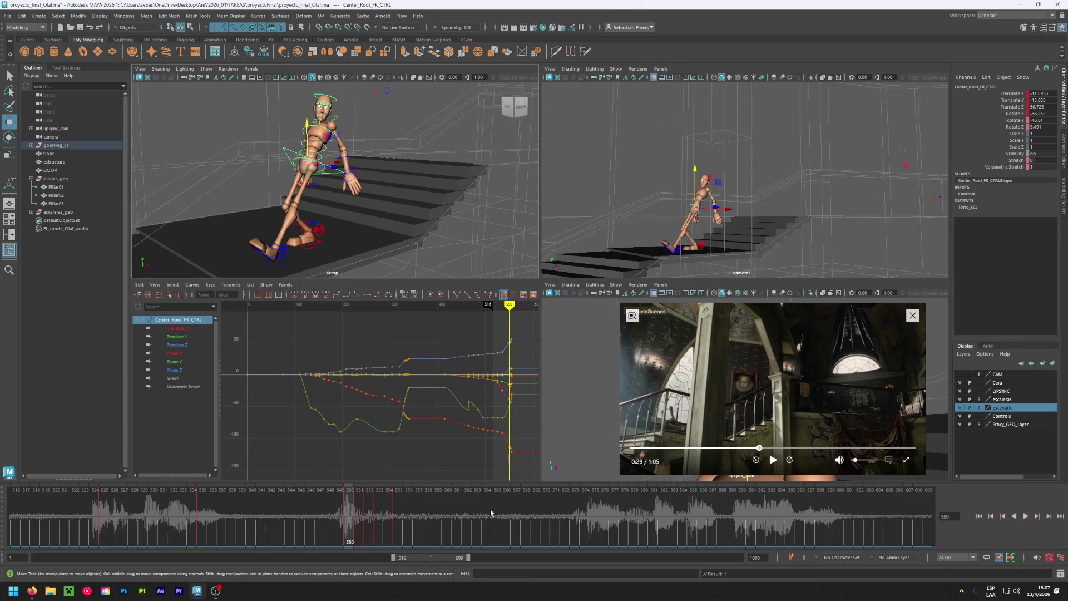
click(773, 460)
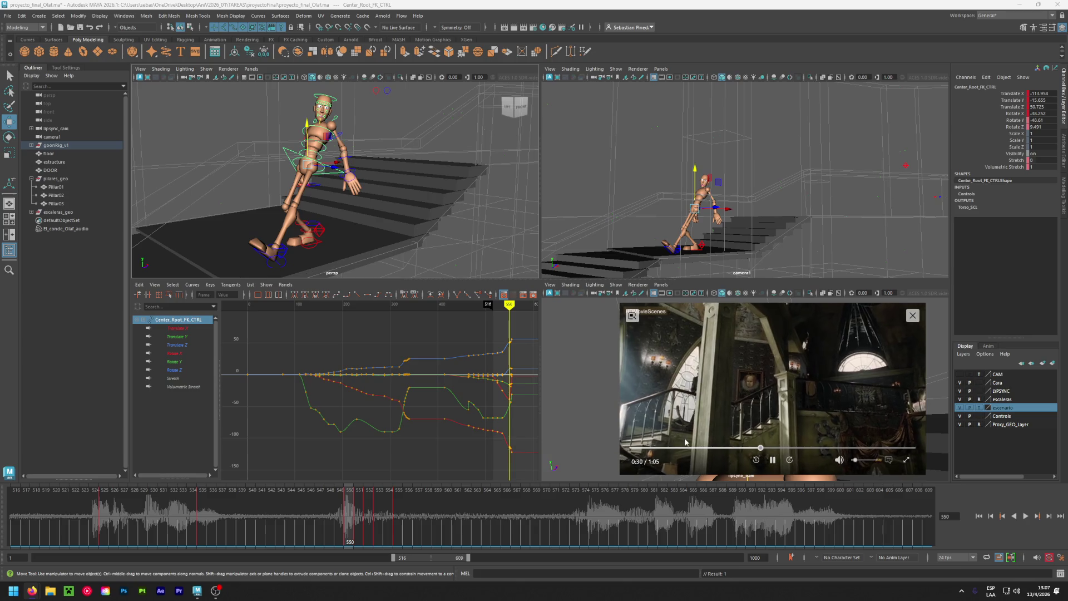
Pause the reference film clip at 0:30 and nudge it slightly forward.
click(761, 448)
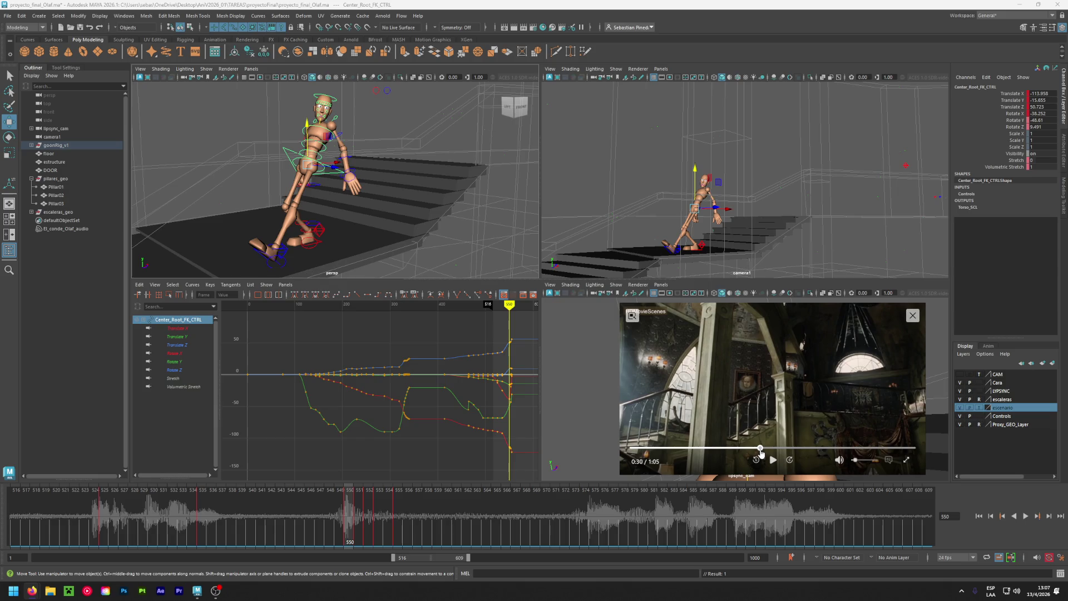
drag(761, 453, 764, 454)
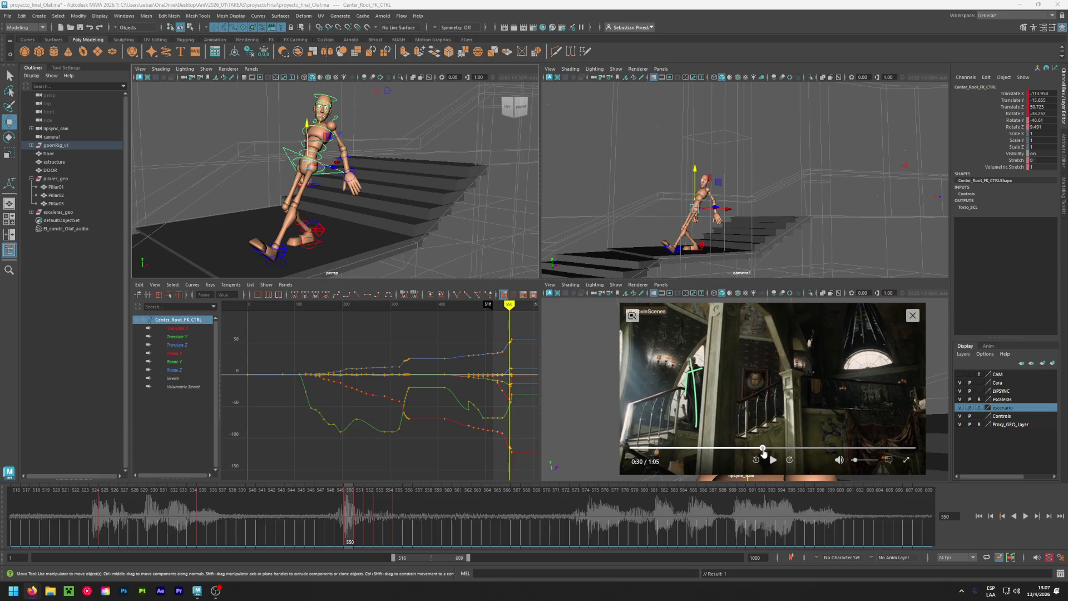
Scrub from frame 545 to 549 and save the scene.
click(298, 518)
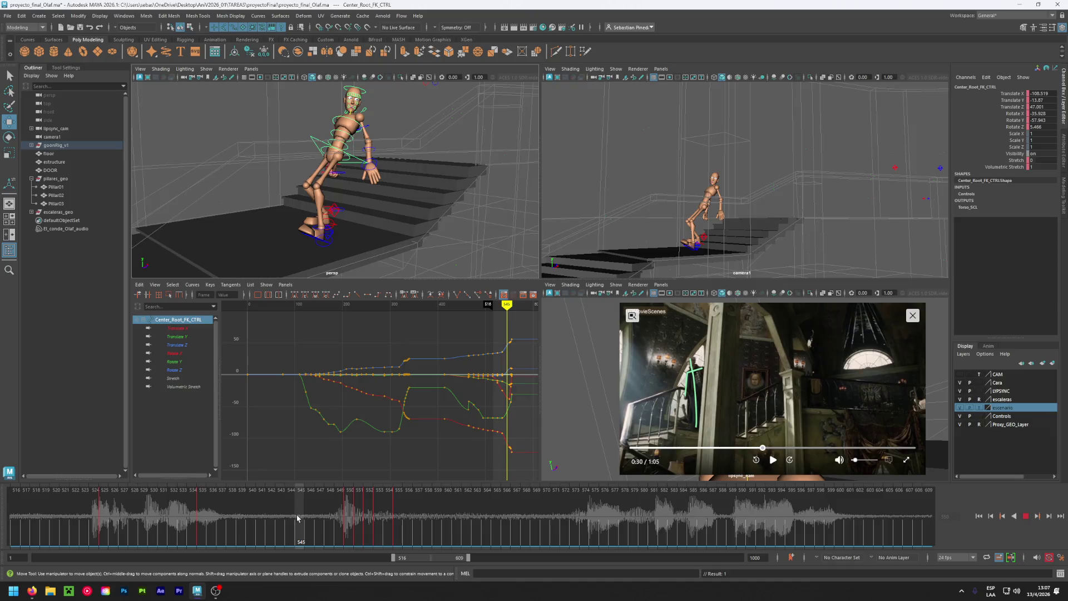
mouse_move(298, 519)
mouse_down()
mouse_move(394, 533)
mouse_move(400, 553)
mouse_move(320, 558)
mouse_up()
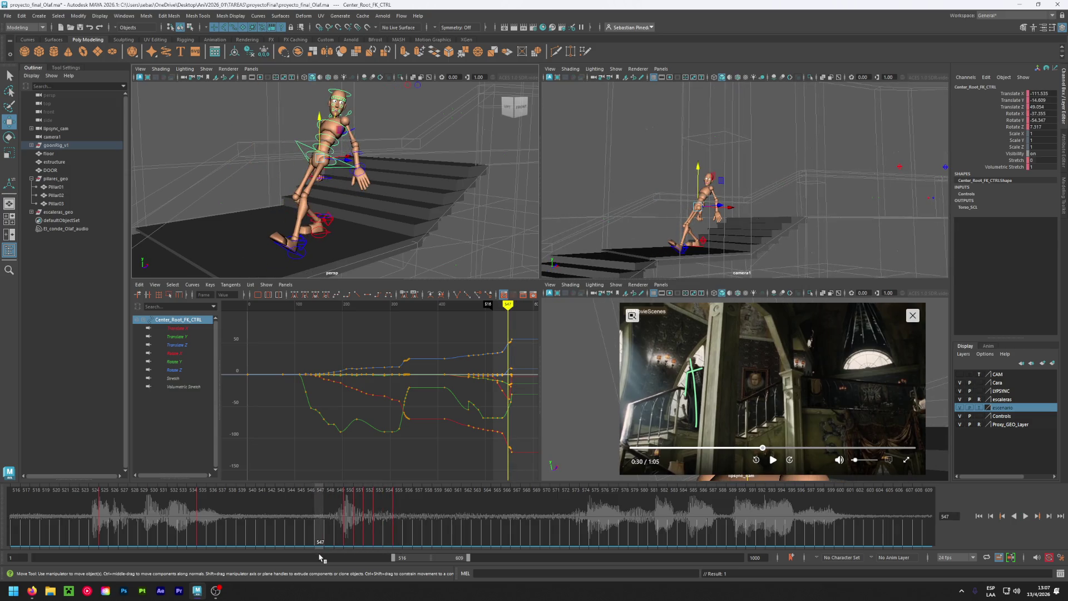
key(ctrl+s)
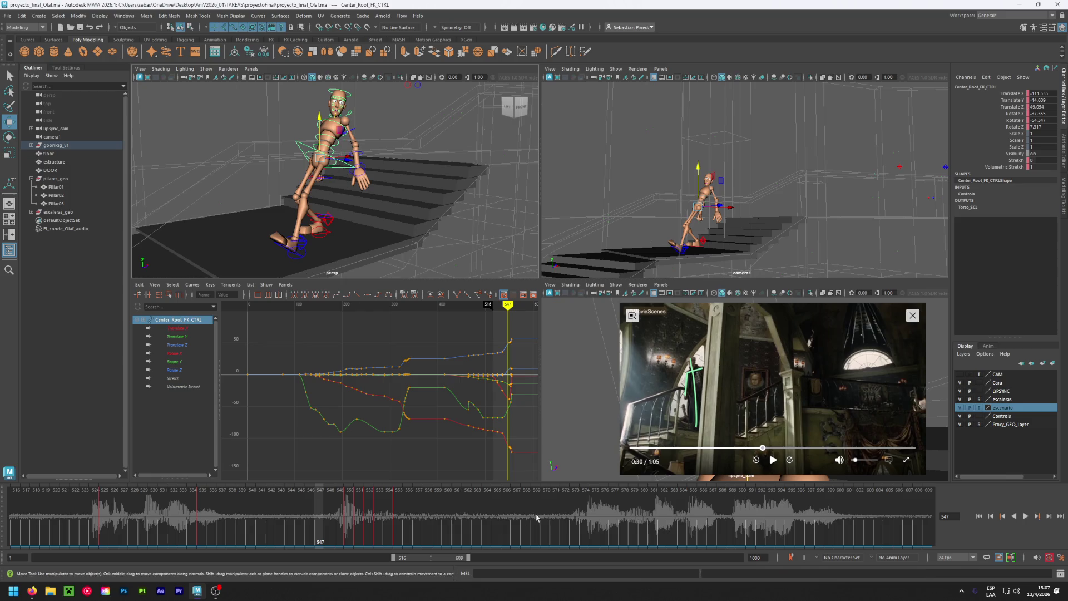
Shift the visible frame range to 581–674, play the walk to frame 655, then return to 620.
drag(430, 558, 442, 559)
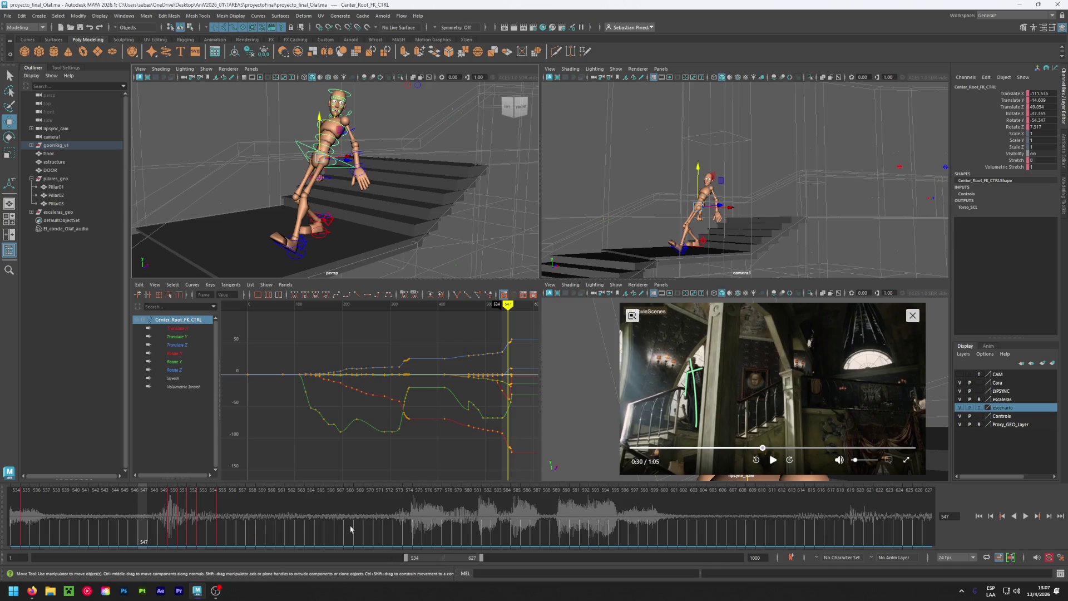
key(alt+v)
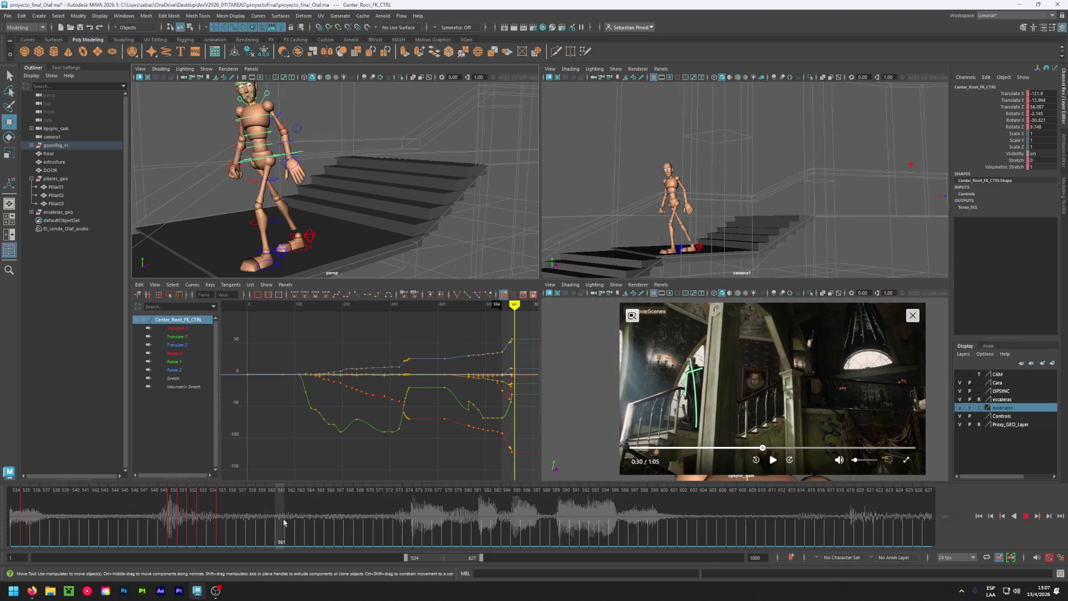
key(alt+v)
drag(446, 558, 478, 559)
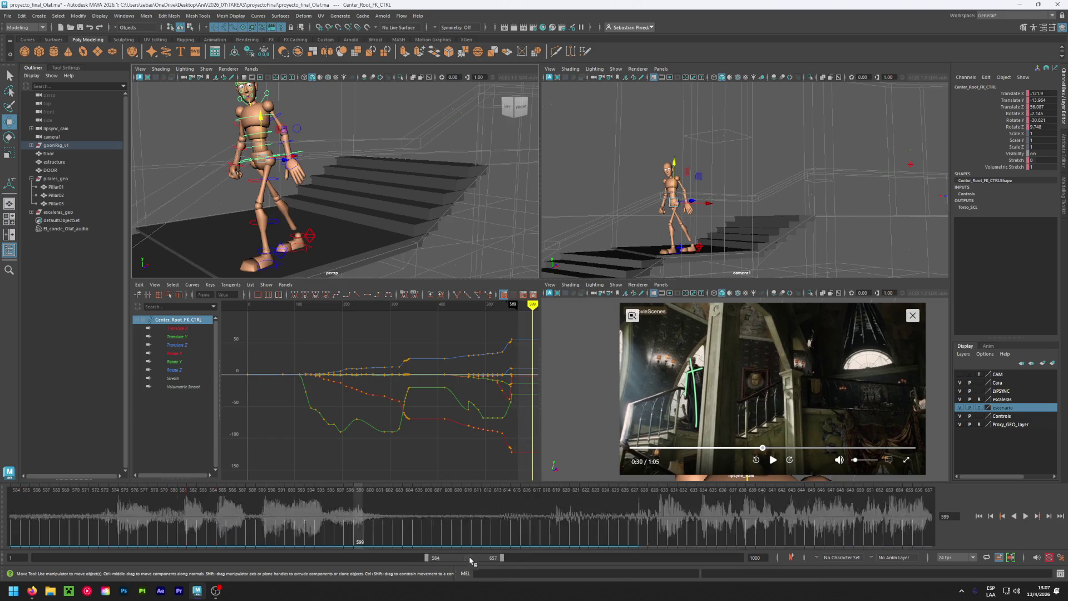
key(alt+v)
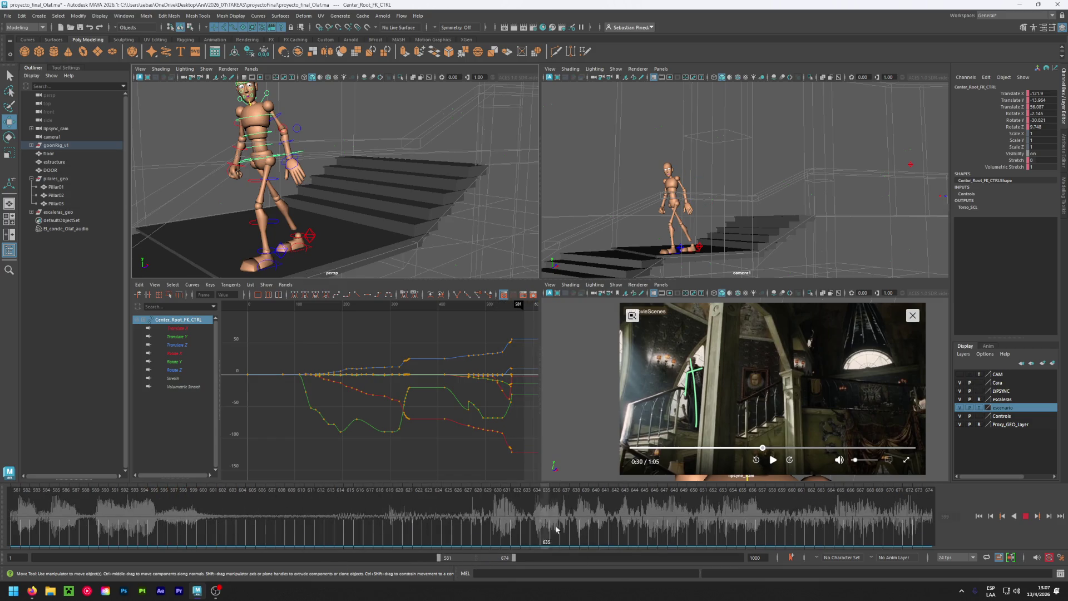
key(alt+v)
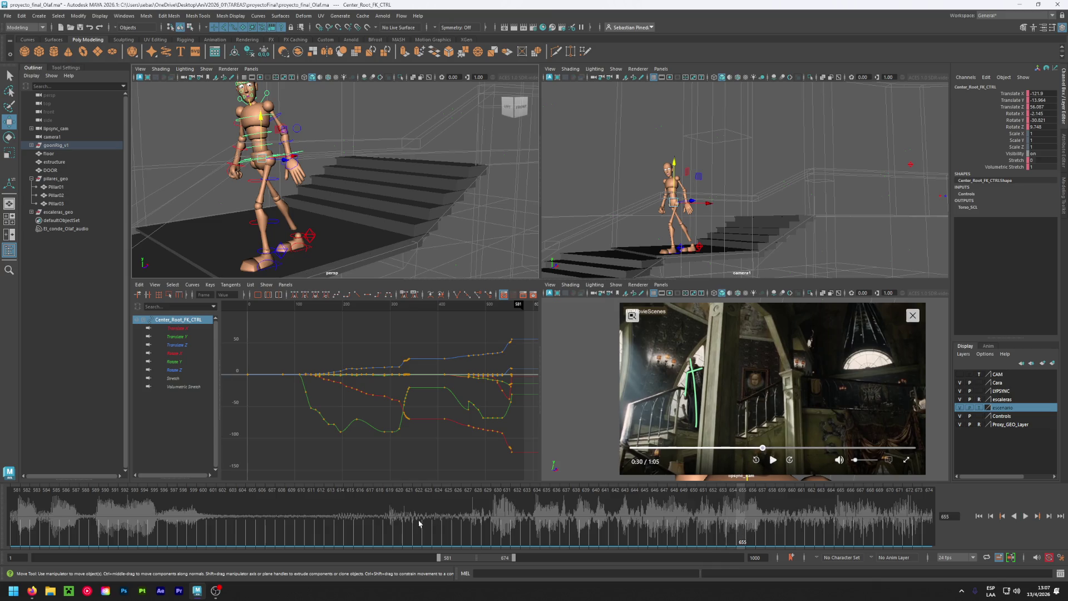
drag(388, 523, 400, 521)
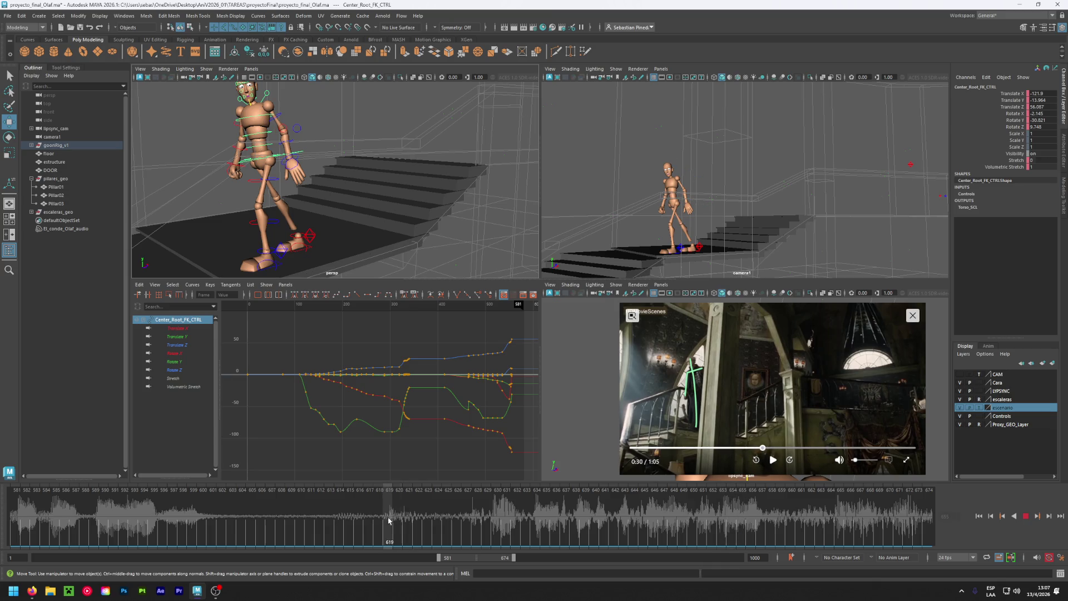
Jump the reference clip to 0:32, play it to 0:39, then rewind it to about 0:33.
click(773, 448)
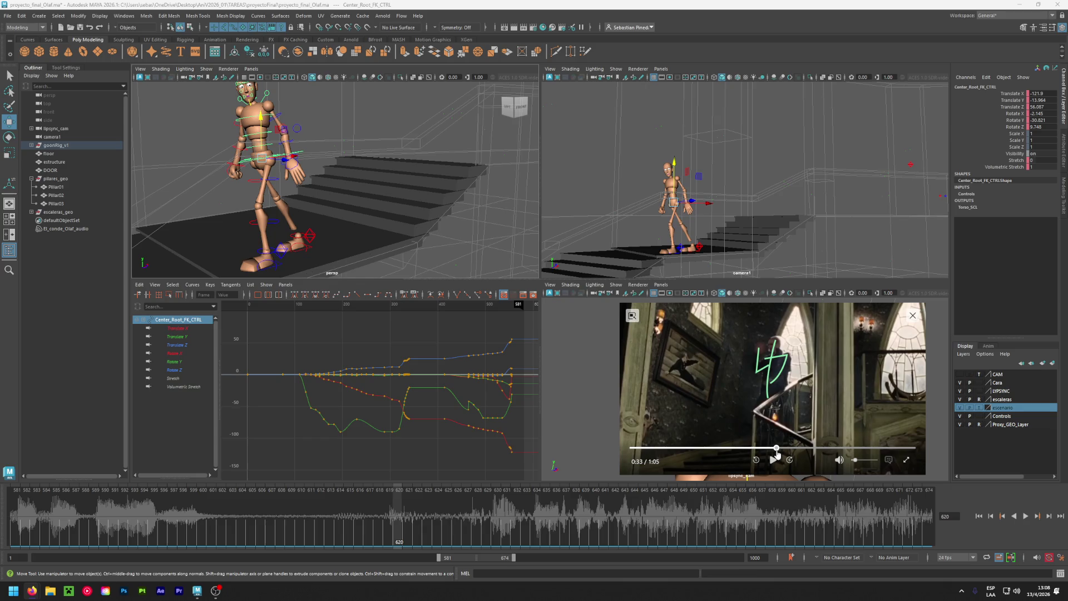
click(776, 459)
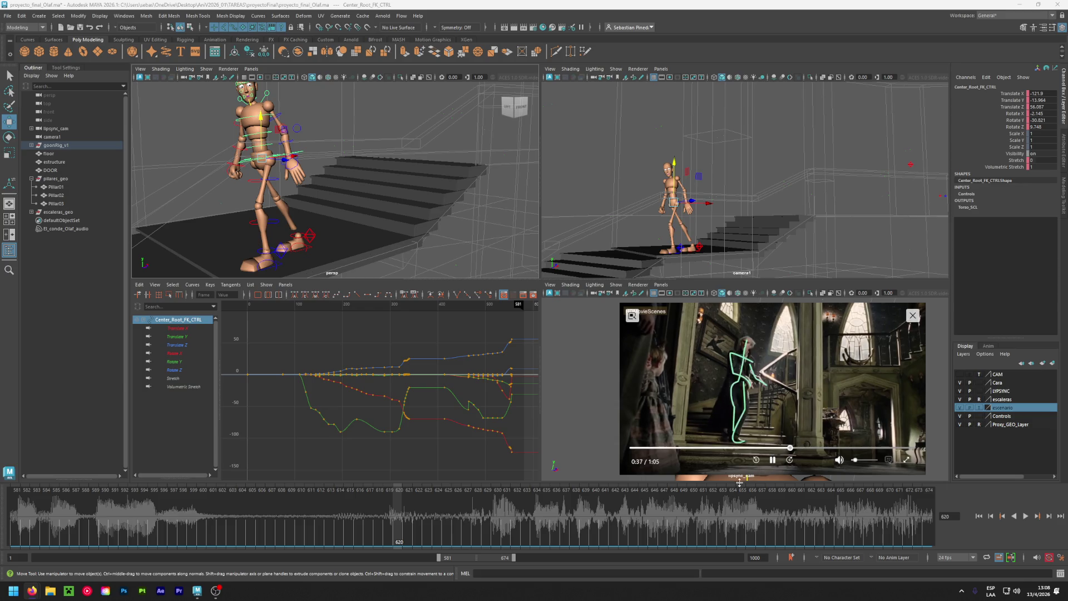
click(773, 466)
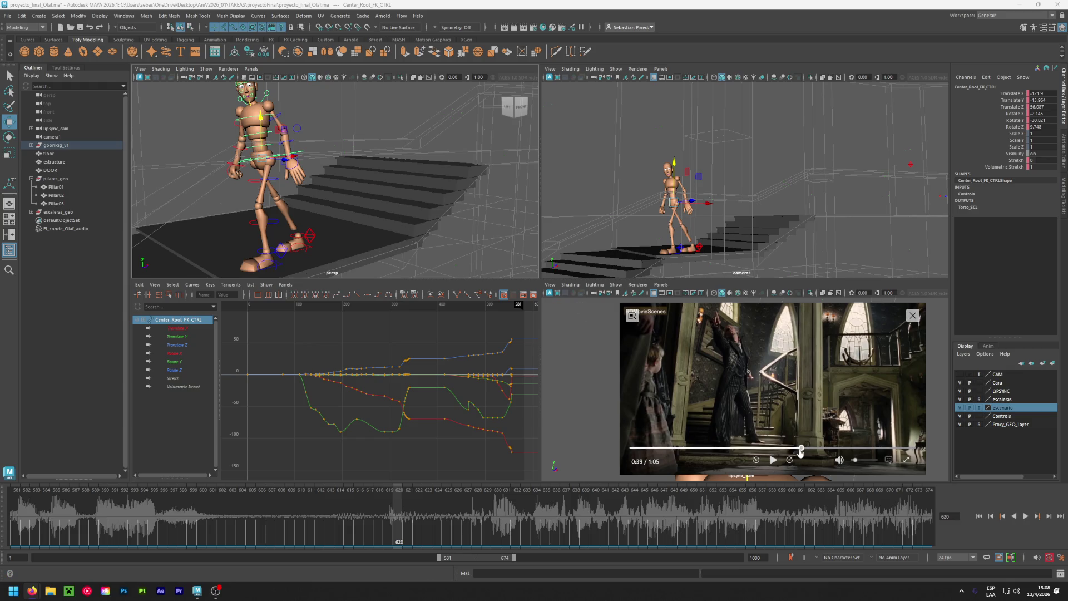
drag(799, 448, 777, 450)
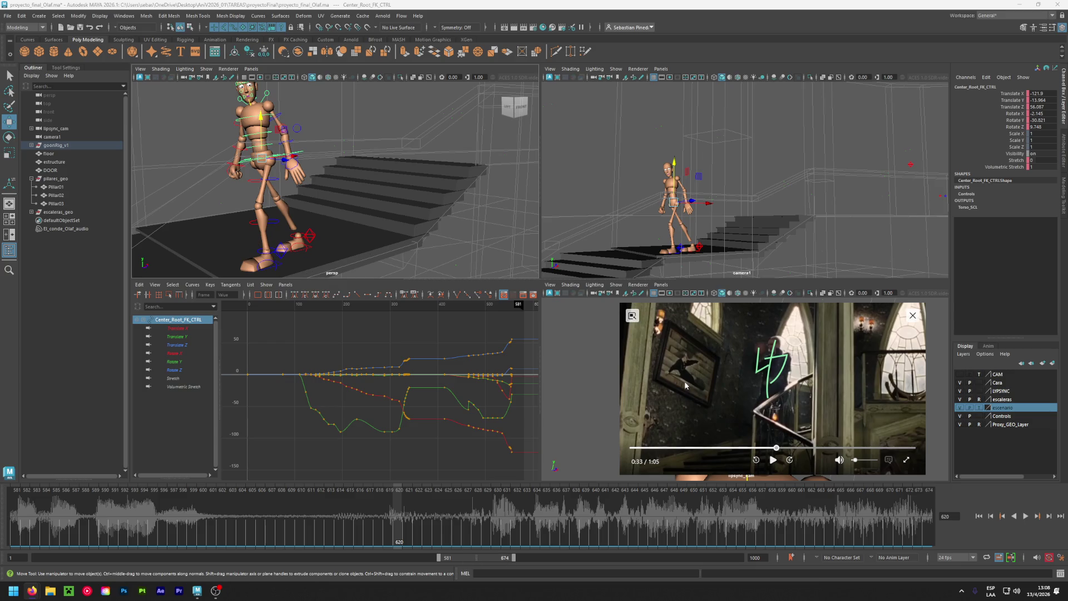
Select camera1, switch the escenario layer from Template to shaded, and clear the selection.
click(70, 137)
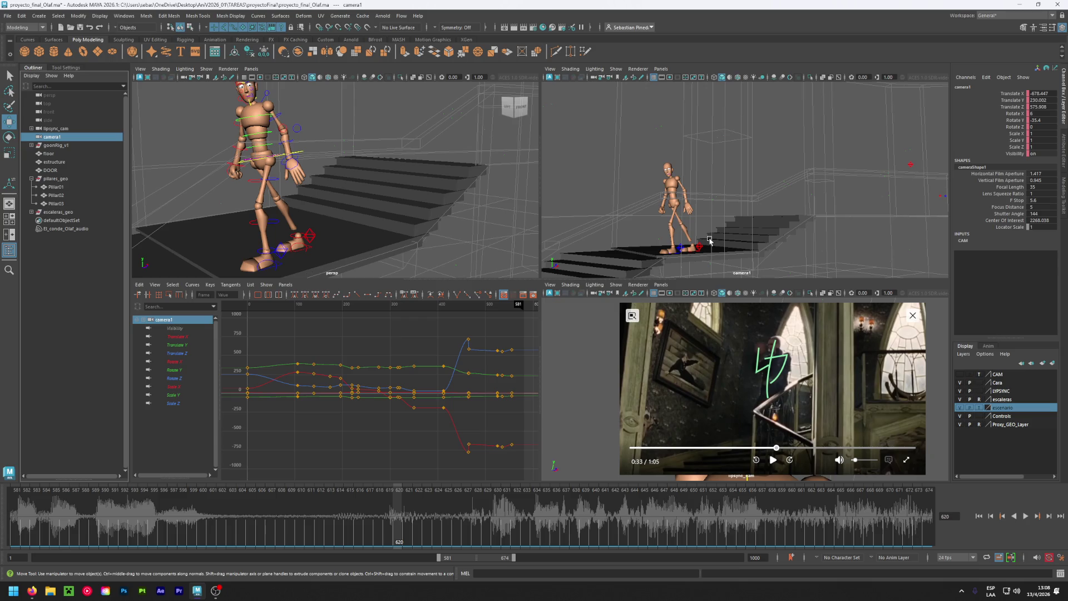
click(979, 408)
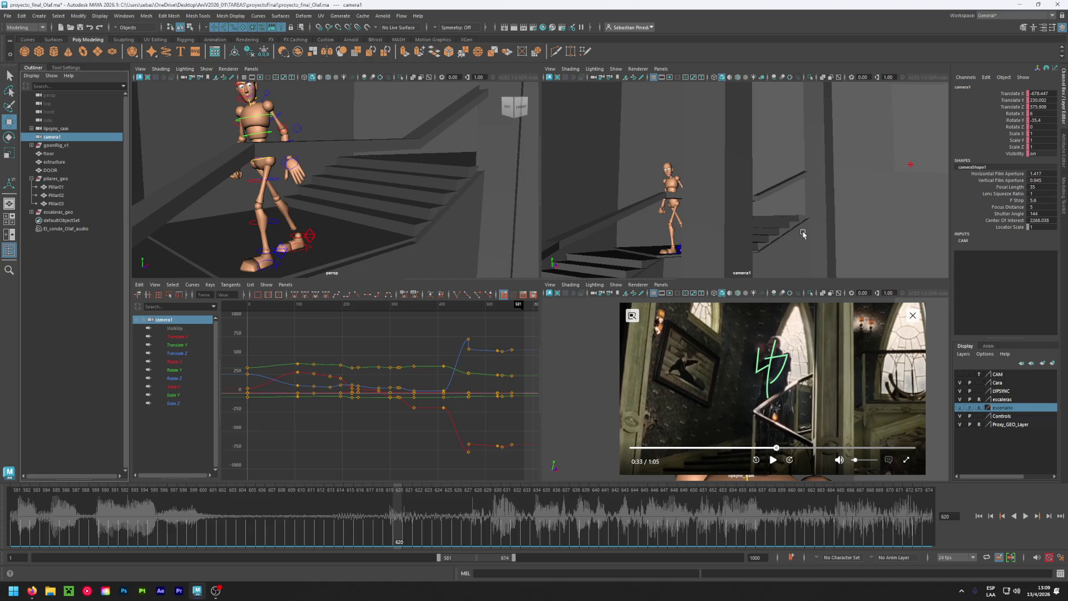
click(728, 187)
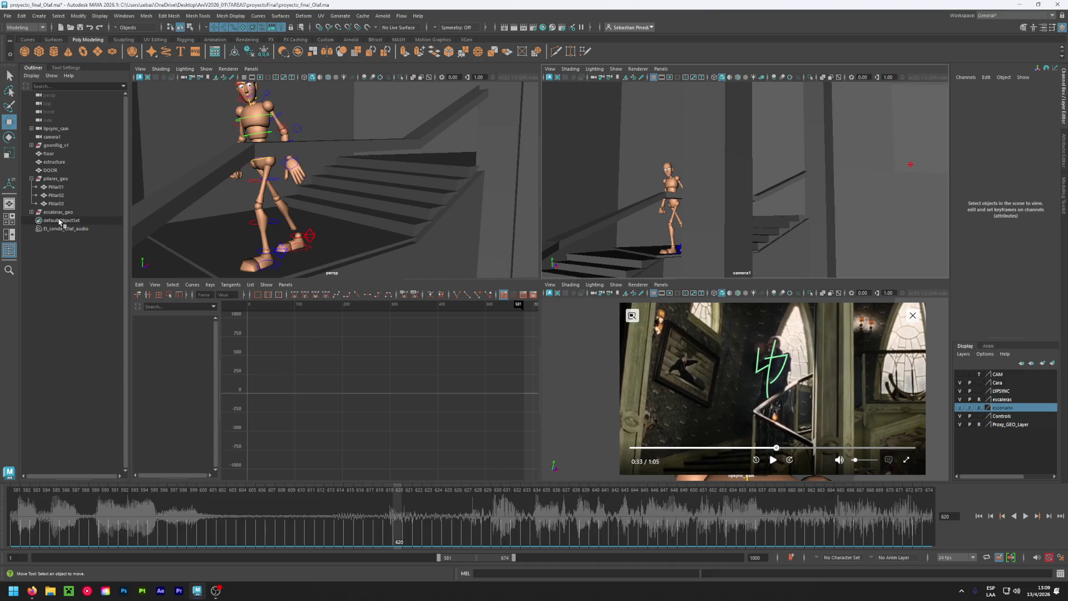
Frame the perspective view on Pillar03 and pull back to inspect the pillars and estructure mesh.
click(74, 211)
click(76, 205)
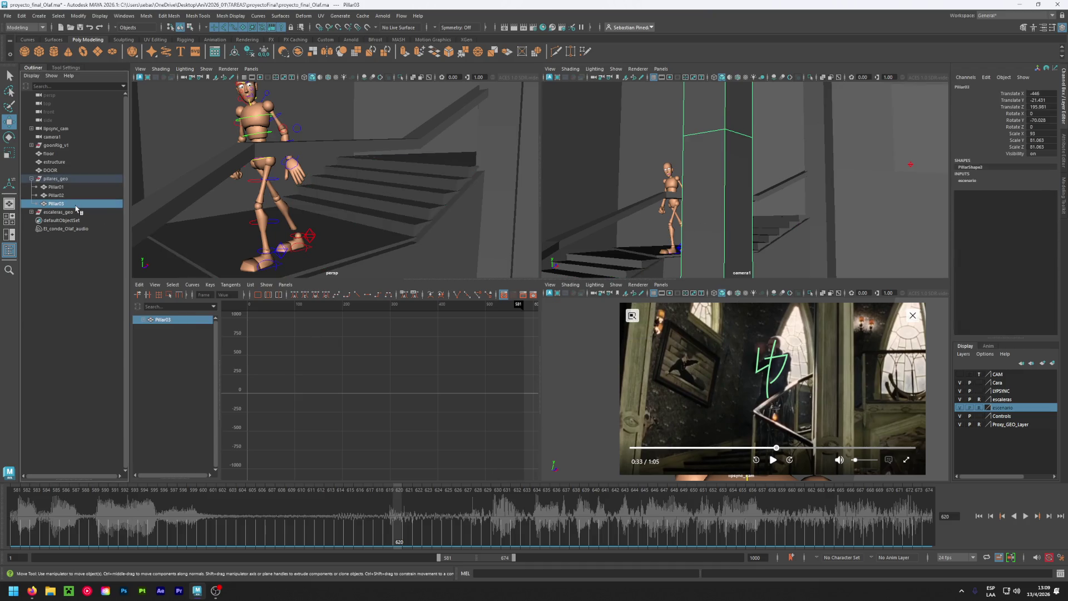
click(67, 214)
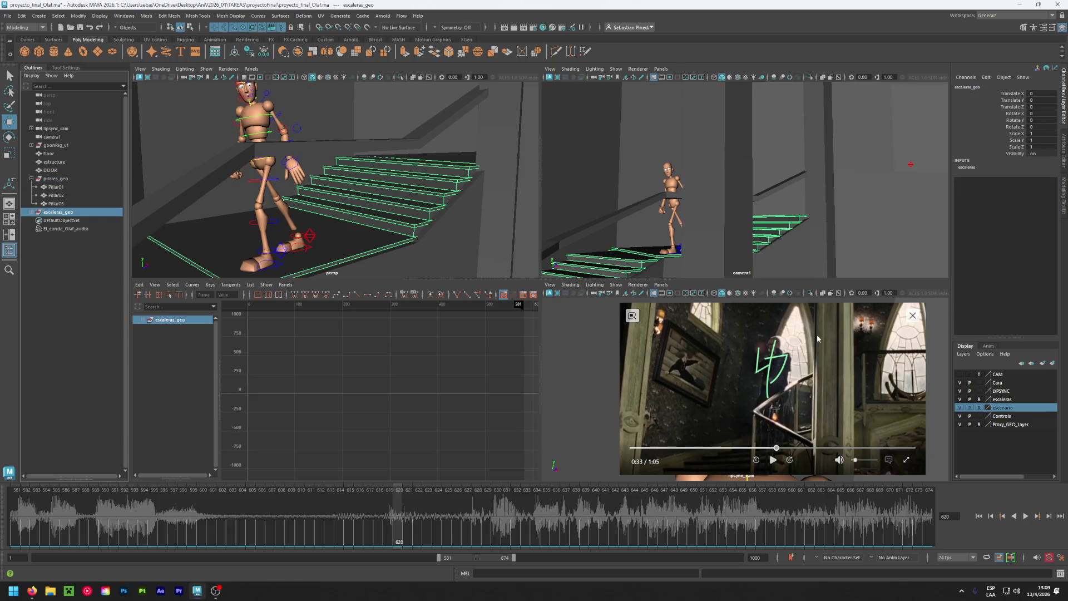
click(709, 231)
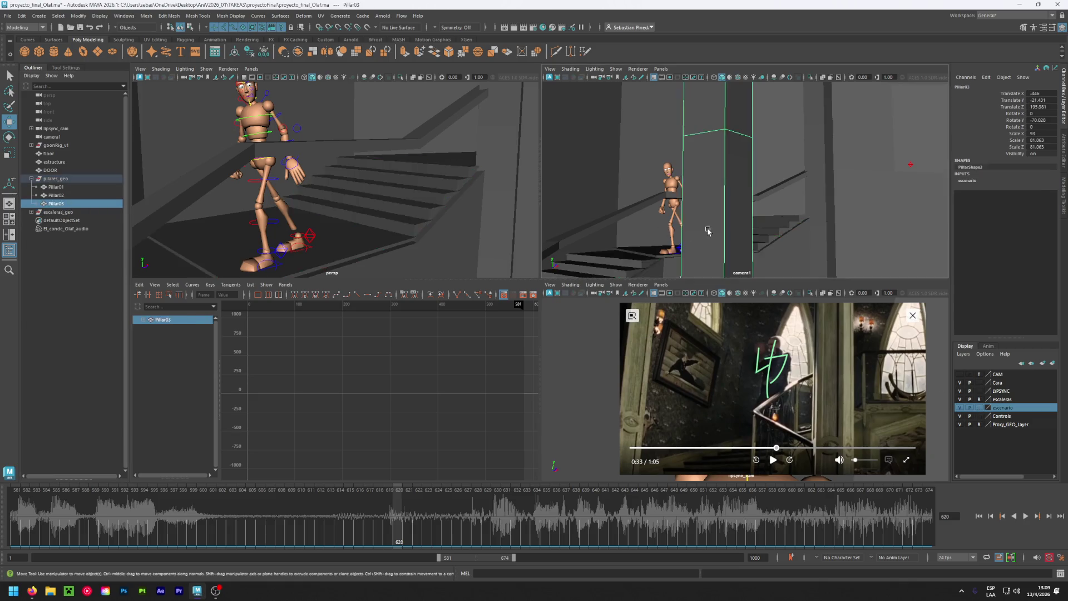
key(f)
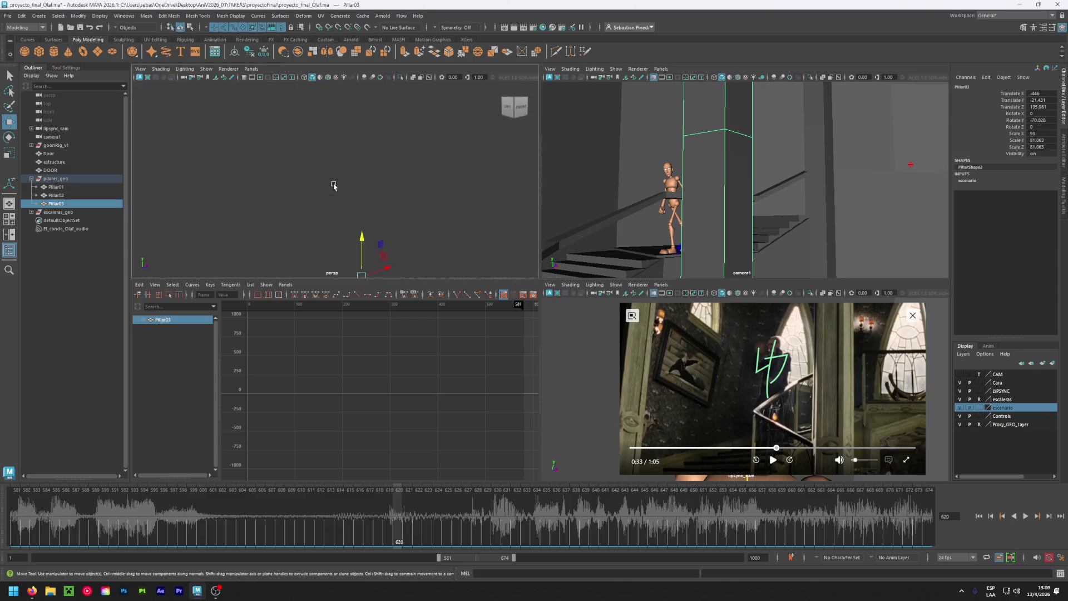
alt+drag(356, 207, 352, 229)
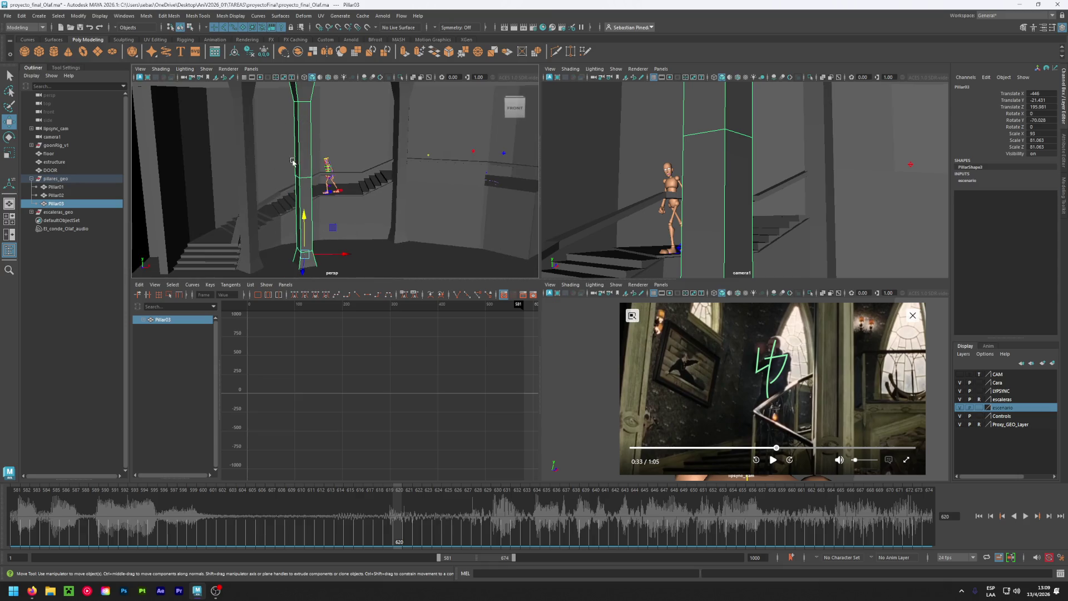
click(240, 157)
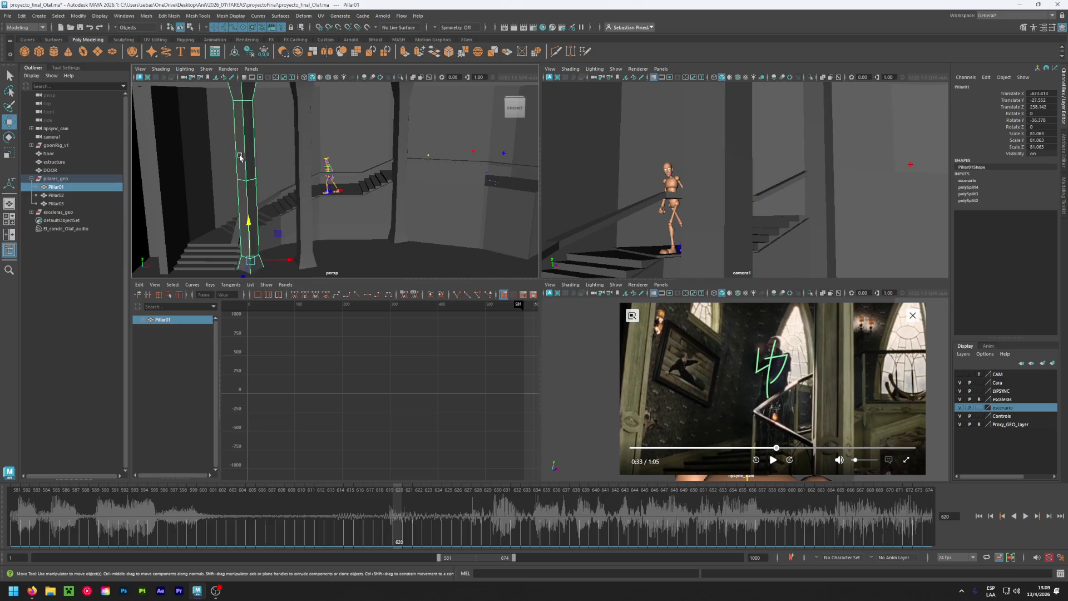
click(406, 162)
click(403, 162)
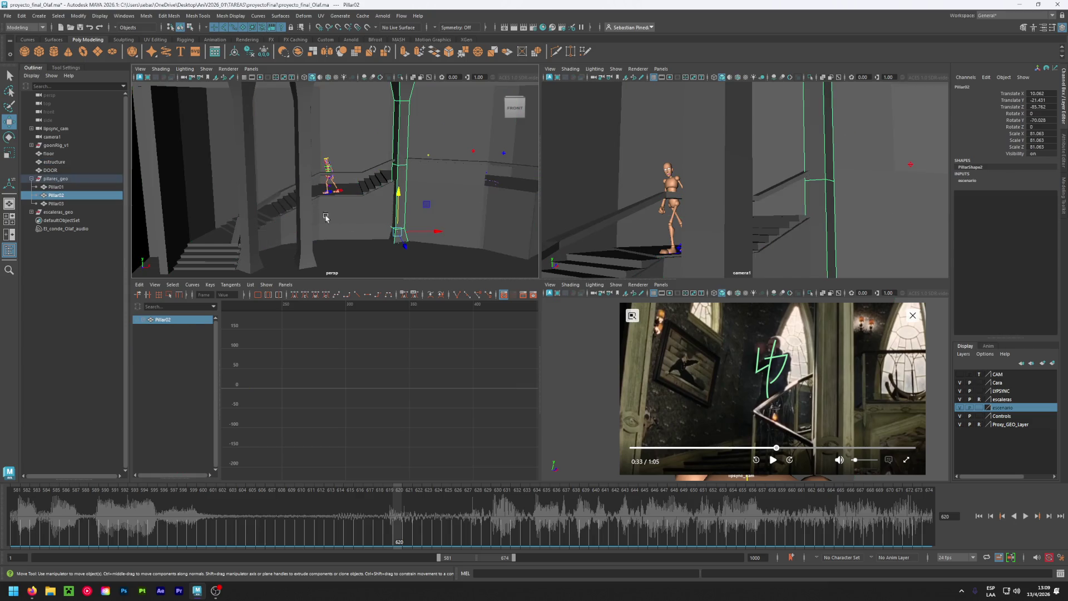
Rewind the reference clip to 0:29, reselect Pillar03, and advance the clip to the 0:33 stairs shot.
click(758, 448)
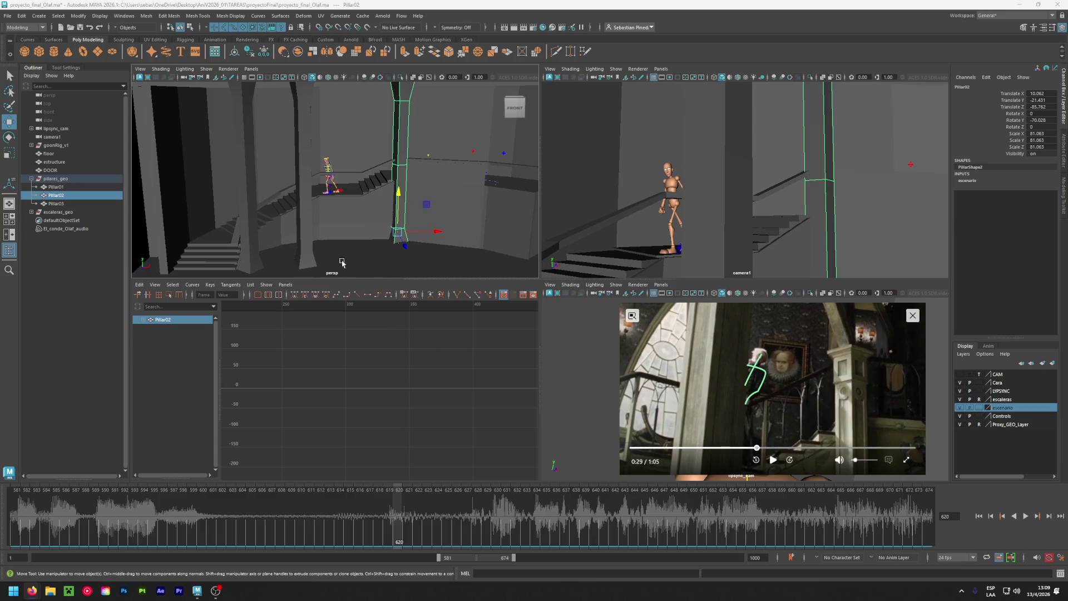
click(308, 210)
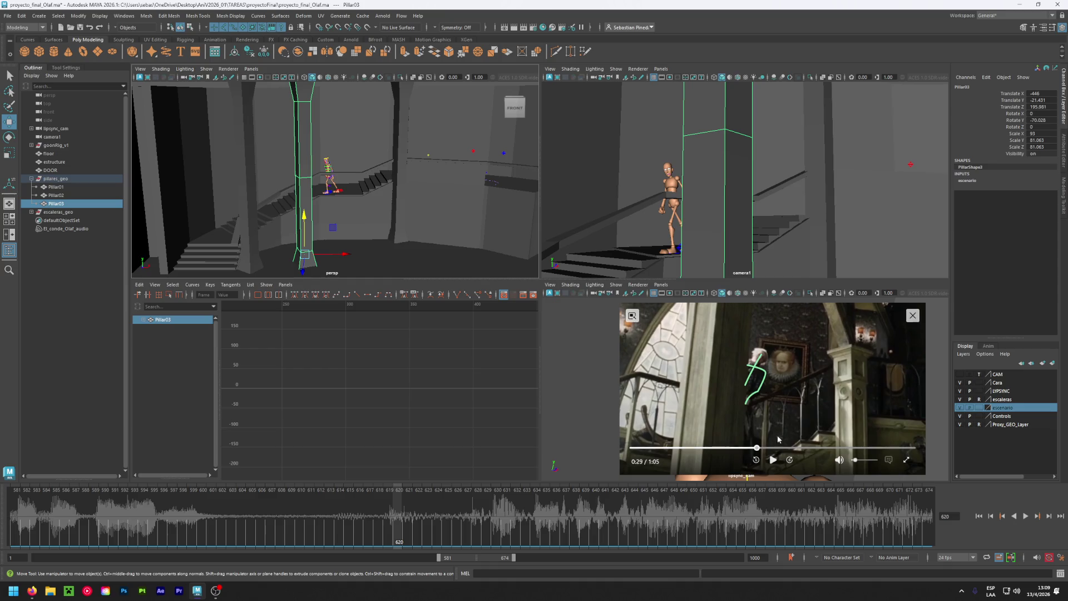
click(761, 449)
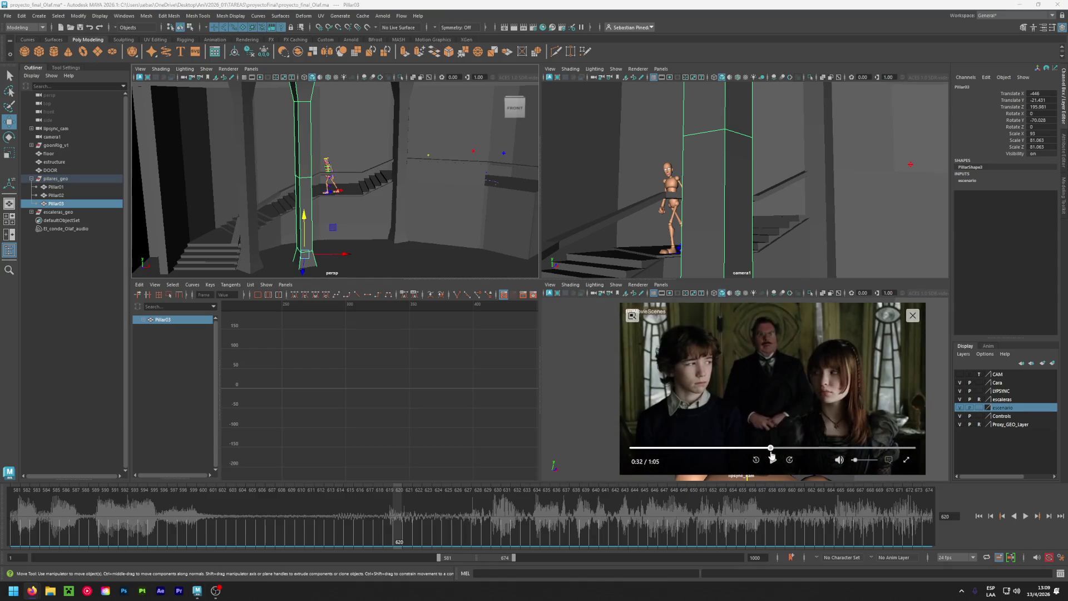
drag(760, 452, 774, 458)
click(773, 458)
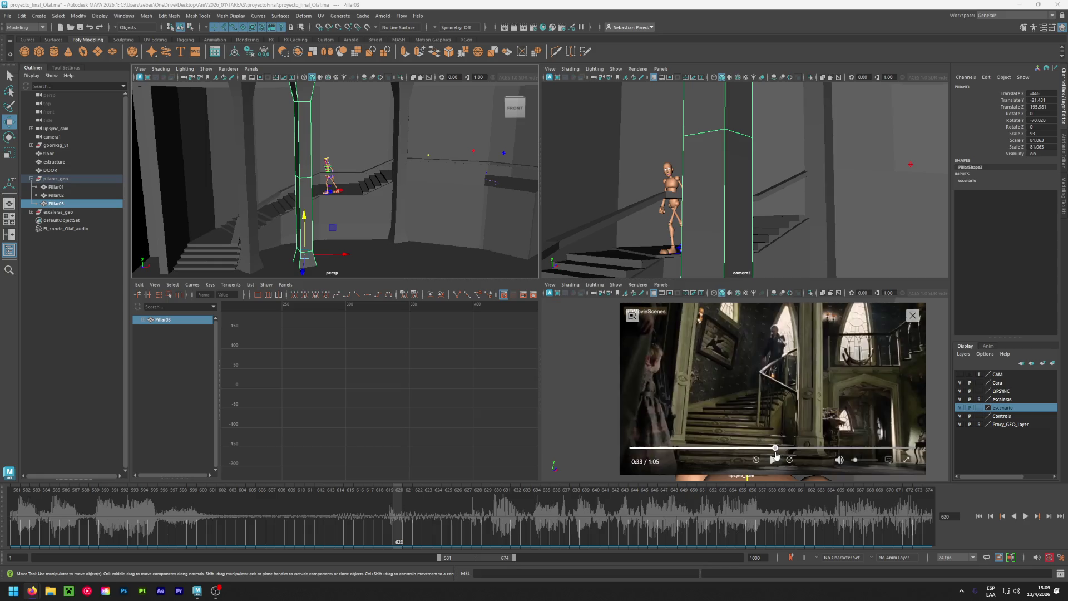
click(774, 458)
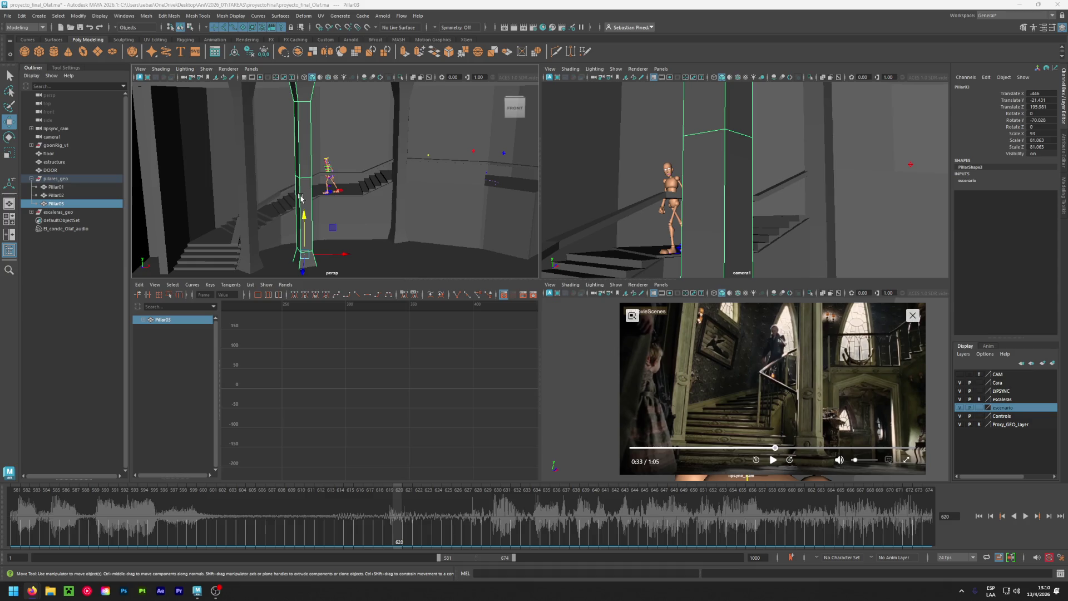
Set Pillar03's Visibility to 0 in the Channel Box.
click(1043, 156)
text(0)
key(Return)
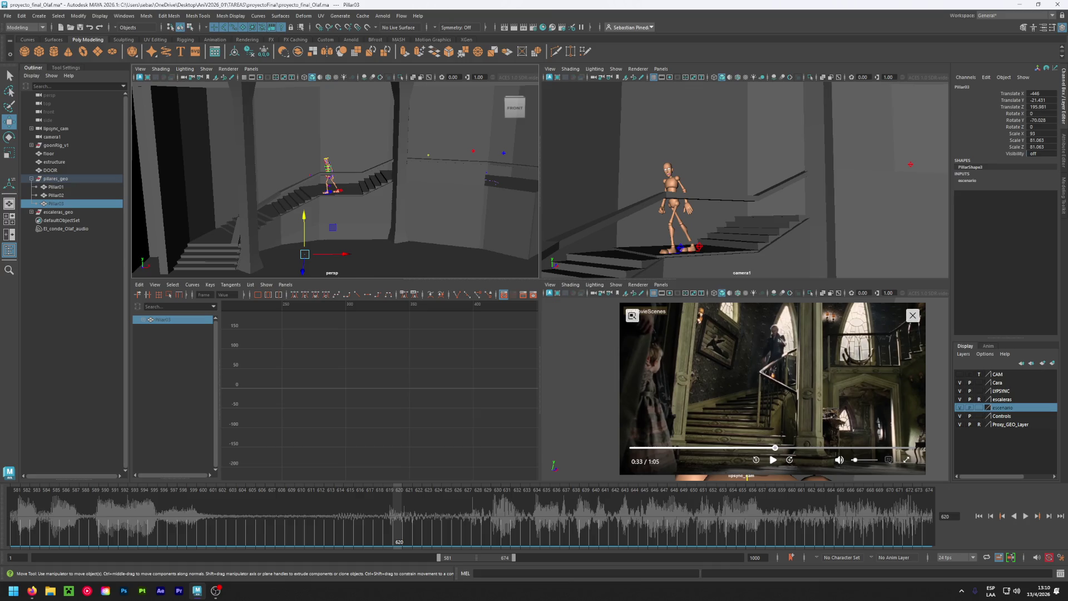
Save the scene proyecto_final_Olaf.ma and zoom the camera1 view out.
click(362, 15)
mouse_move(389, 45)
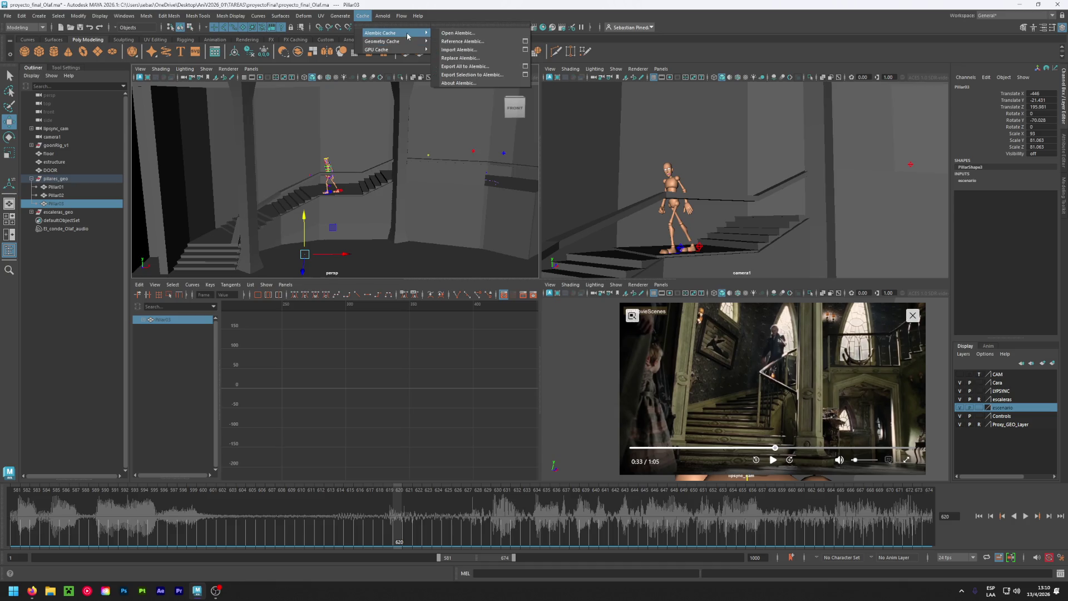
key(Escape)
key(Escape)
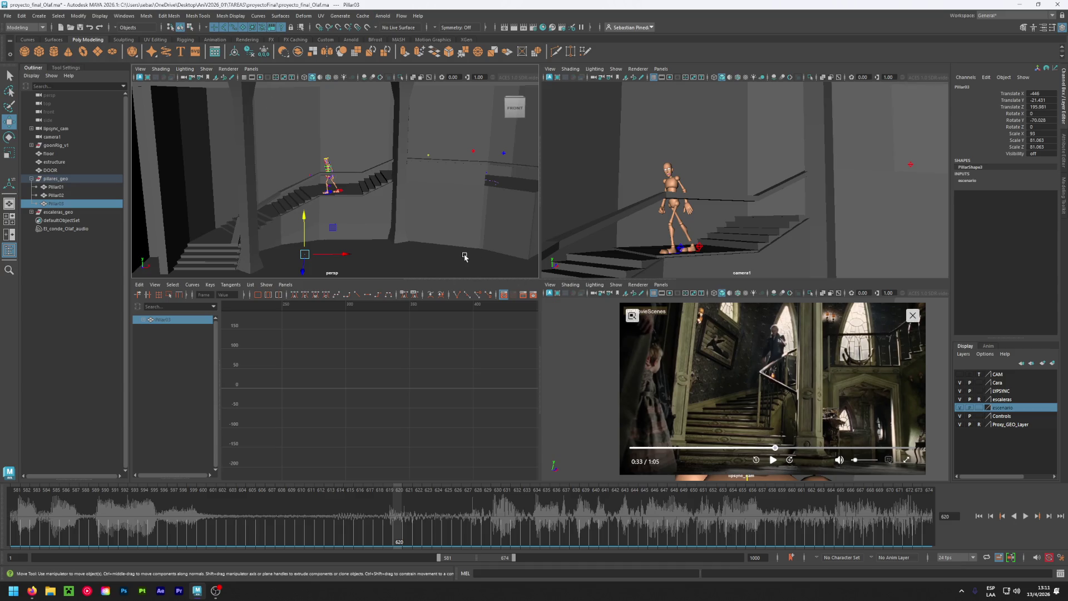
key(ctrl+s)
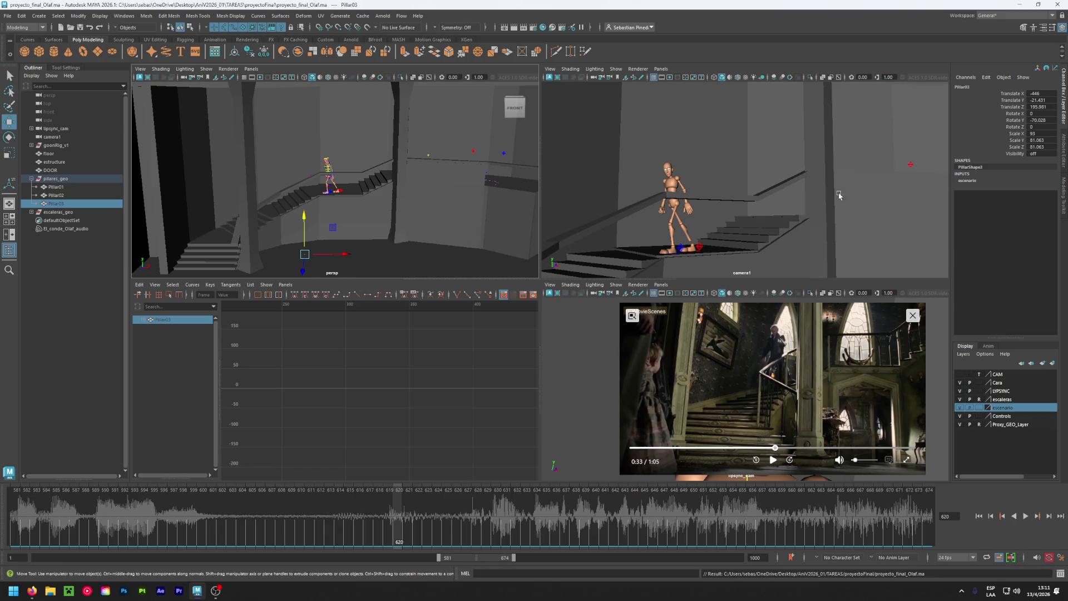
scroll(721, 183, down, 3)
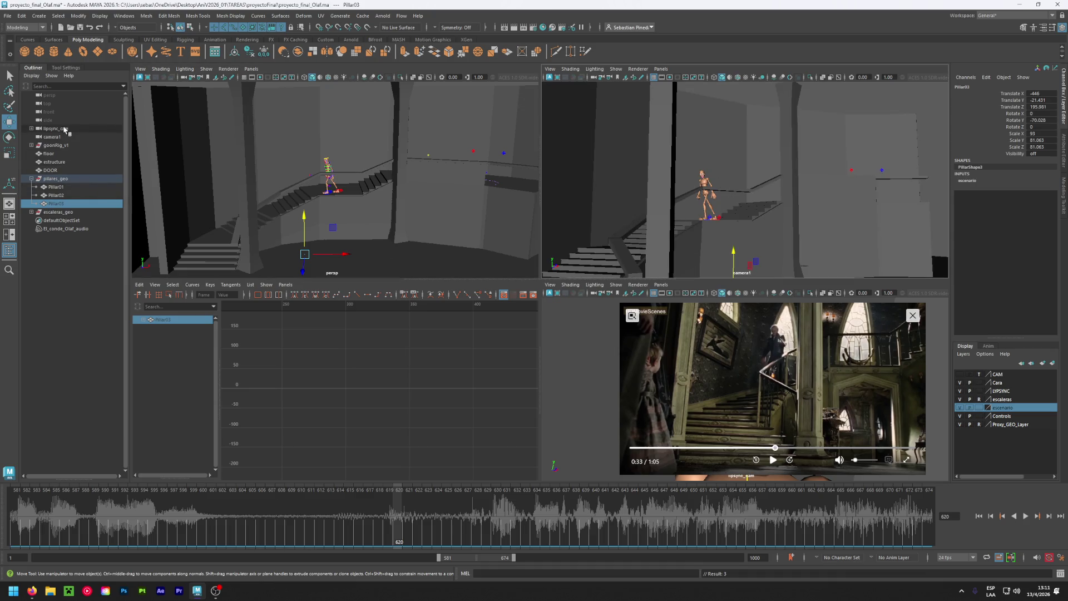
Select camera1 and dolly and tumble it to reframe the stairwell and mannequin.
click(81, 139)
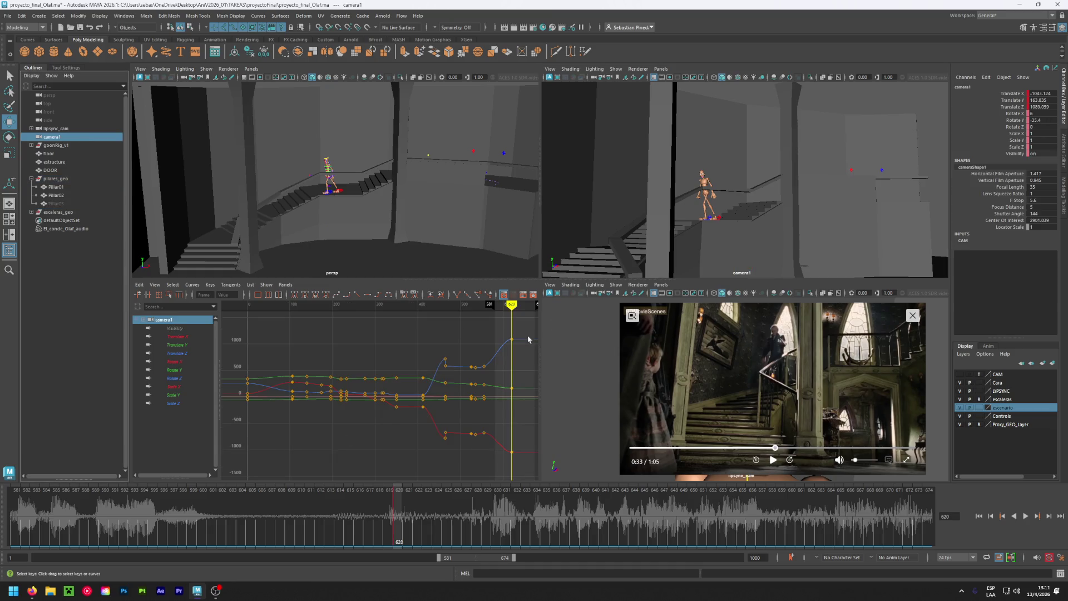
alt+right_drag(687, 228, 679, 227)
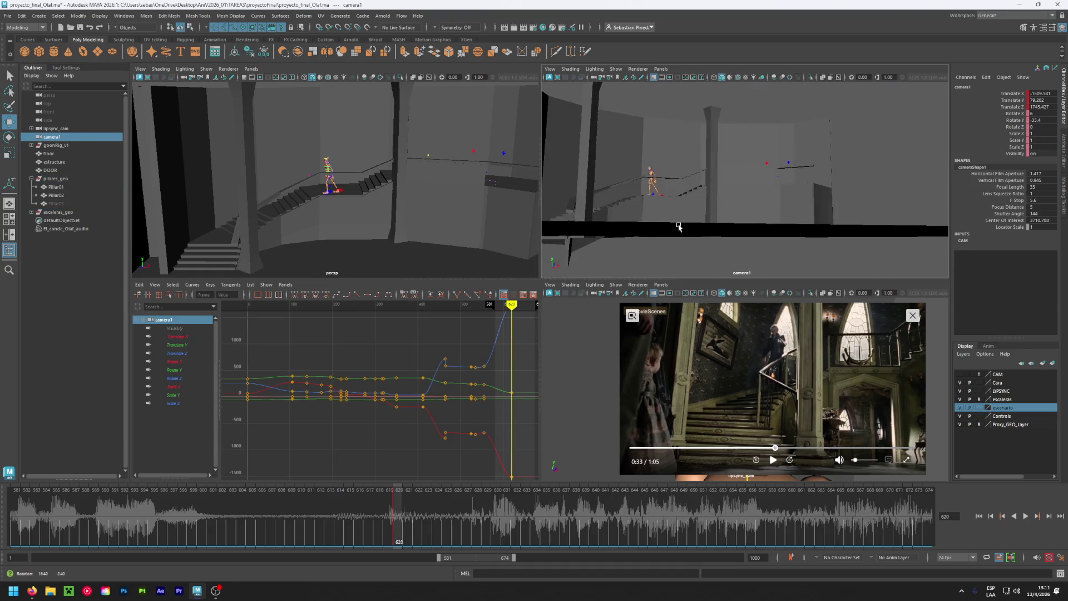
alt+drag(679, 227, 665, 223)
mouse_move(665, 223)
alt+right_down()
mouse_move(650, 220)
mouse_move(657, 234)
alt+right_up()
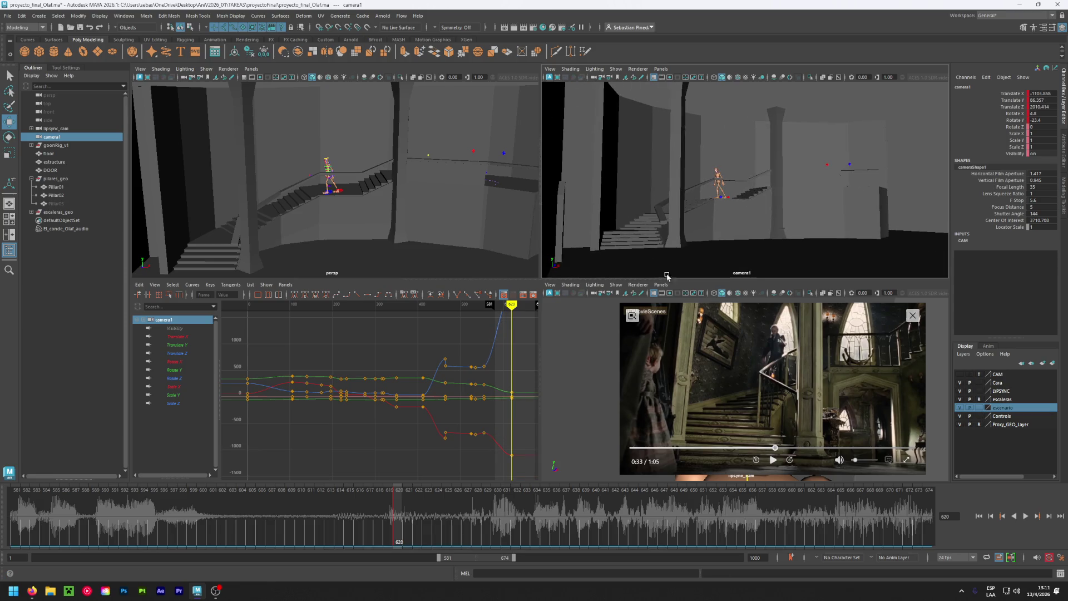
scroll(656, 230, up, 3)
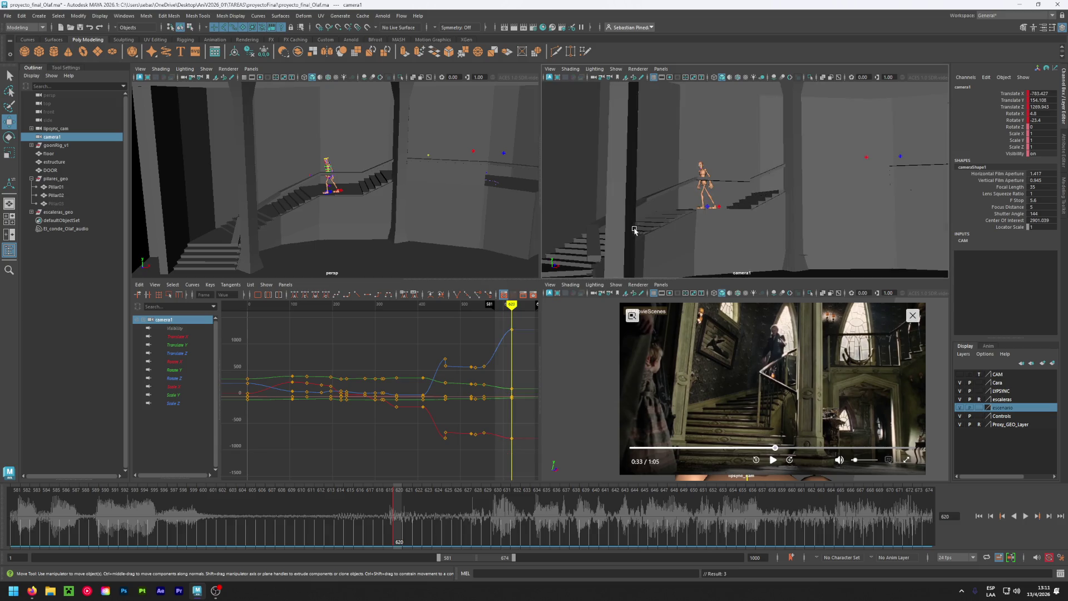
alt+right_drag(634, 230, 668, 212)
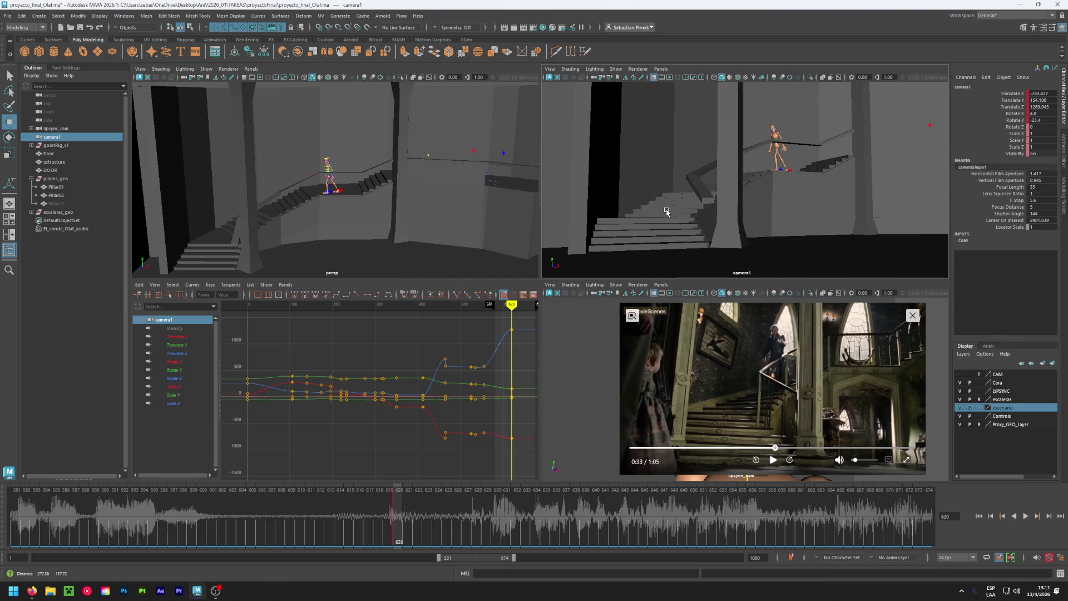
alt+drag(667, 212, 659, 212)
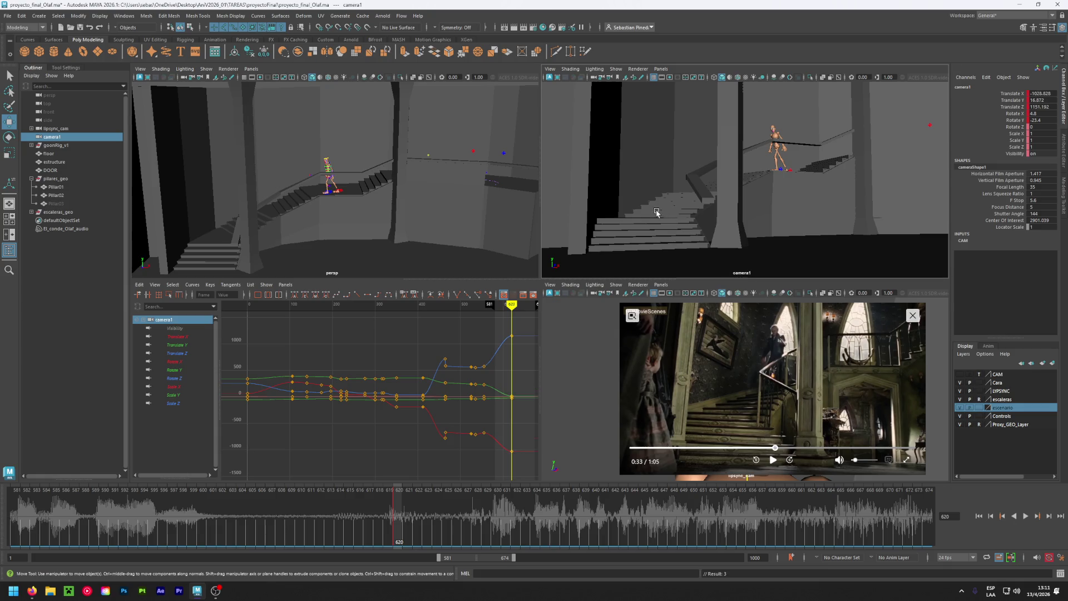
alt+right_drag(659, 212, 644, 218)
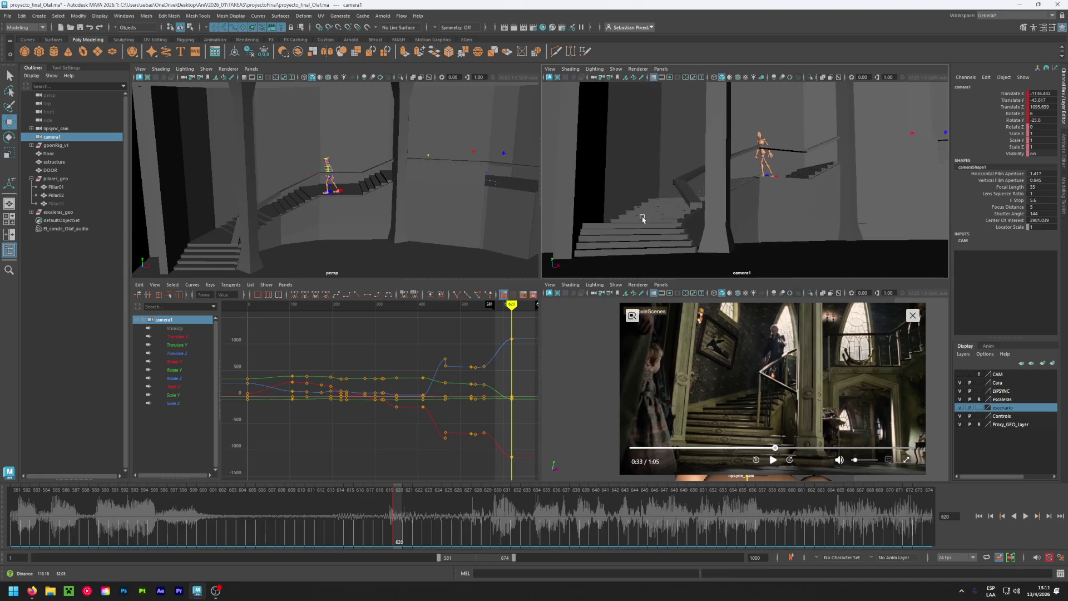
Set camera1's Rotate Y to -27 and Translate Z to 1150, easing Z to about 1137.
click(1038, 119)
text(-27)
key(Return)
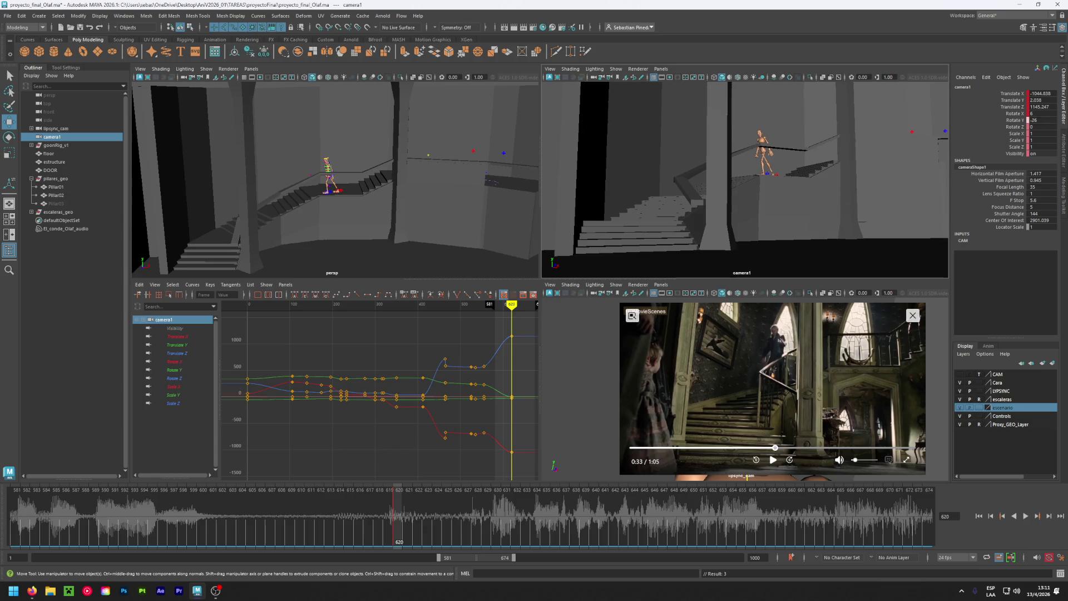
click(1039, 107)
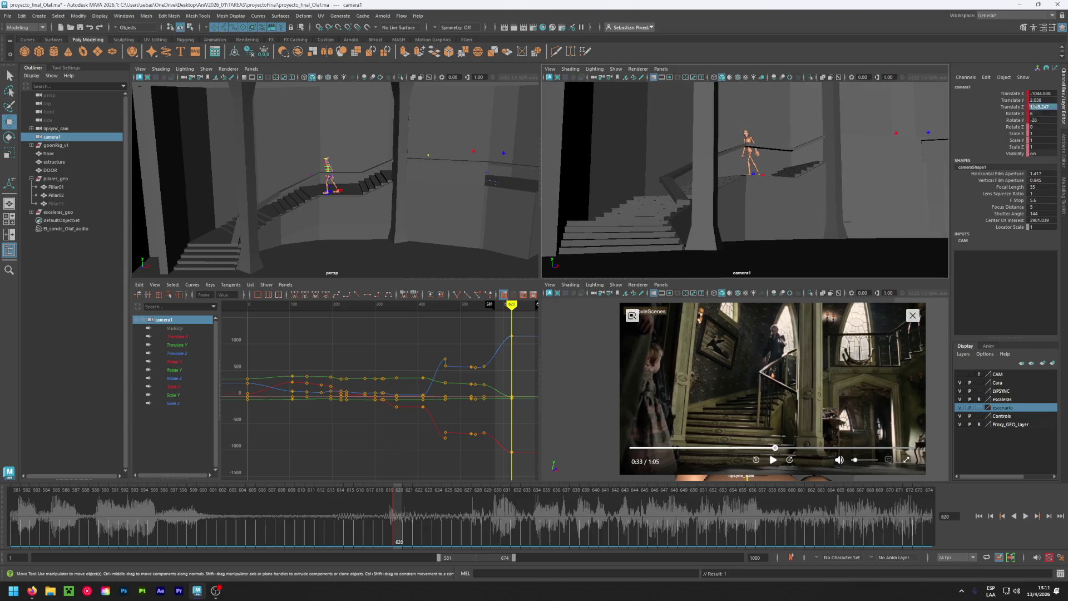
text(1150)
key(Return)
ctrl+drag(1038, 107, 1053, 98)
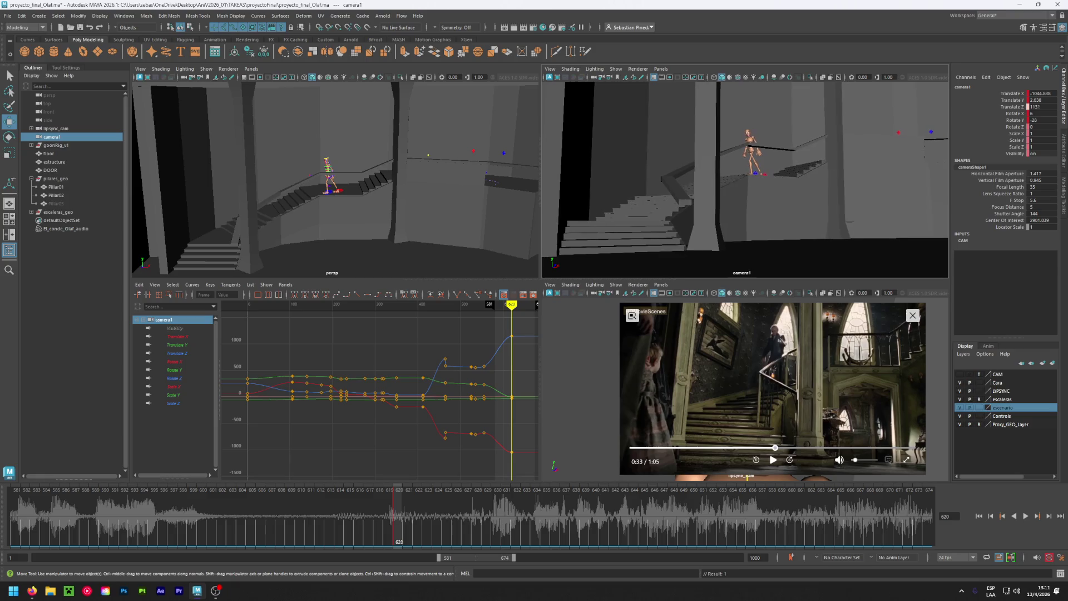
Set camera1's Translate X to -1040, then slide it a little further along X.
click(1038, 93)
text(-1040)
key(Return)
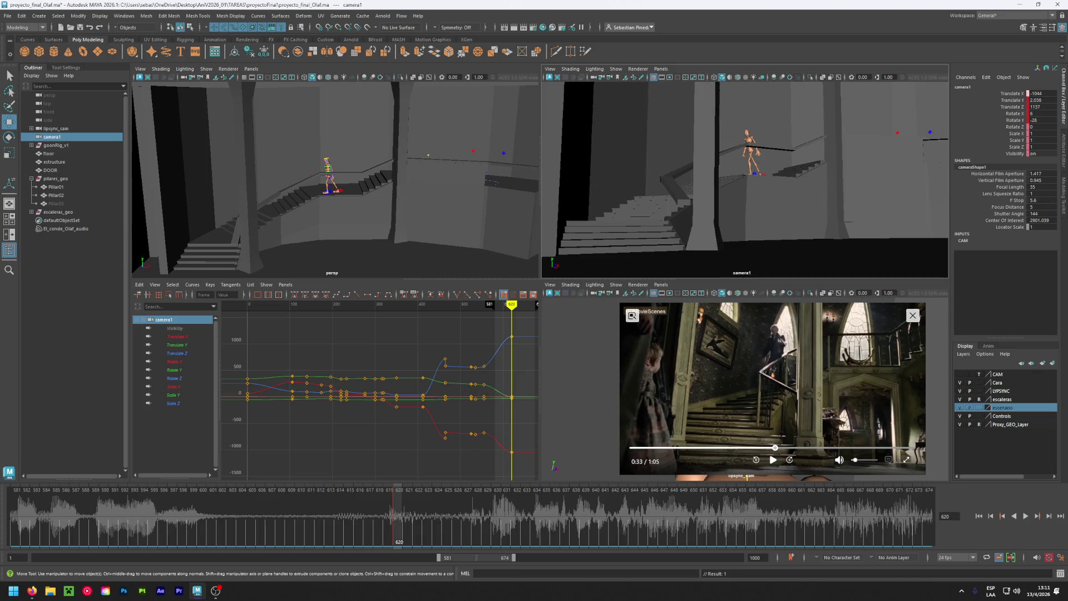
ctrl+drag(1039, 94, 1024, 93)
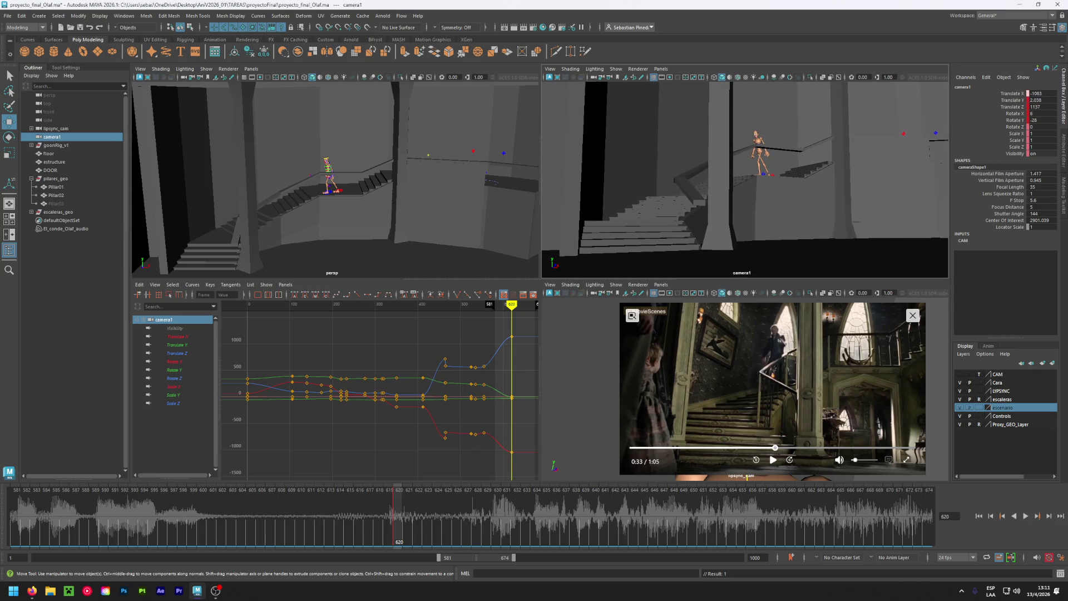
ctrl+middle_drag(729, 354, 714, 353)
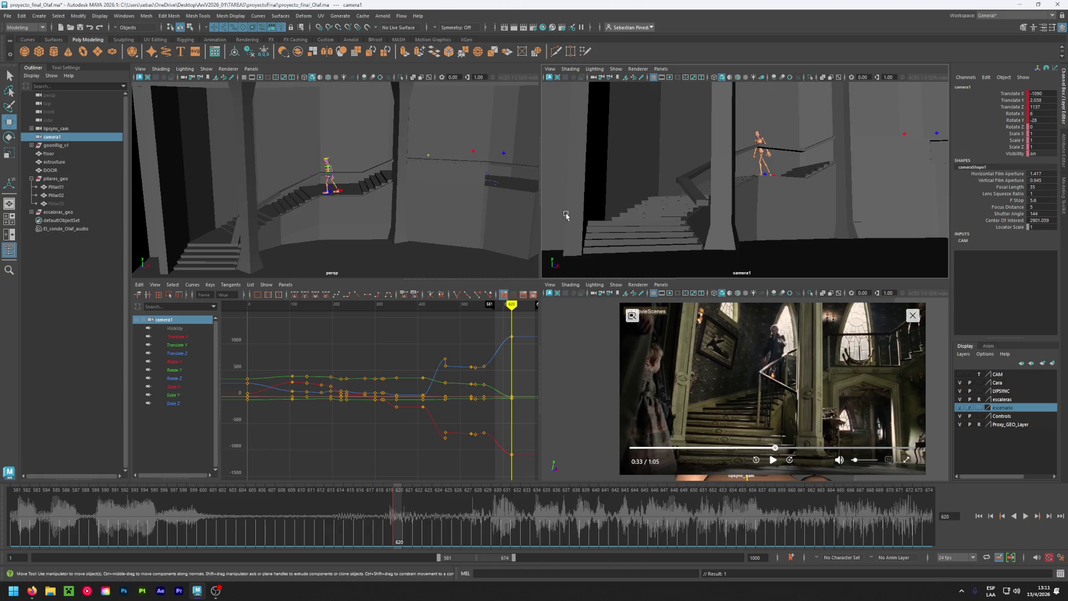
Slide camera1 along X to about -1131 and key its position at frame 620.
middle_drag(1045, 109, 1039, 109)
text(12)
key(Return)
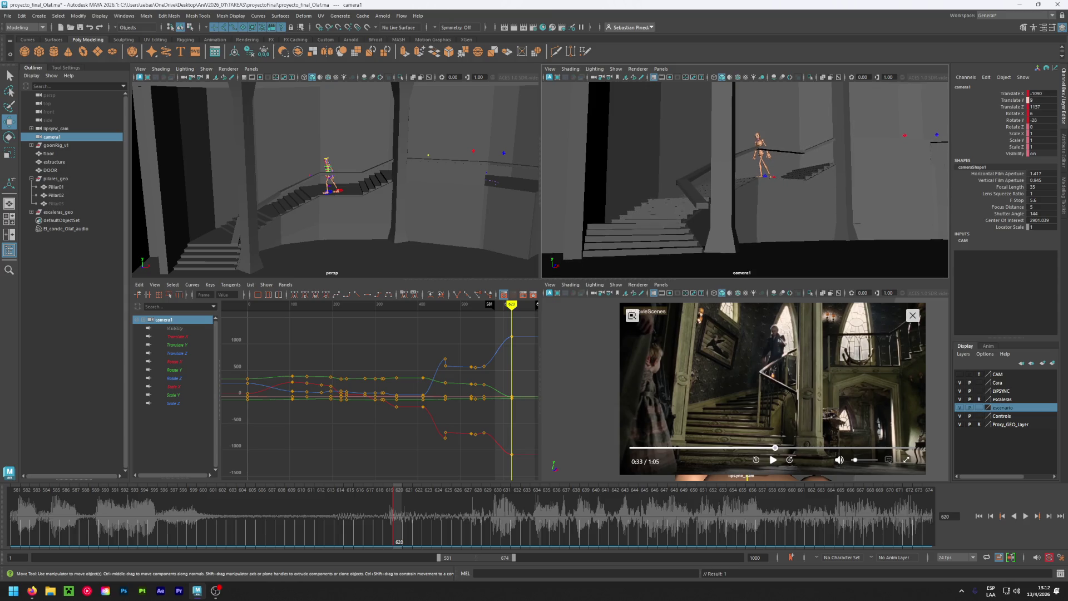
key(ctrl+z)
mouse_move(1042, 93)
middle_down()
mouse_move(1015, 94)
mouse_move(1030, 94)
middle_up()
key(s)
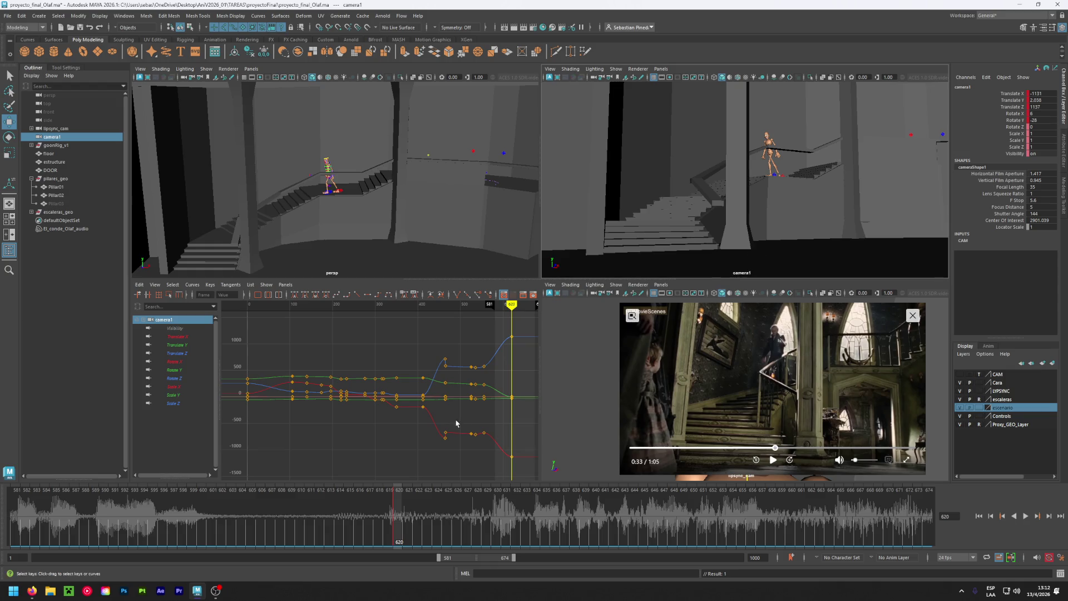
Copy camera1's frame-620 key to frame 618, then play back and return to frame 620.
right_click(398, 513)
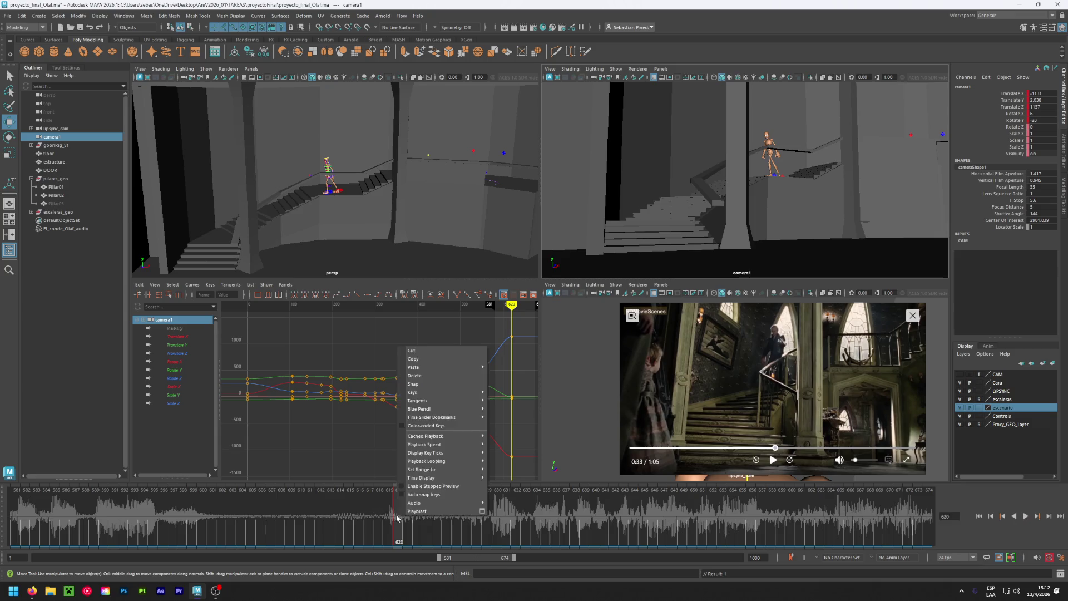
click(413, 359)
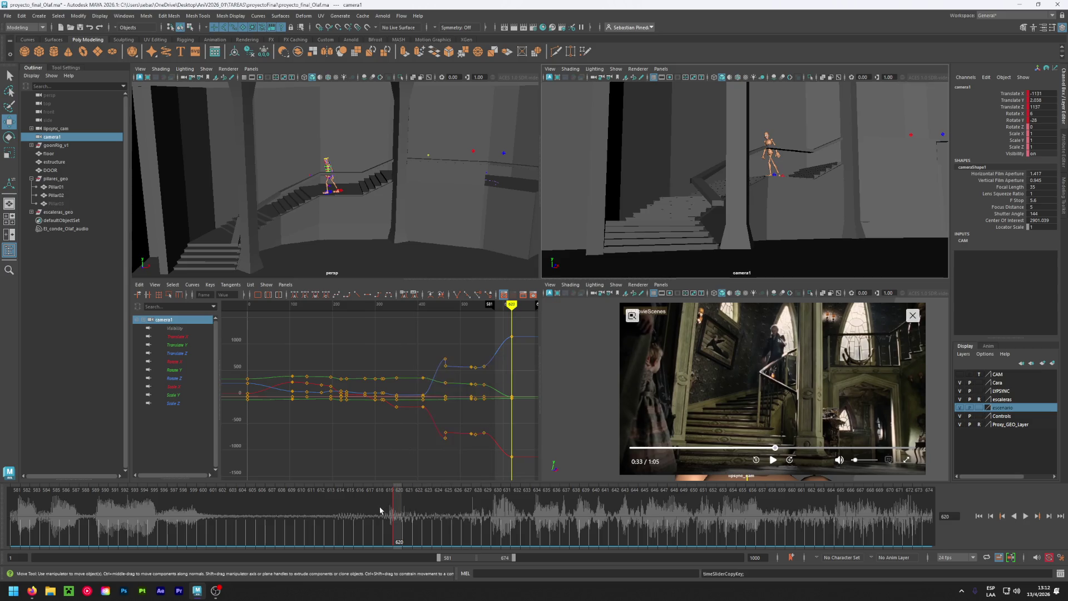
click(379, 513)
right_click(378, 513)
mouse_move(415, 361)
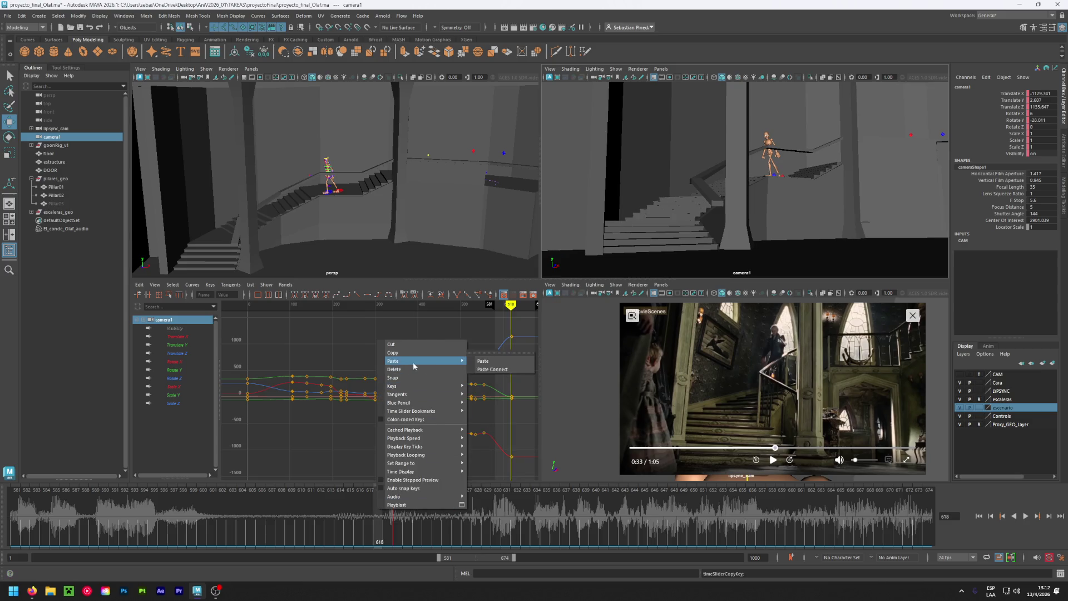
click(490, 362)
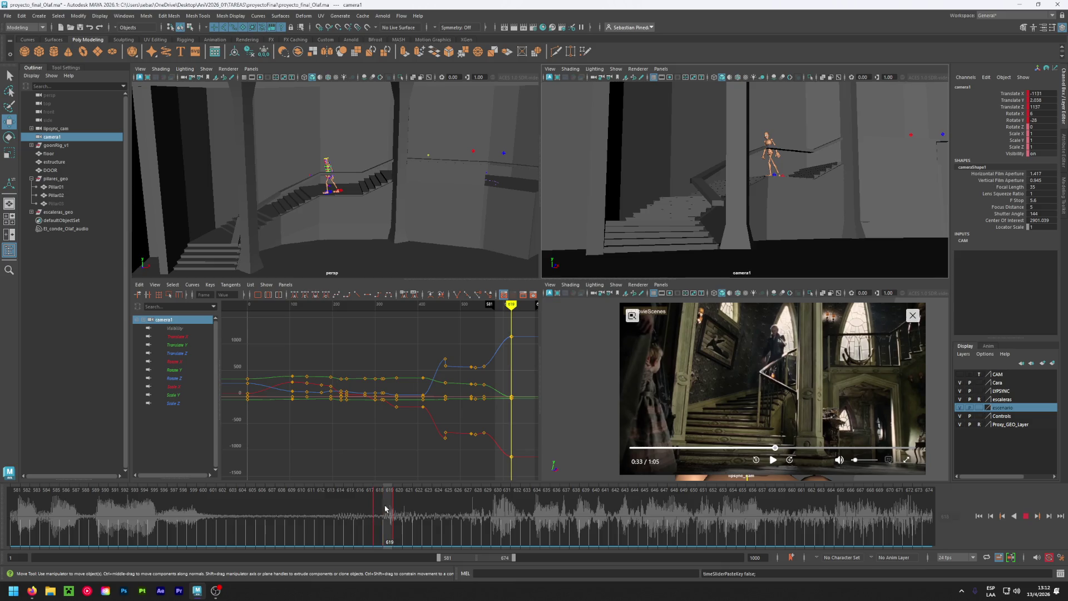
key(alt+v)
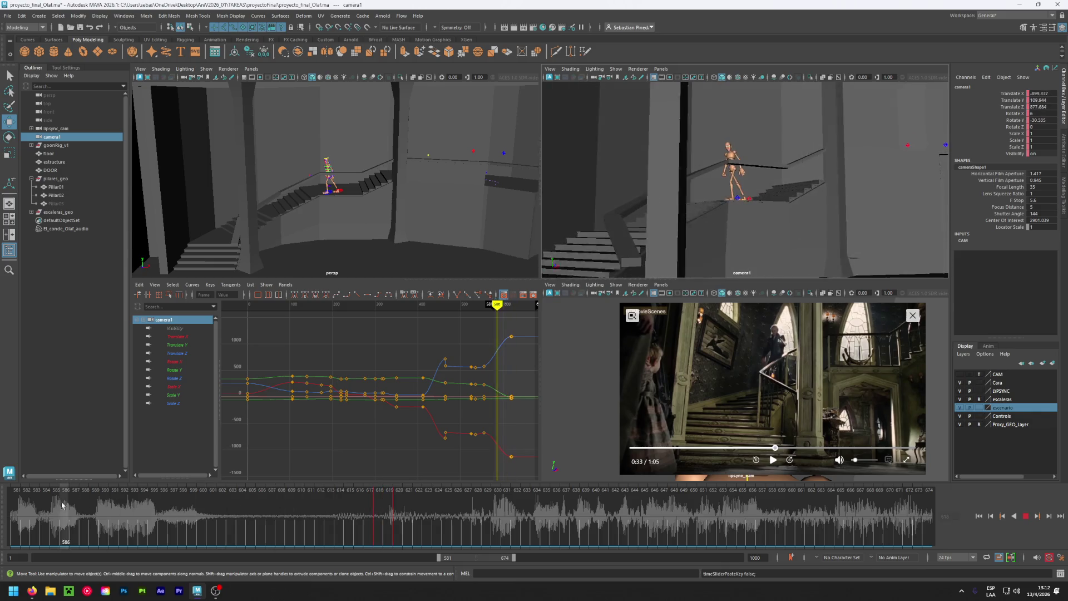
drag(367, 522, 399, 525)
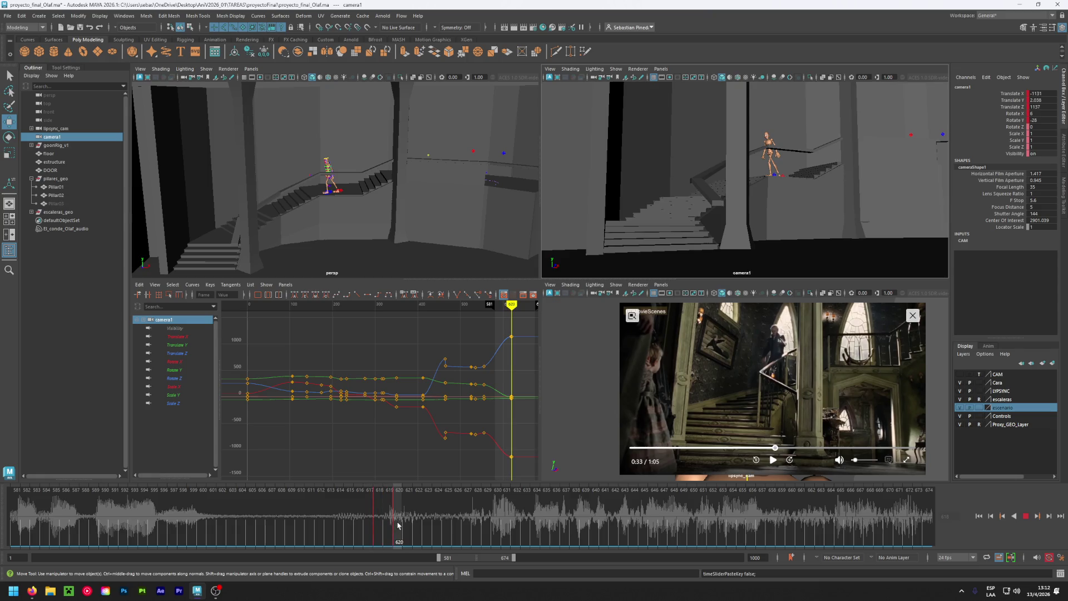
click(773, 460)
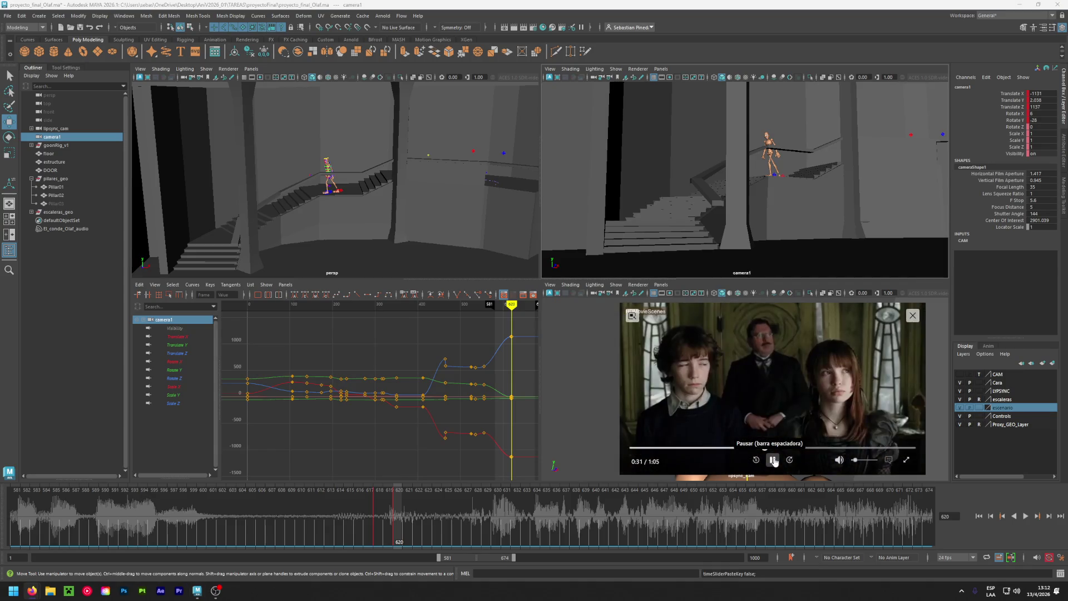
click(774, 459)
mouse_move(306, 529)
mouse_down()
mouse_move(151, 532)
mouse_move(379, 532)
mouse_up()
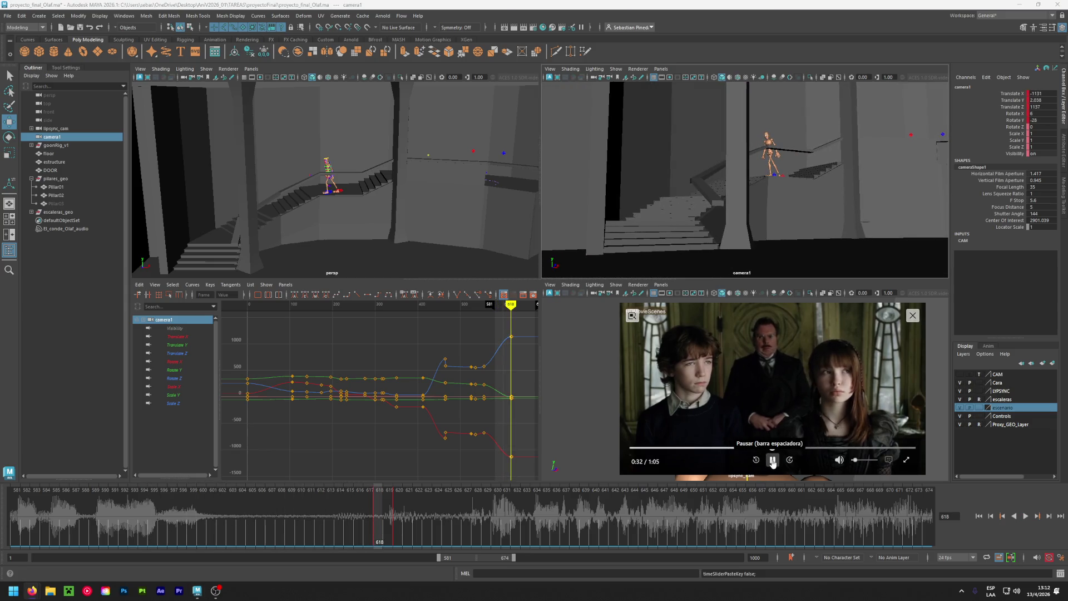
click(773, 460)
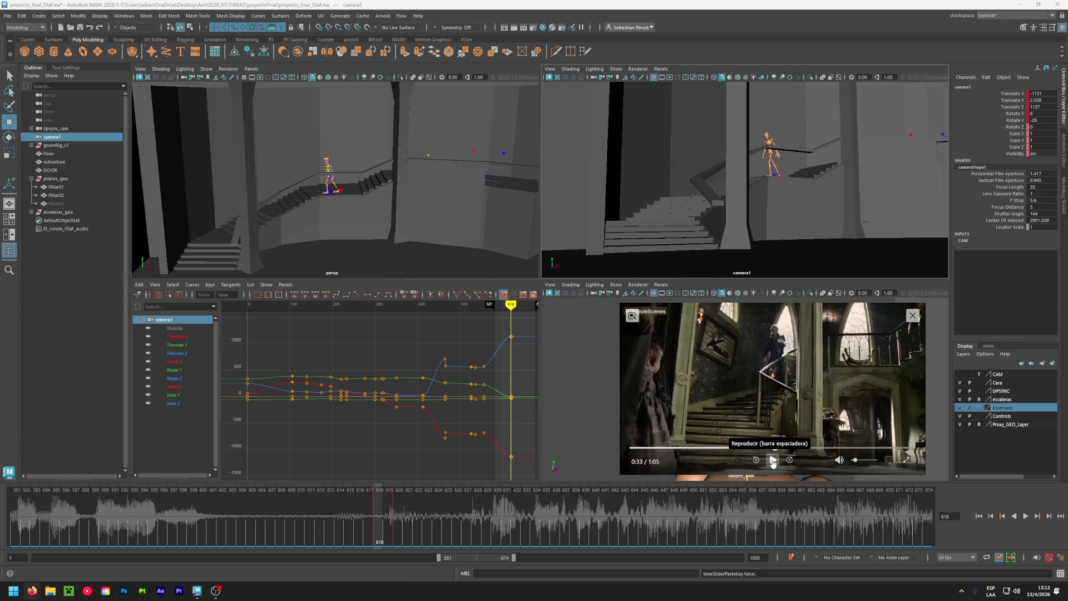
click(346, 532)
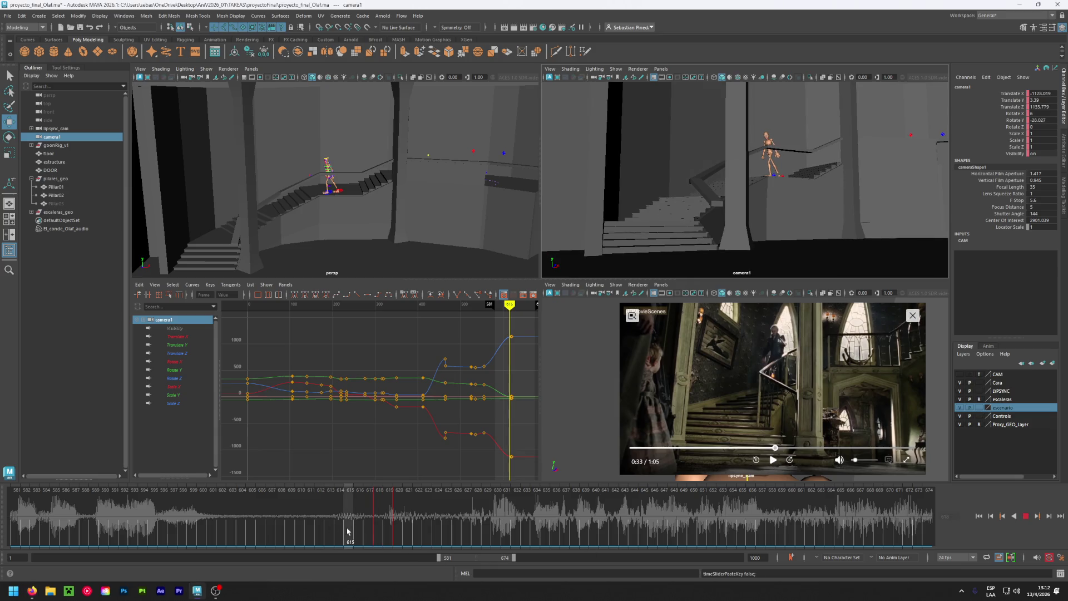
drag(347, 531, 395, 518)
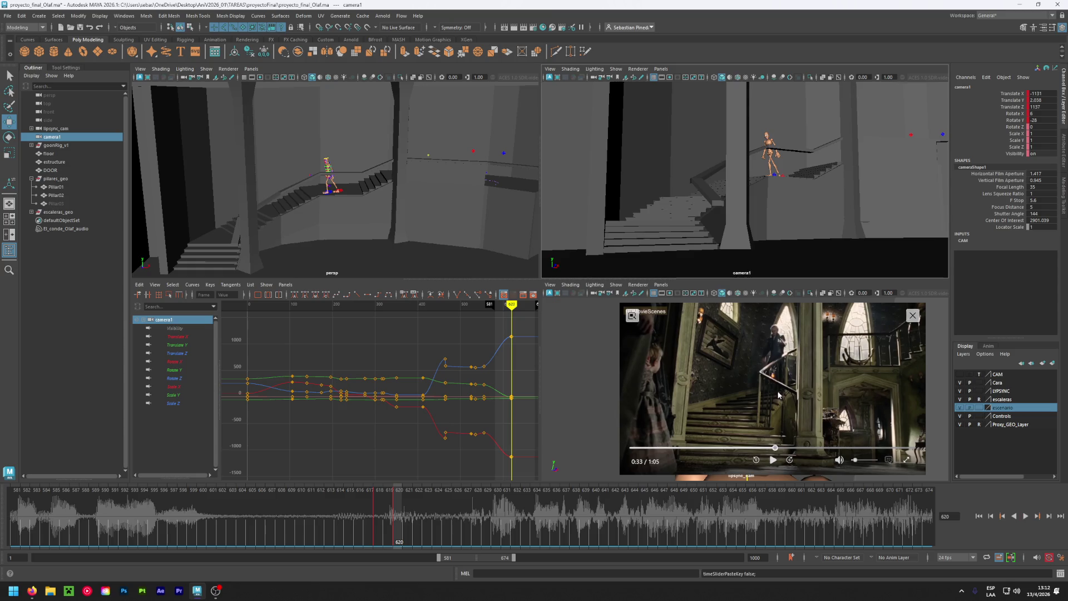
drag(329, 526, 387, 535)
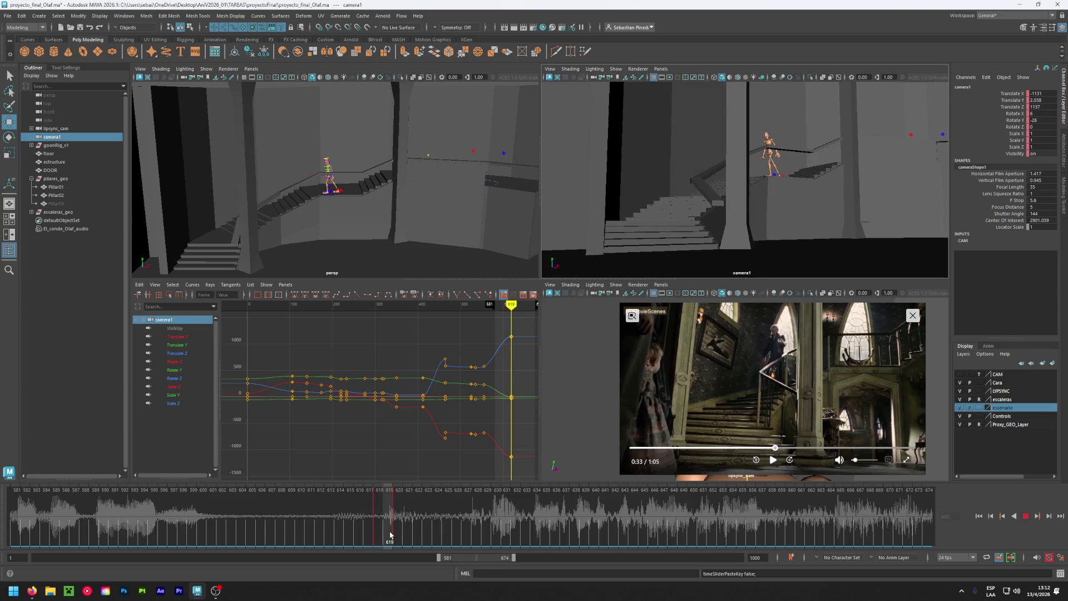
drag(392, 535, 375, 530)
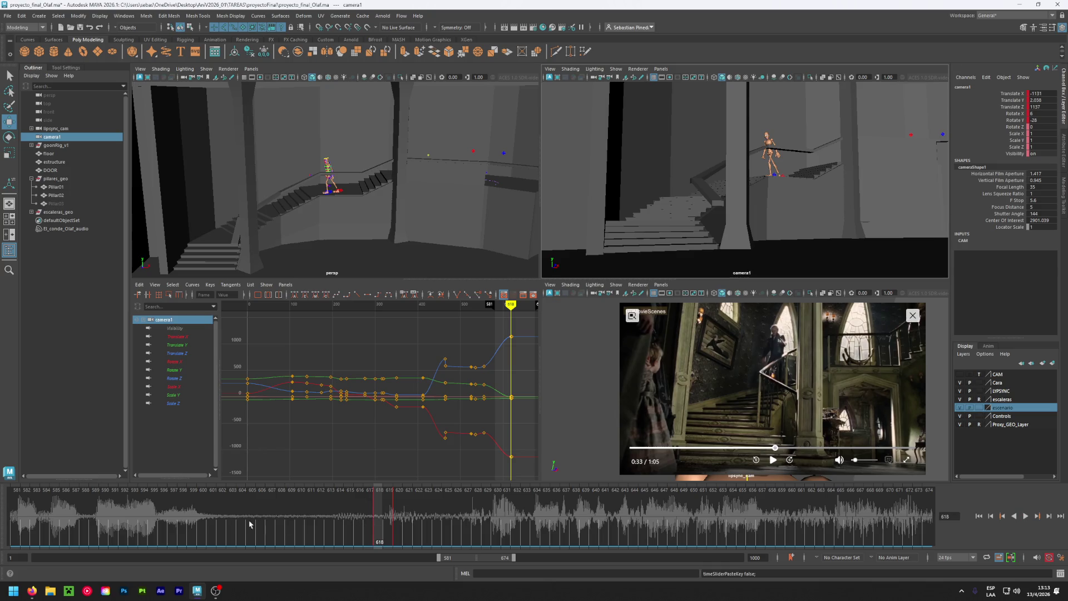
mouse_move(348, 521)
mouse_down()
mouse_move(292, 510)
mouse_move(394, 519)
mouse_up()
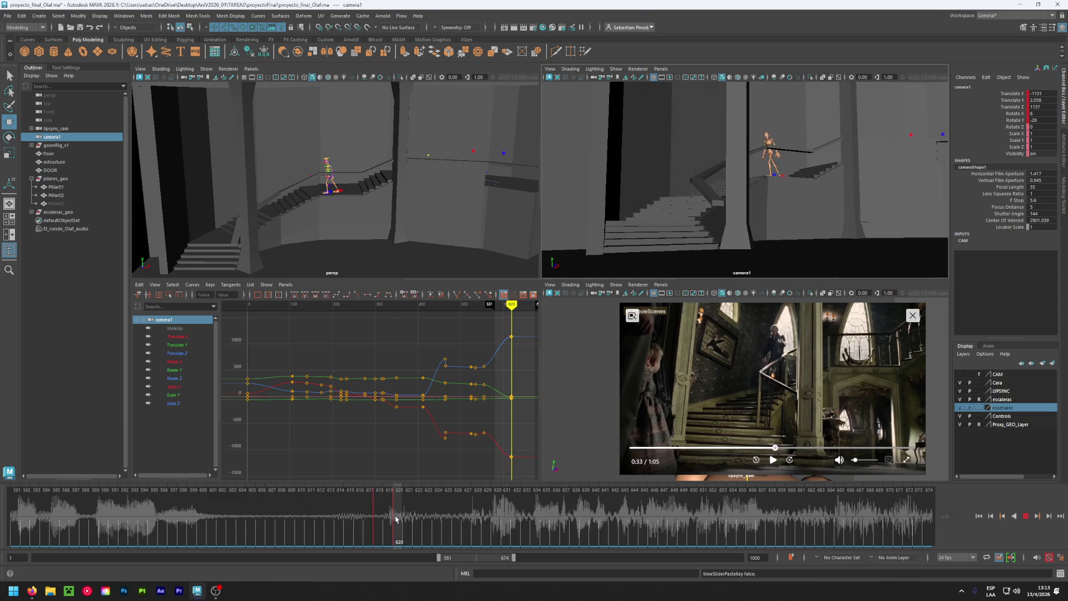
drag(396, 519, 494, 517)
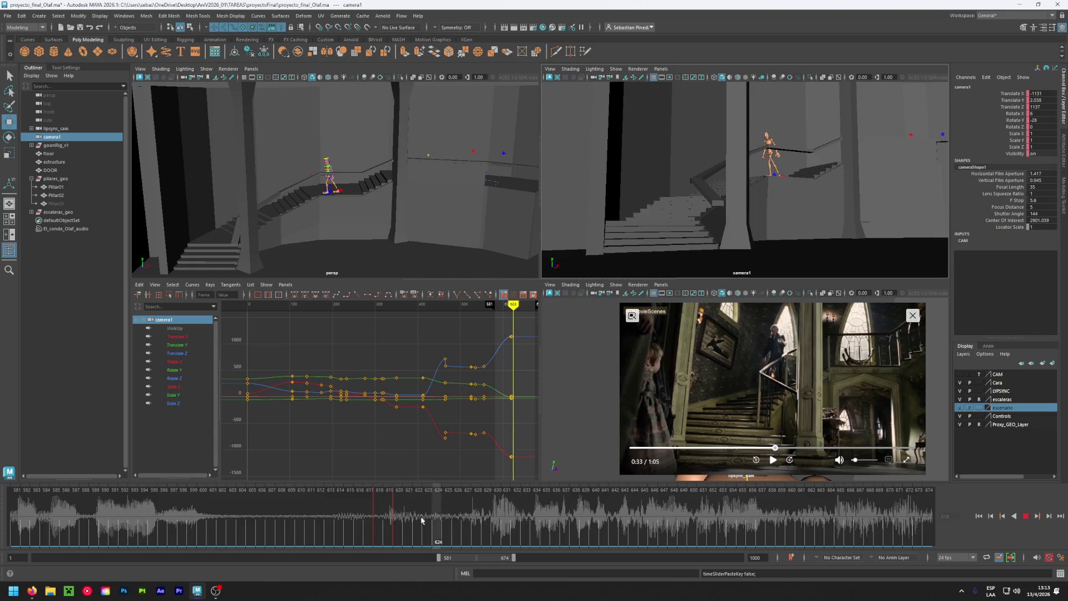
click(395, 518)
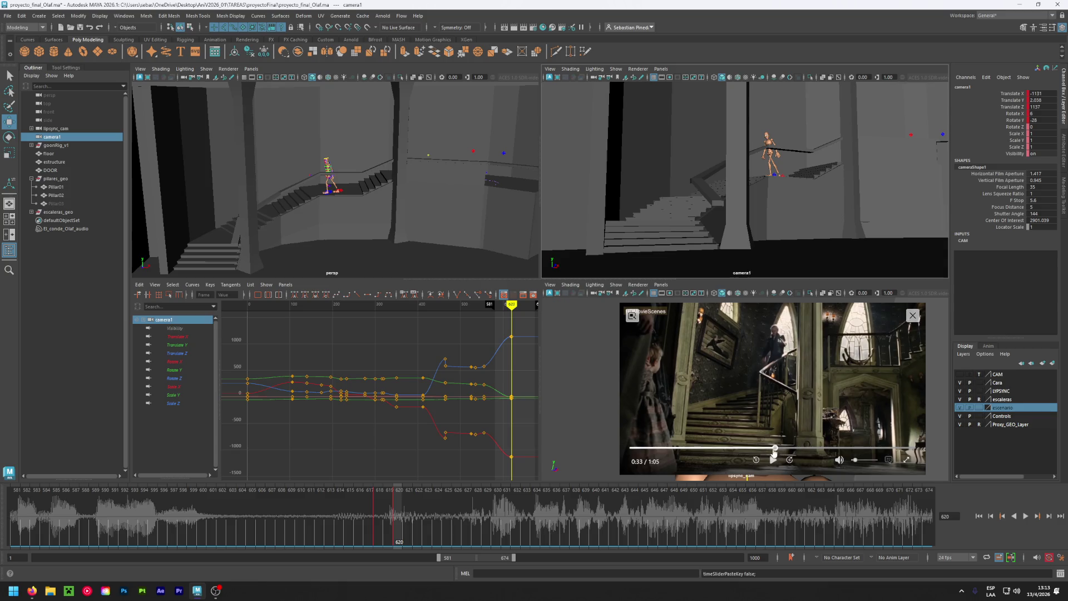
click(777, 448)
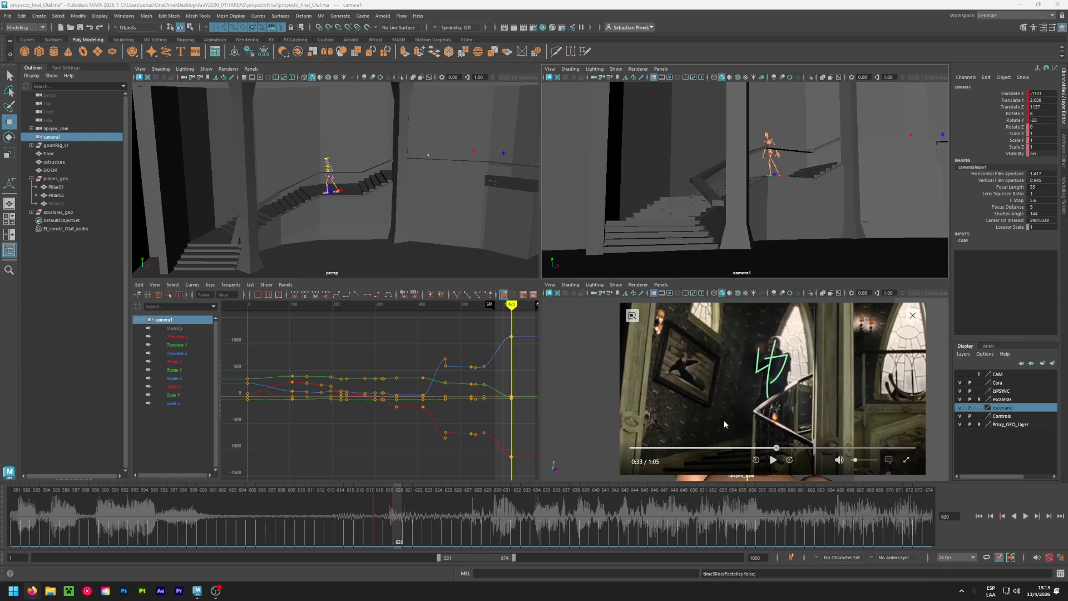
Review the first reference clip around 0:34–0:35, then place a second reference video beside it.
click(771, 460)
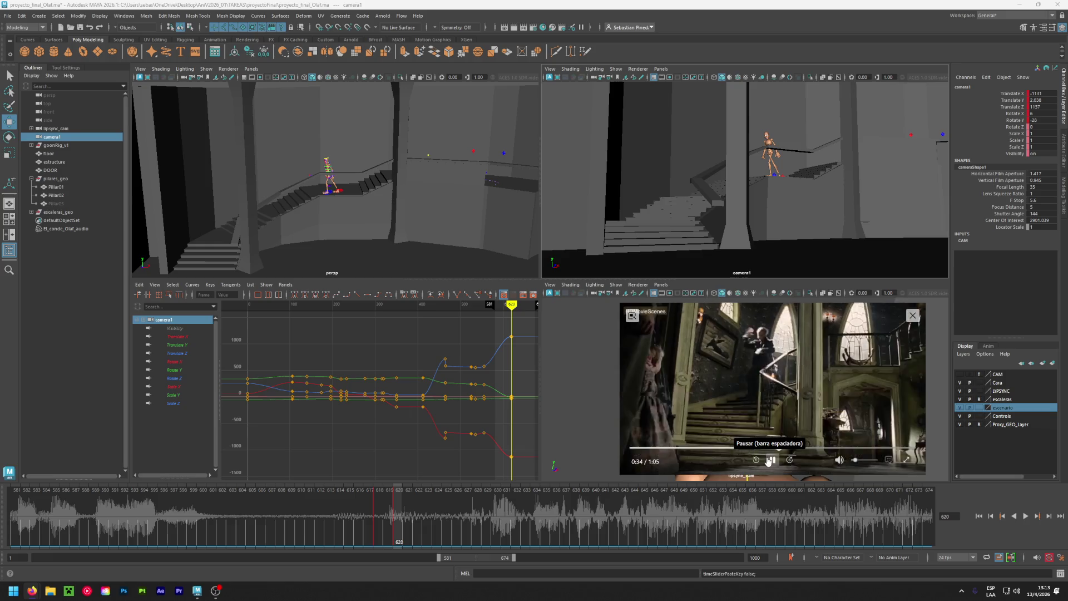
click(771, 460)
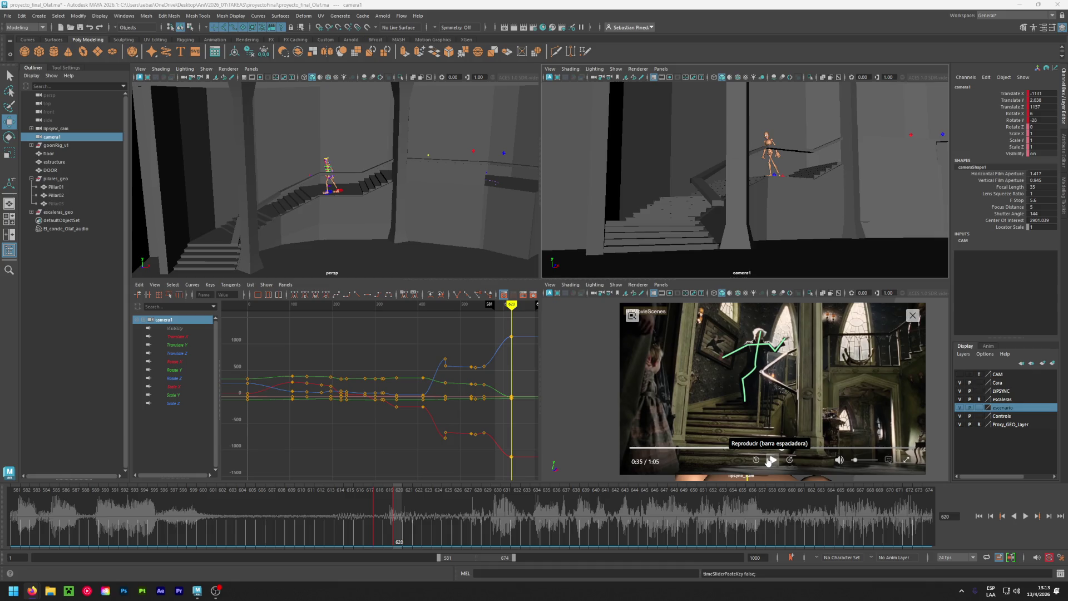
click(782, 449)
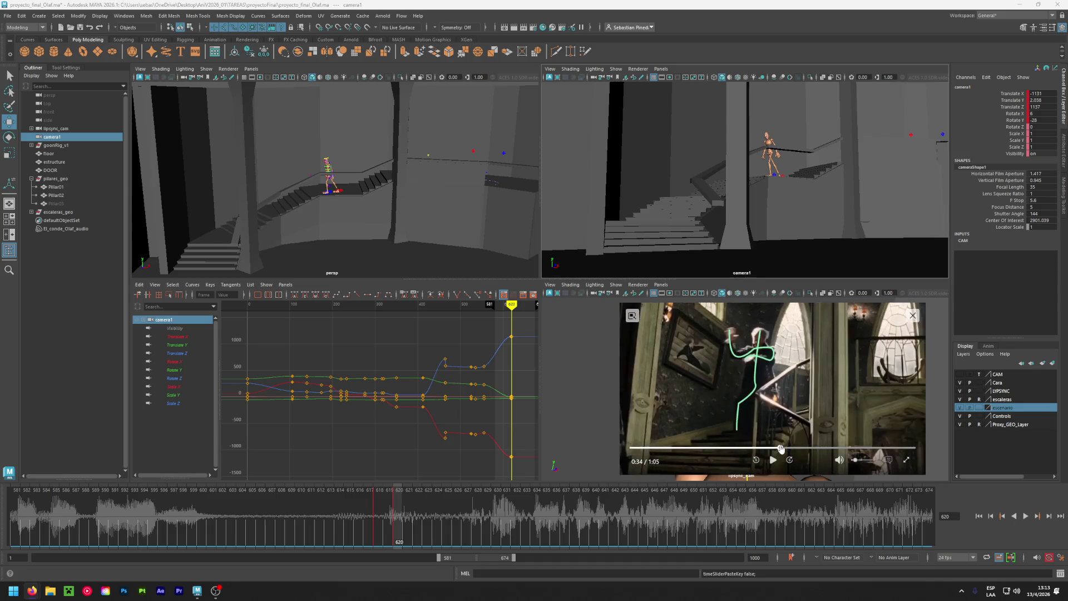
drag(782, 448, 785, 449)
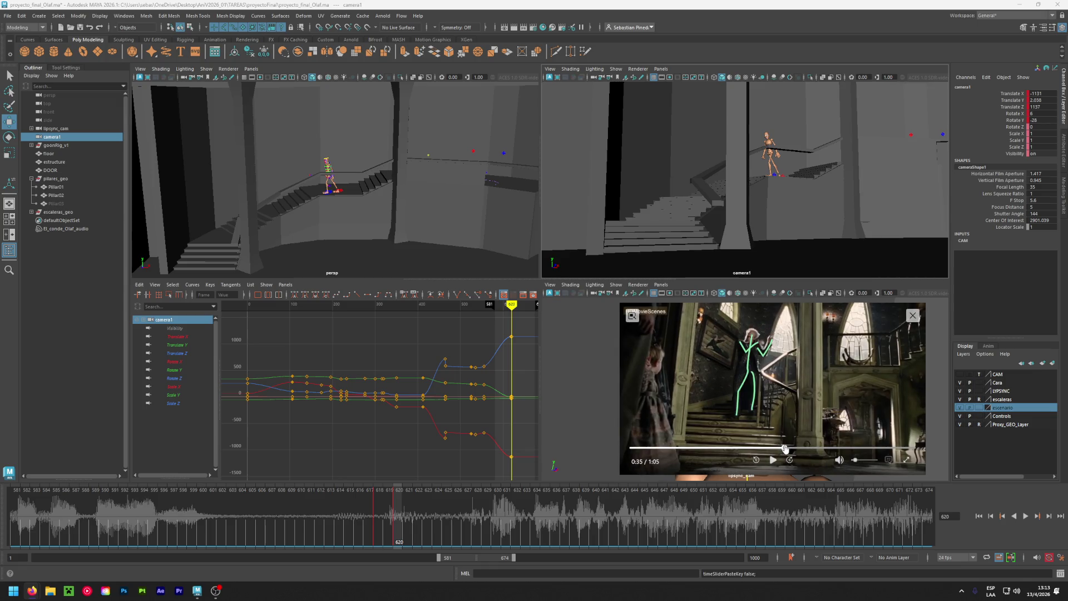
drag(785, 448, 776, 448)
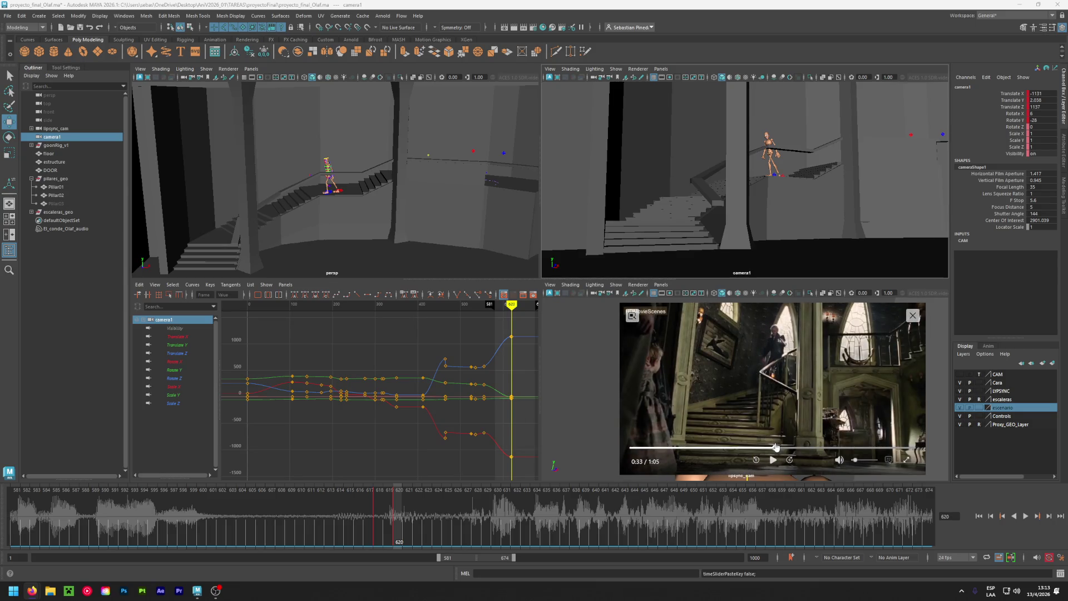
drag(776, 447, 778, 448)
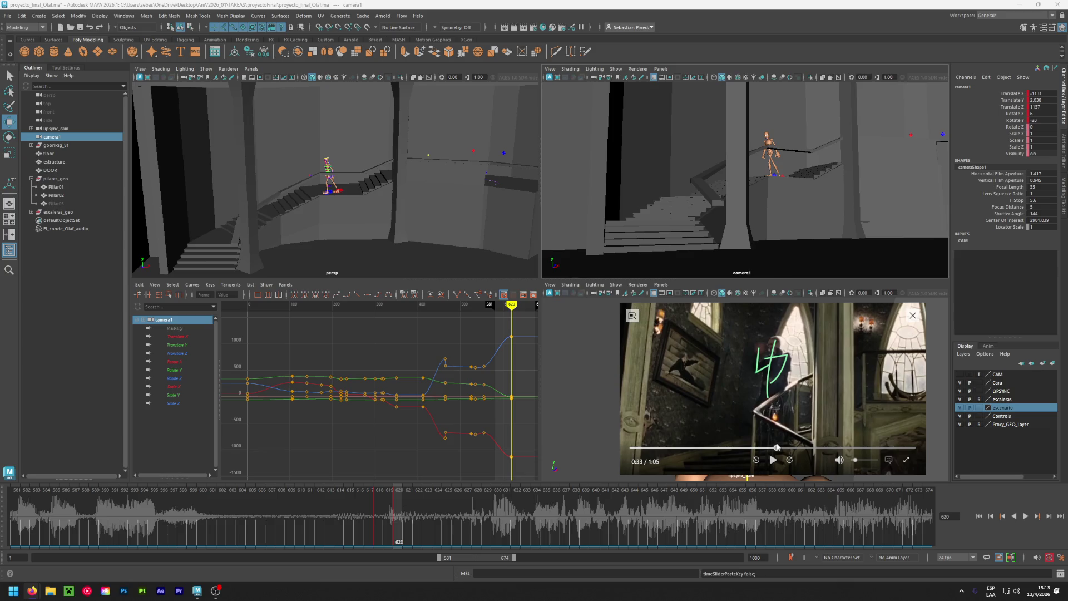
drag(777, 447, 781, 449)
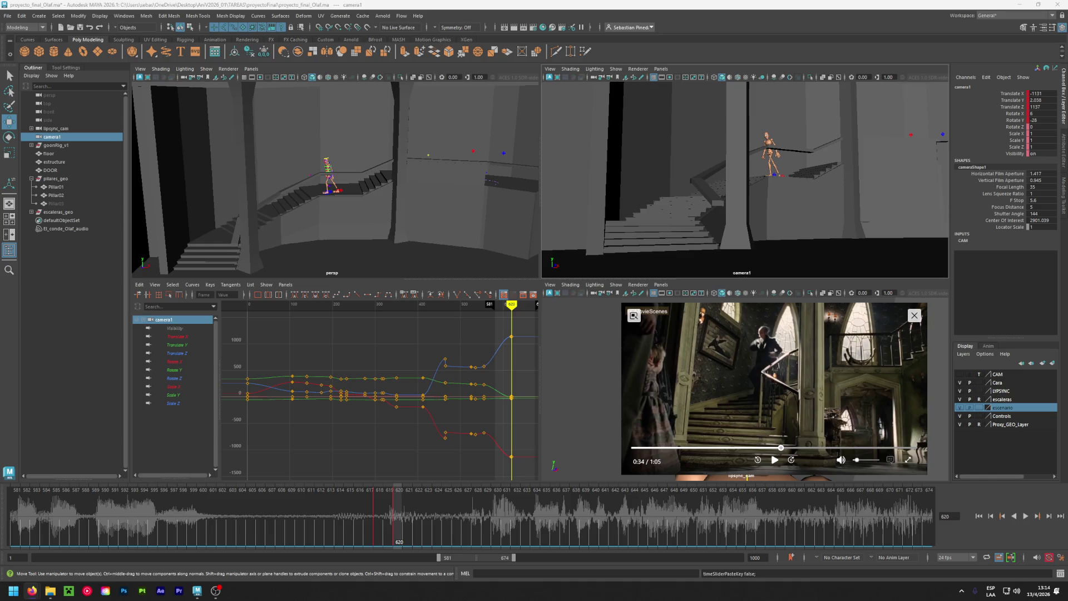
drag(183, 401, 470, 403)
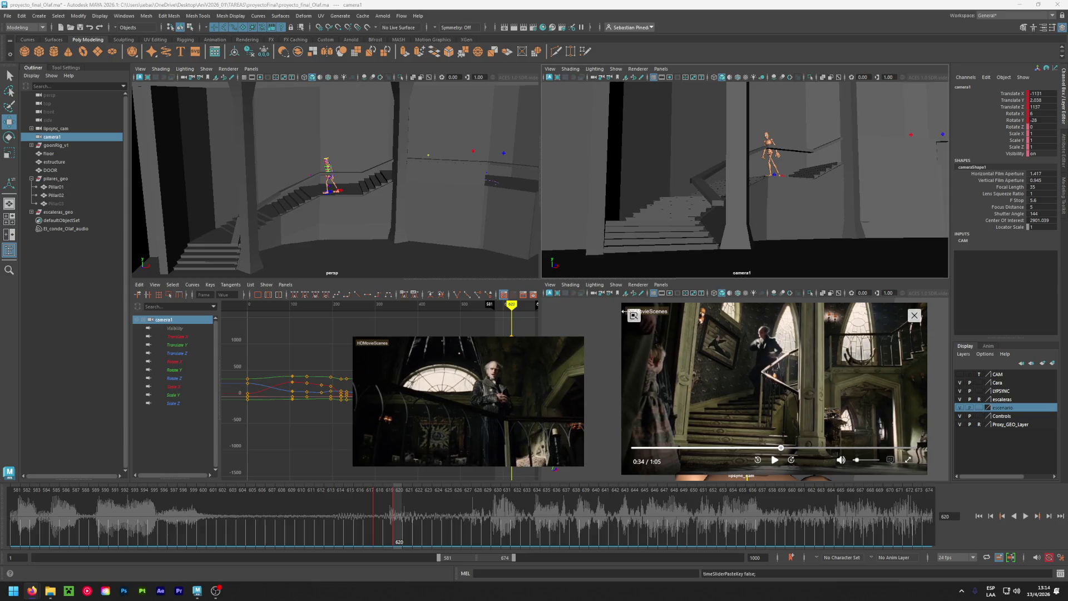
Resize and arrange the two reference clip windows side by side.
drag(622, 307, 715, 355)
drag(423, 379, 549, 379)
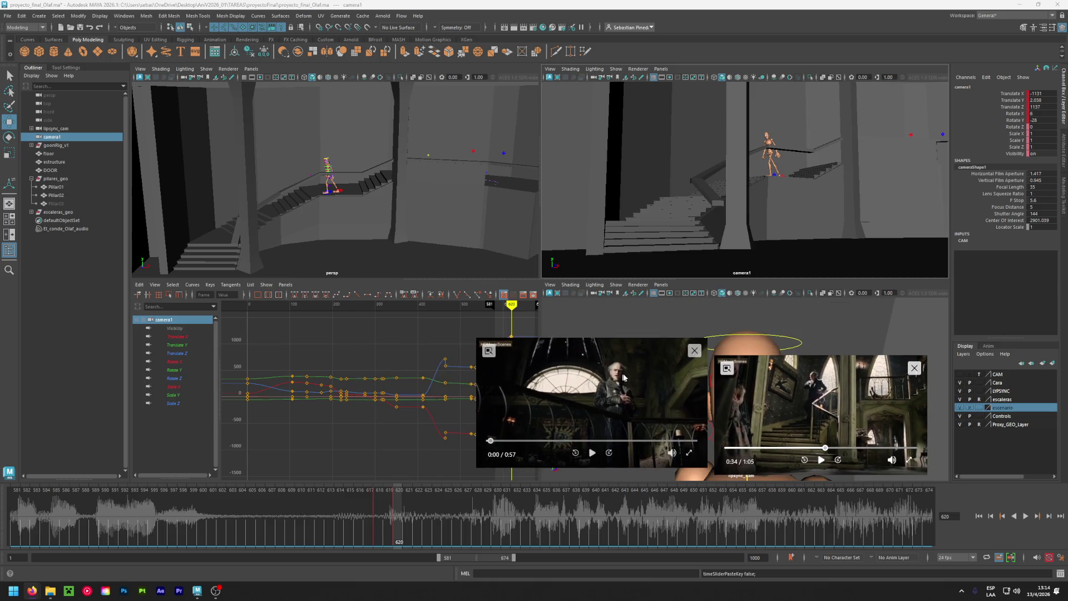
drag(808, 406, 853, 331)
drag(639, 385, 705, 401)
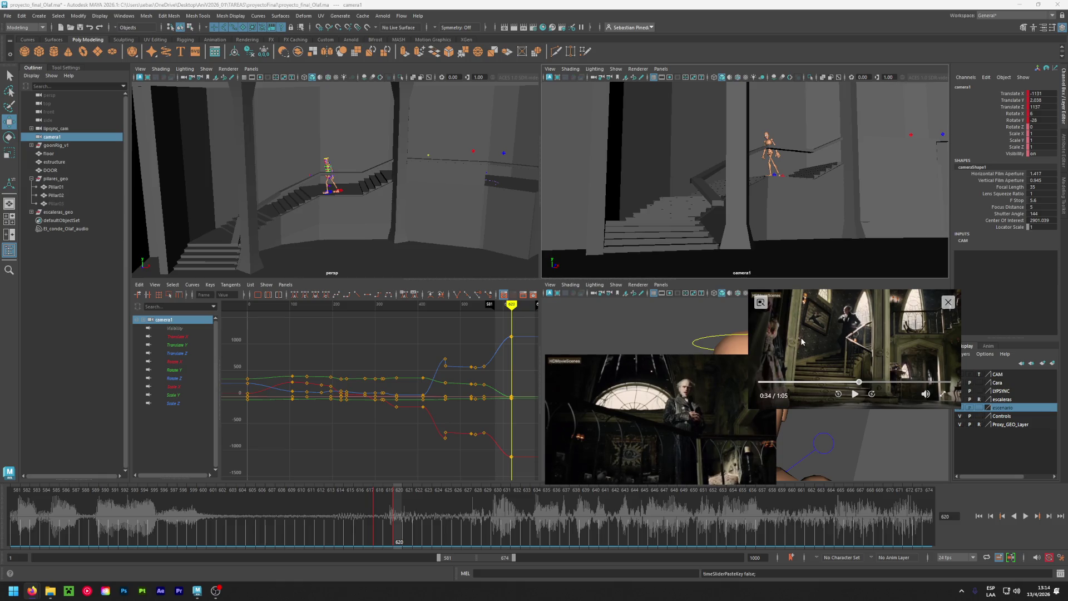
Scrub and play the left reference clip from 0:23 to the staircase shot near 0:25.
drag(618, 458, 651, 462)
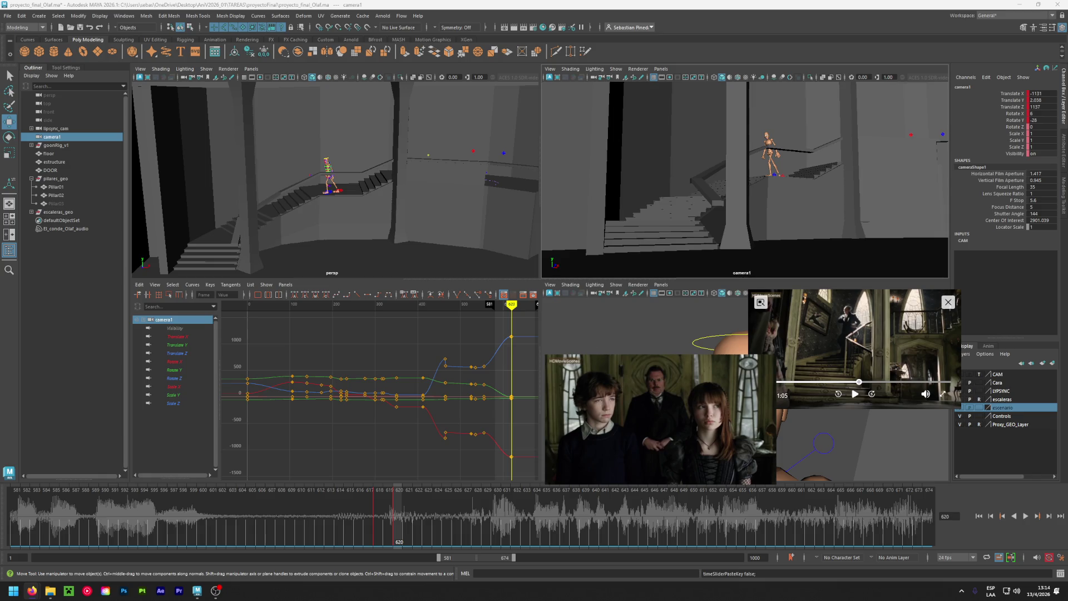
mouse_move(636, 438)
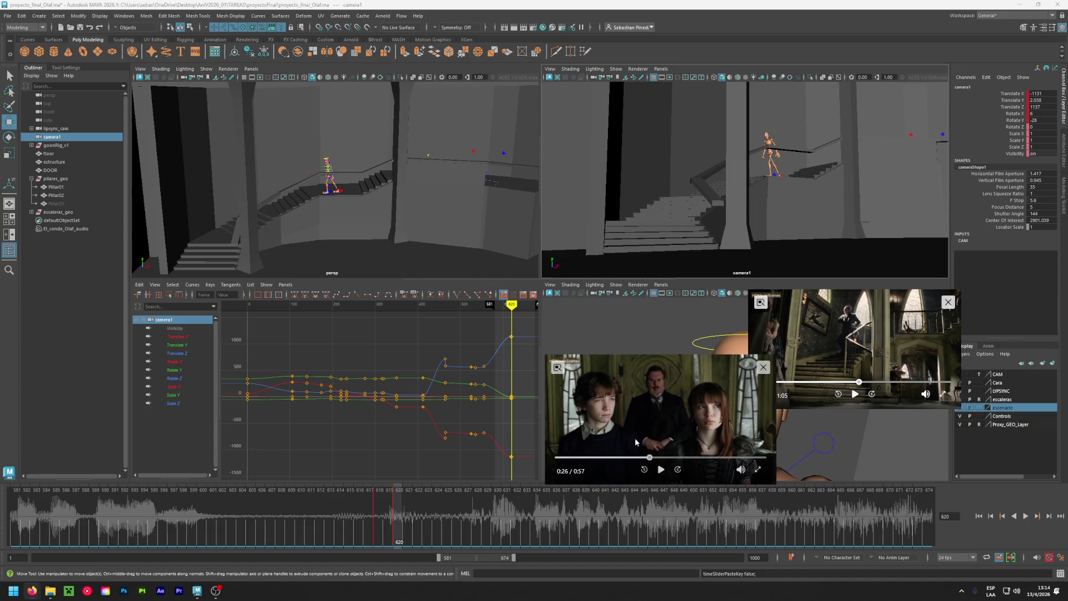
click(662, 471)
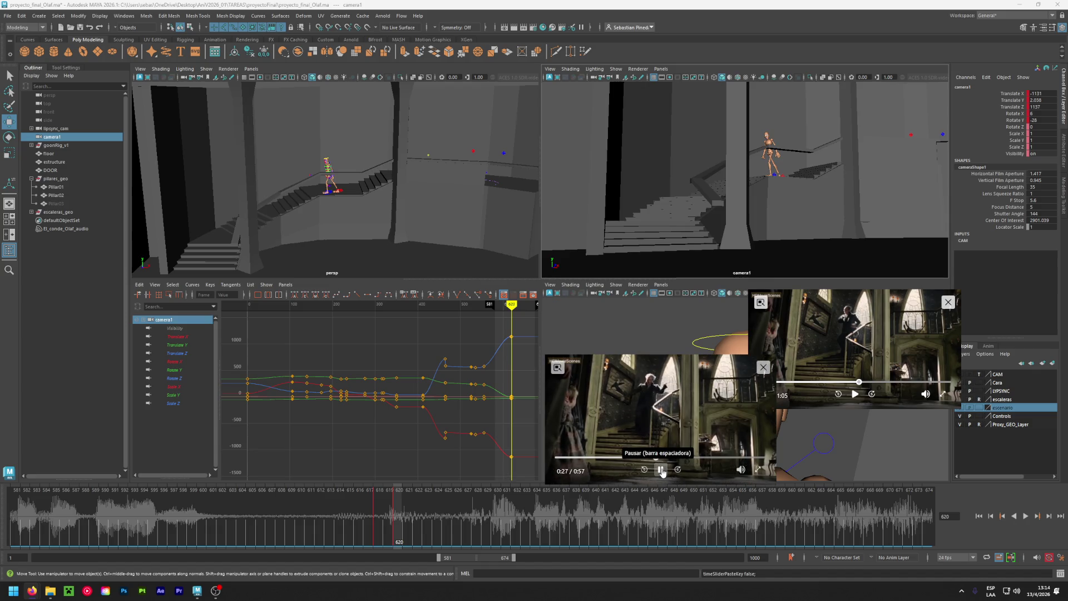
click(662, 470)
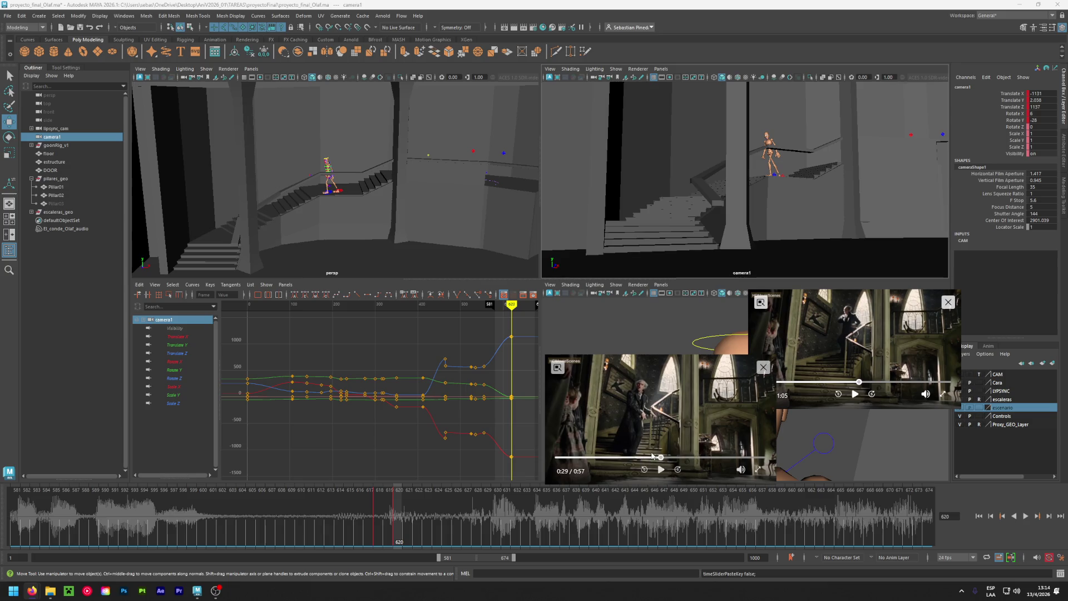
click(649, 458)
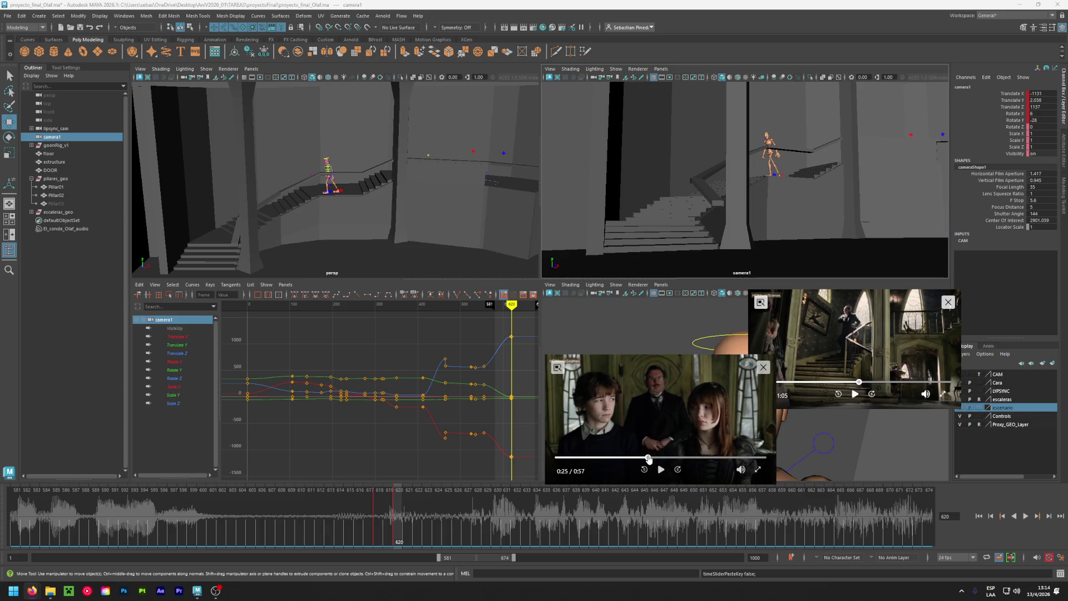
drag(648, 457, 653, 459)
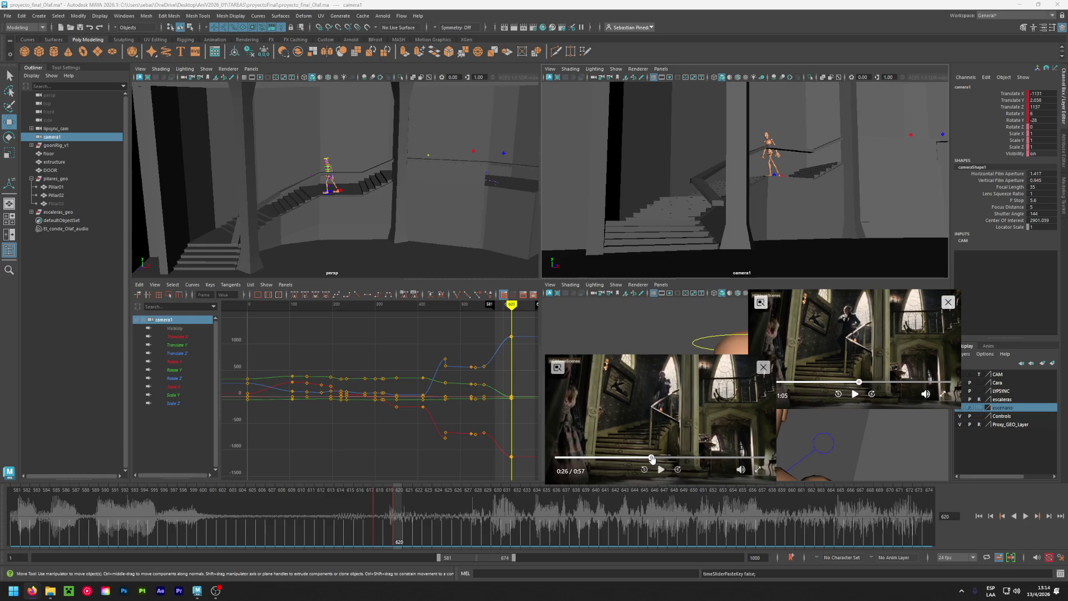
Fine-step the left clip between 0:27 and 0:32, settling around 0:28.
drag(652, 458, 652, 459)
drag(653, 458, 654, 458)
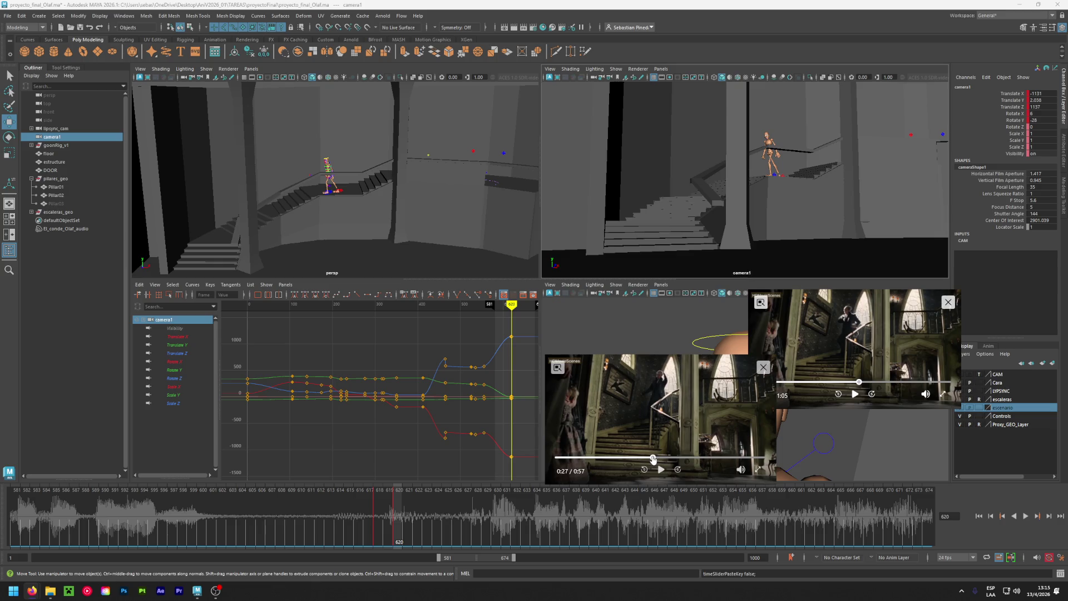
drag(653, 459, 651, 460)
drag(651, 460, 658, 460)
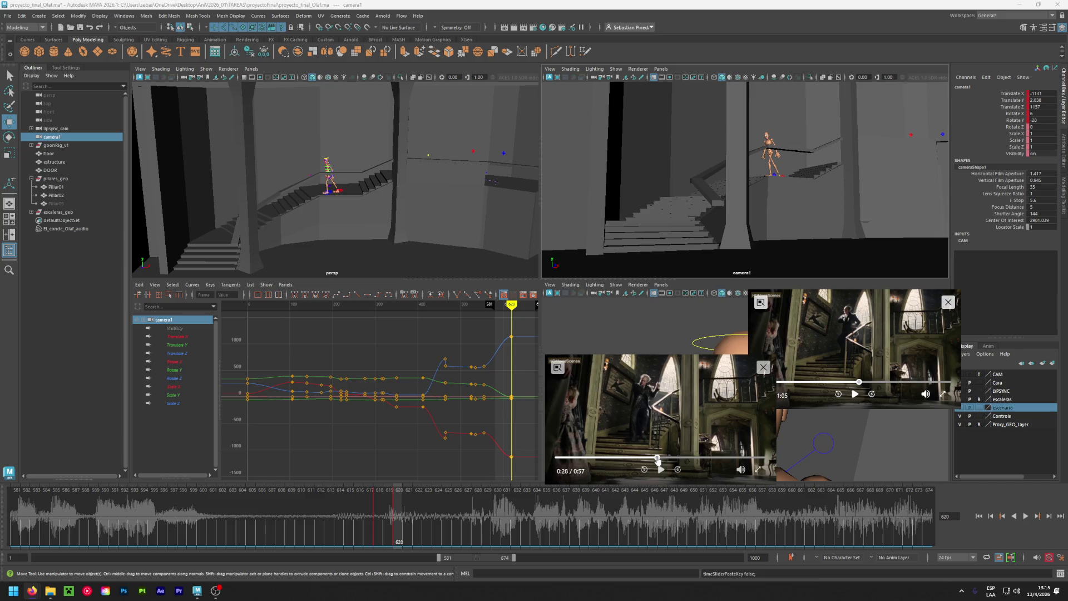
drag(658, 459, 672, 459)
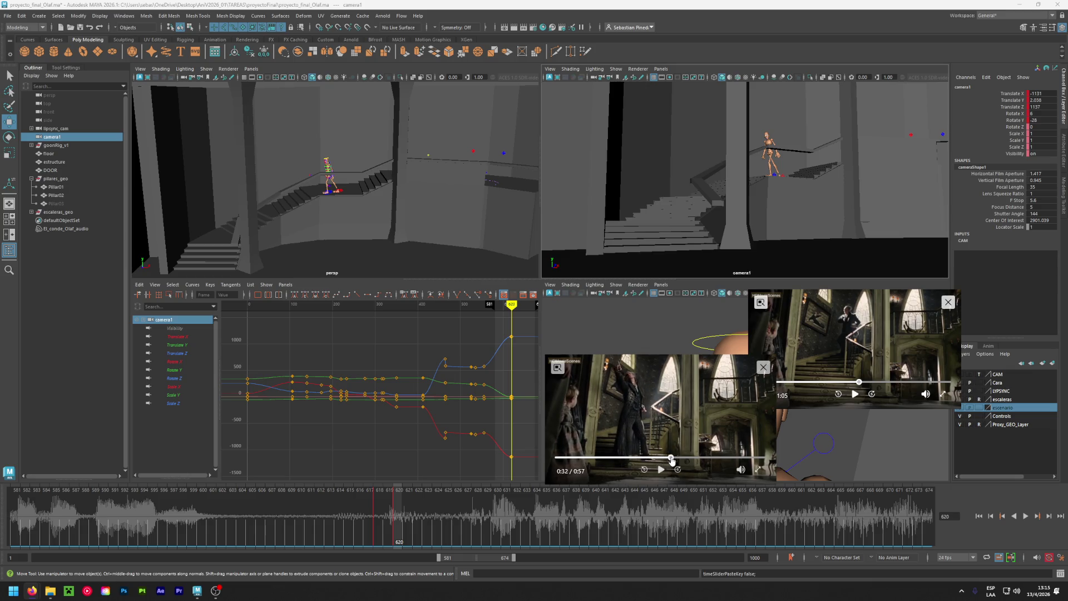
drag(672, 459, 657, 458)
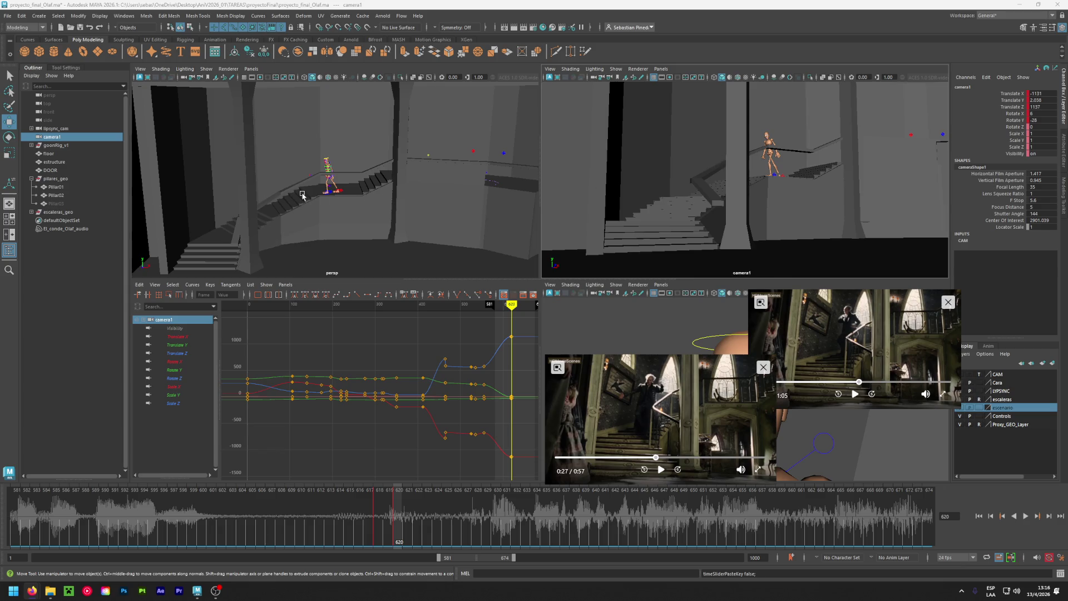
Jump the left reference clip back to 0:26 and land on the staircase frame.
click(649, 457)
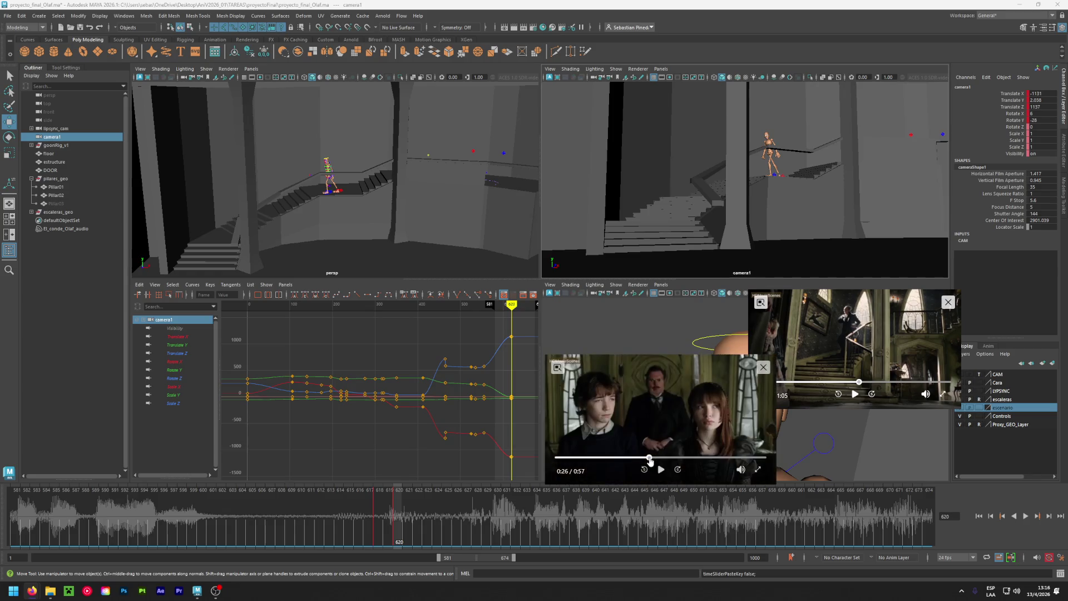
drag(649, 458, 651, 458)
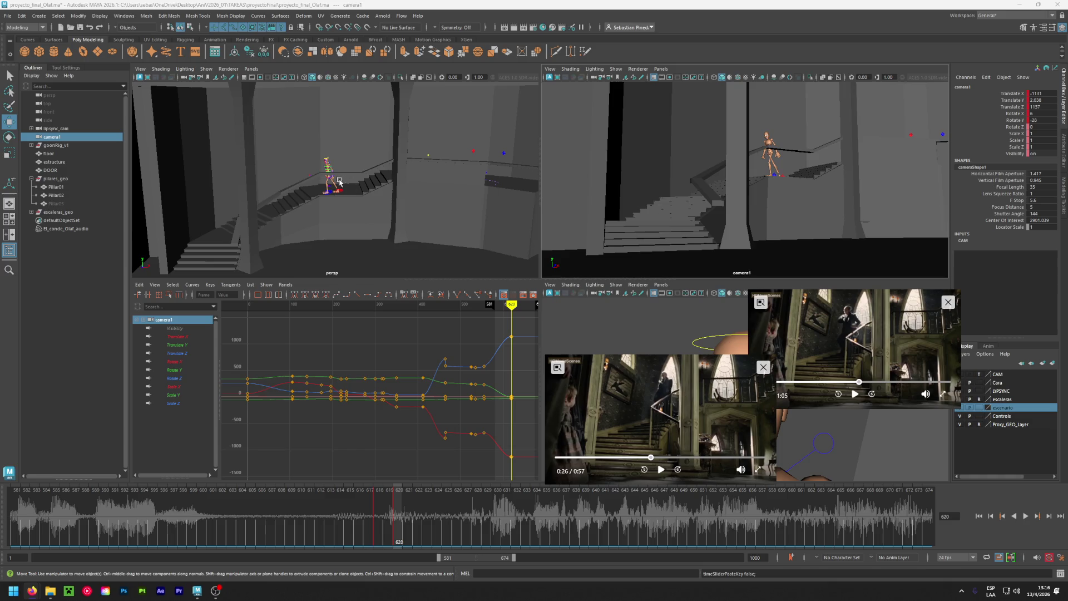
scroll(328, 190, up, 5)
Slide the mannequin's right foot IK control along the step at frames 620 and 618.
scroll(328, 190, up, 2)
click(354, 212)
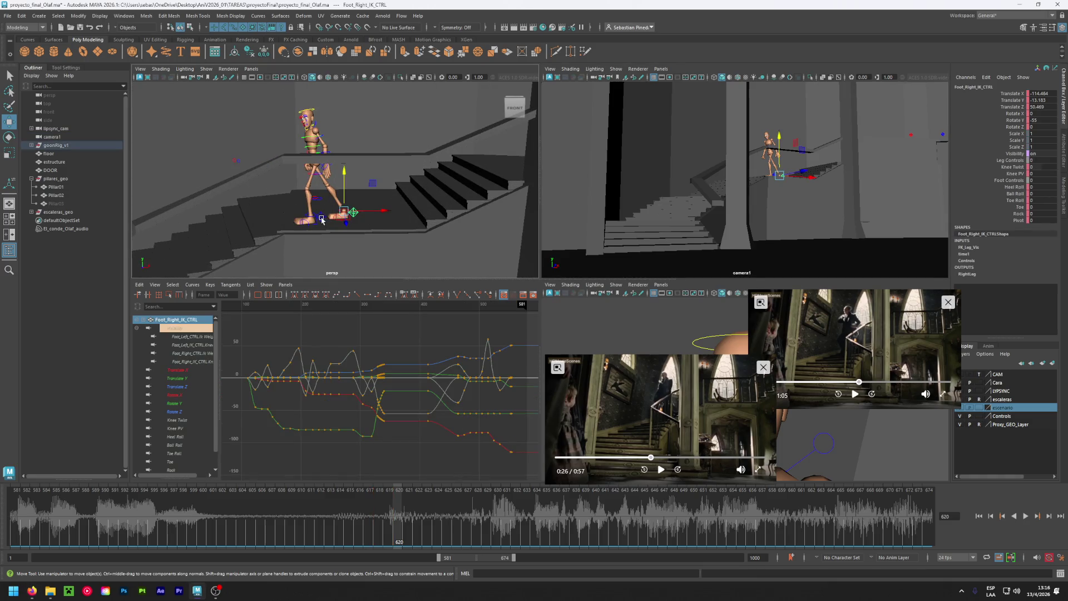
drag(372, 217, 352, 216)
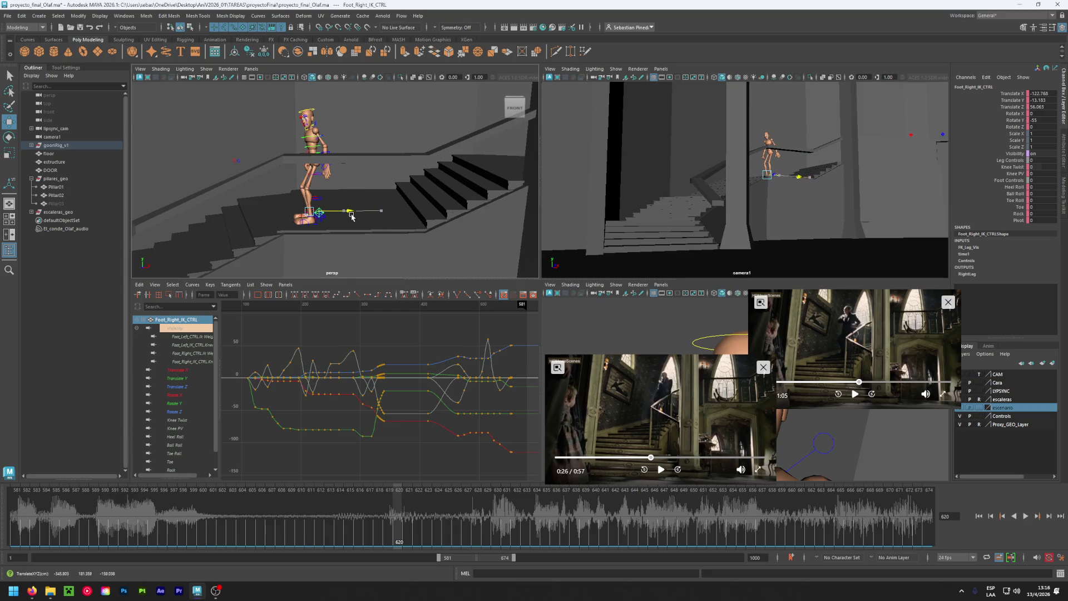
key(comma)
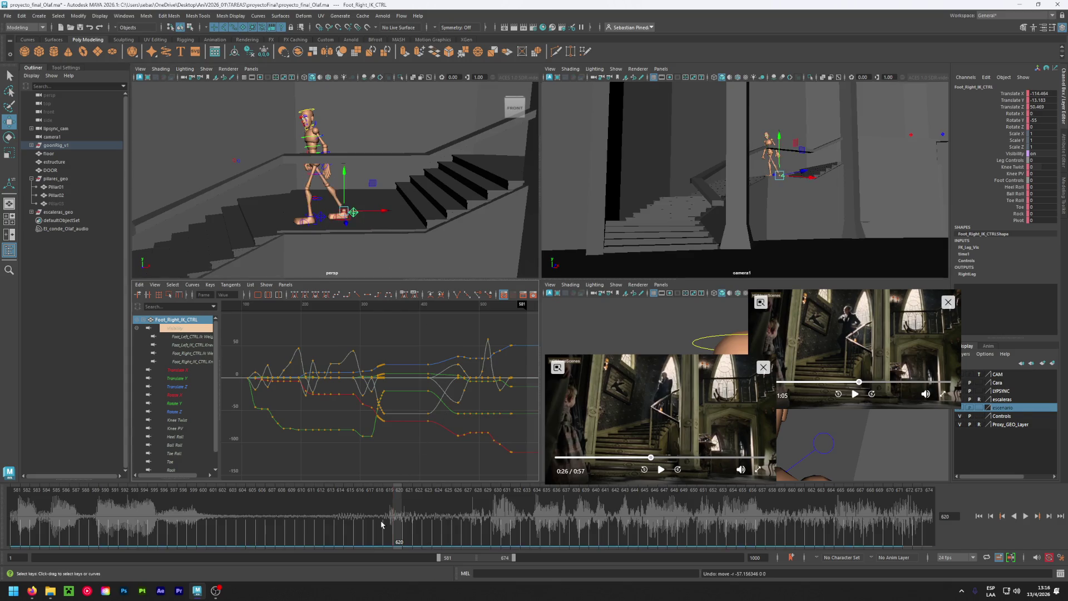
drag(380, 211, 345, 220)
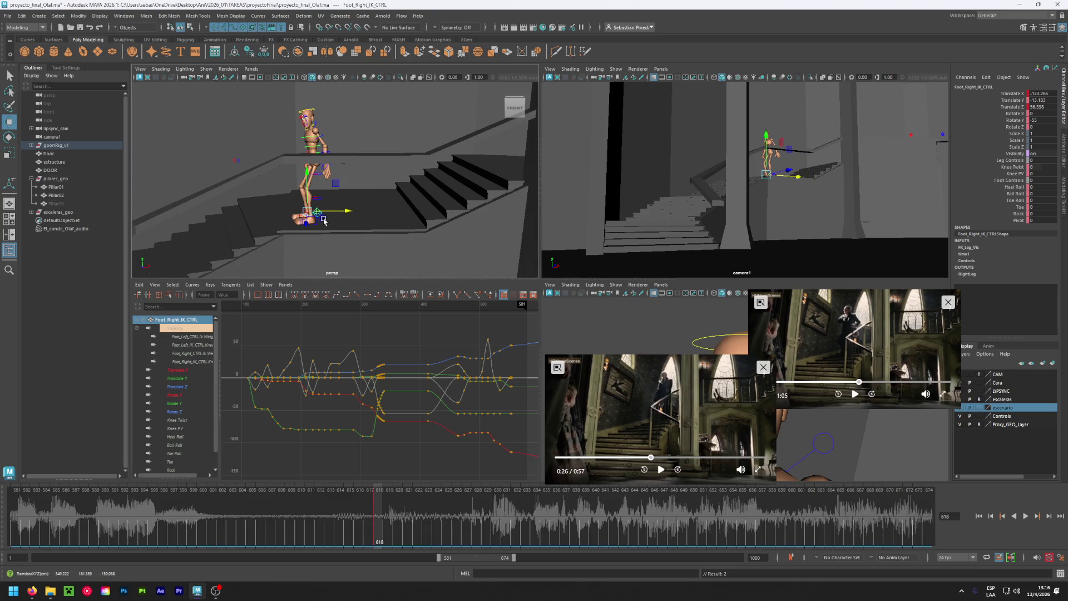
Shift the root control along the stairs and lower it onto the steps (about -153.72, -24.8, 77.524).
click(325, 221)
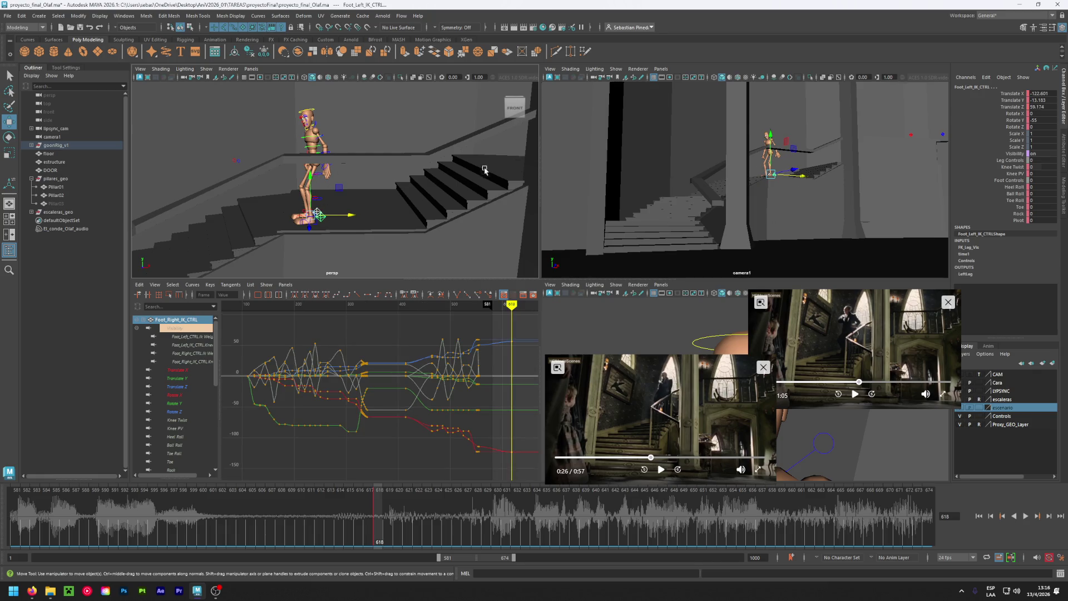
mouse_move(371, 179)
alt+mouse_down()
mouse_move(303, 188)
mouse_move(354, 170)
alt+mouse_up()
click(303, 188)
drag(371, 166, 244, 179)
alt+drag(482, 225, 348, 182)
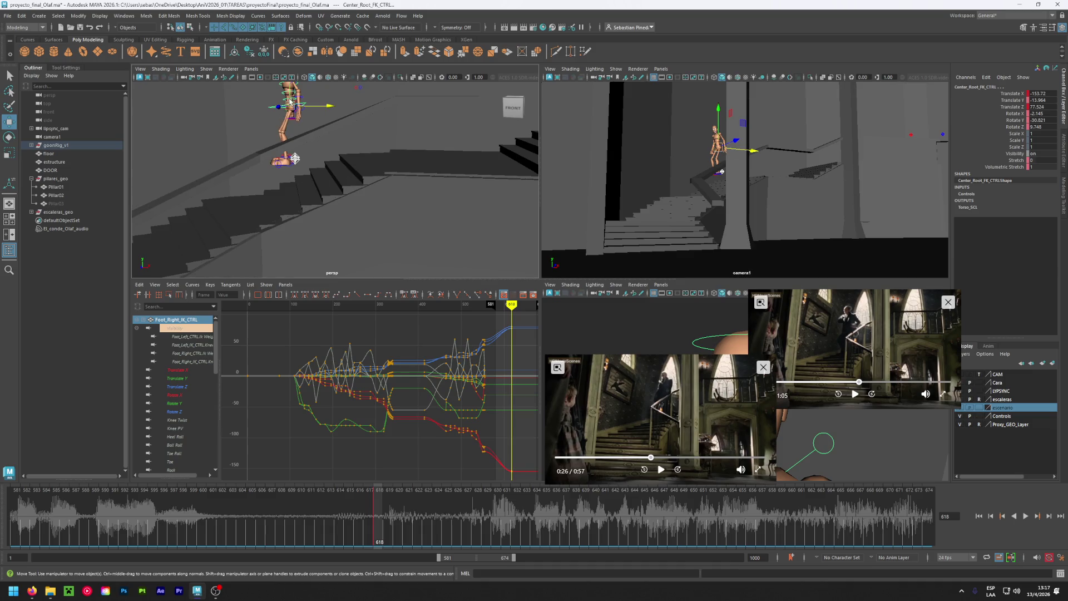
mouse_move(293, 91)
mouse_down()
mouse_move(300, 125)
mouse_move(285, 234)
mouse_up()
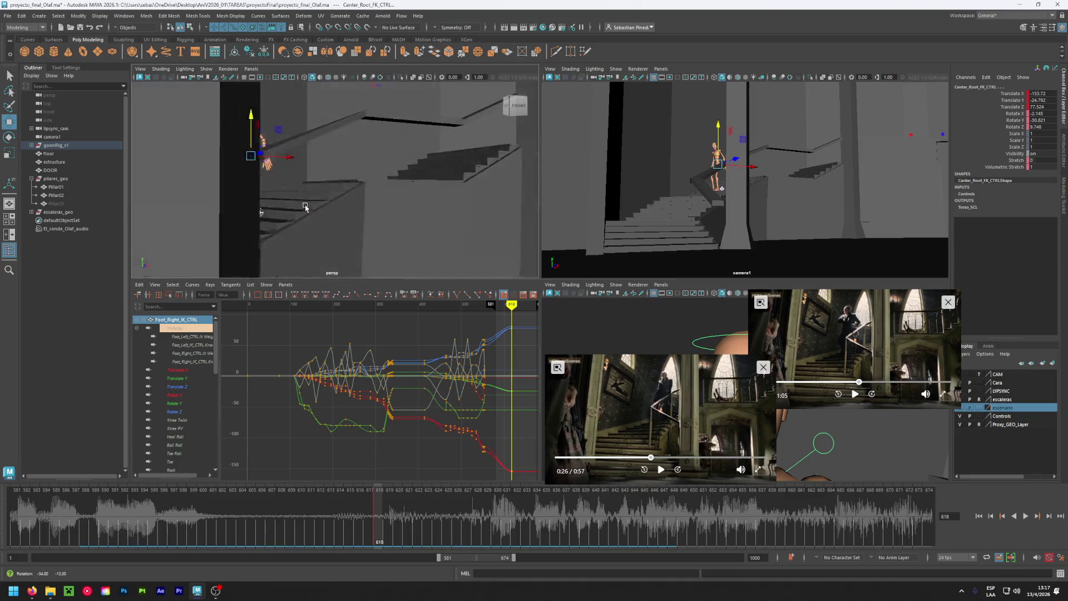
Zoom in on the feet and set the escenario layer to template wireframe.
scroll(286, 234, up, 2)
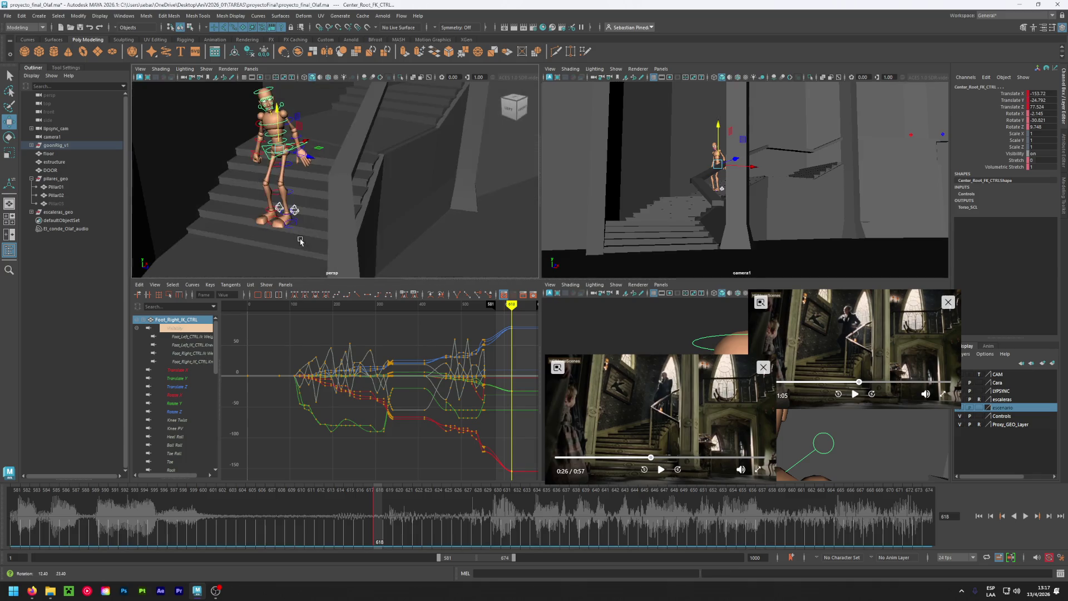
scroll(301, 241, up, 2)
scroll(283, 229, up, 2)
scroll(279, 228, up, 1)
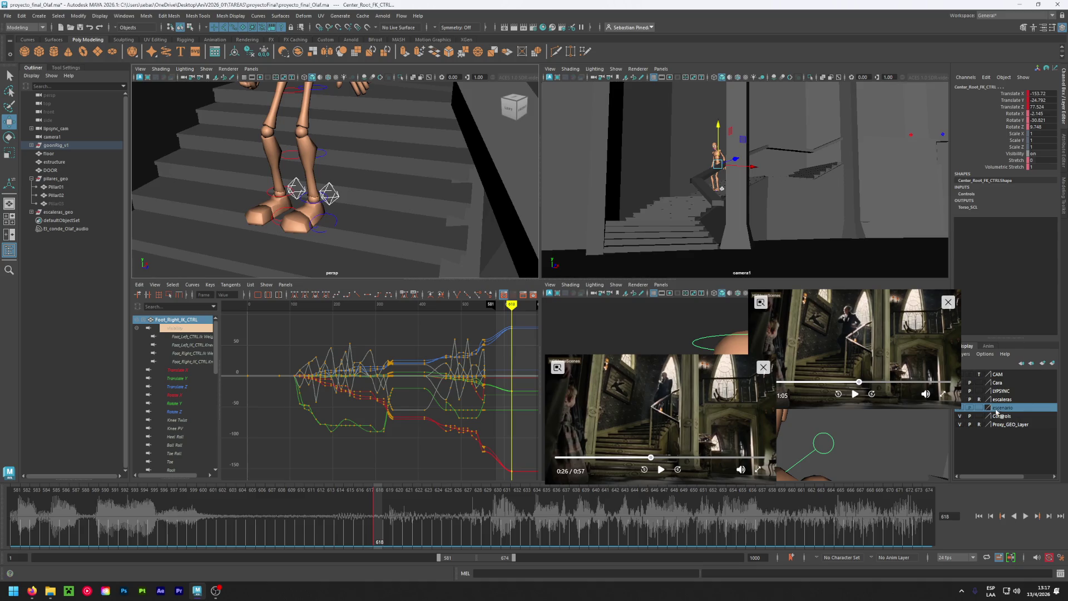
click(978, 409)
click(981, 409)
click(982, 408)
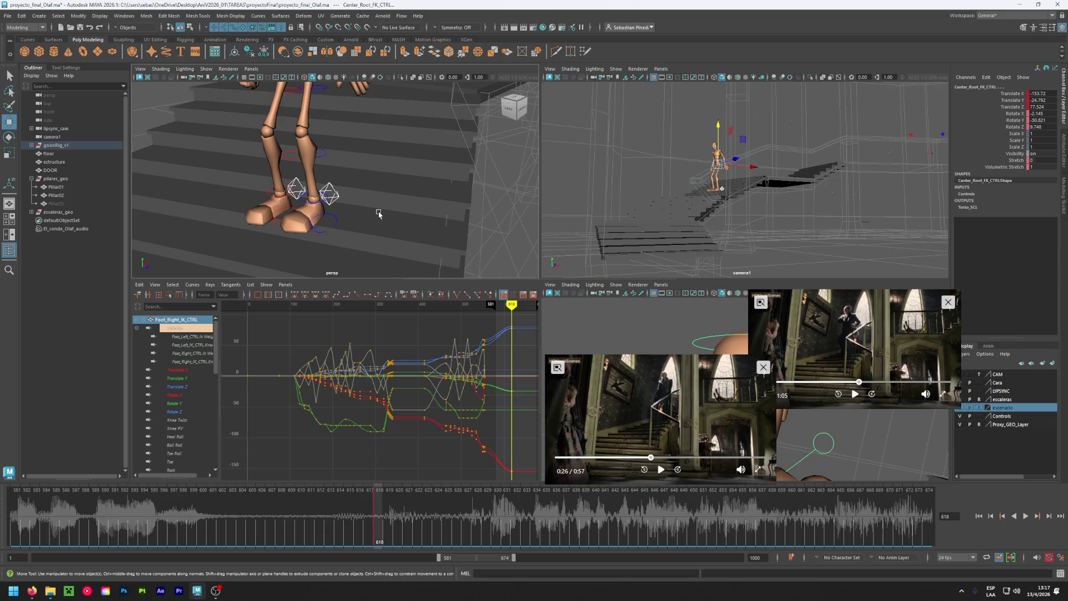
Orbit closer around the mannequin's legs on the stairs and select the left foot IK control.
scroll(369, 221, down, 5)
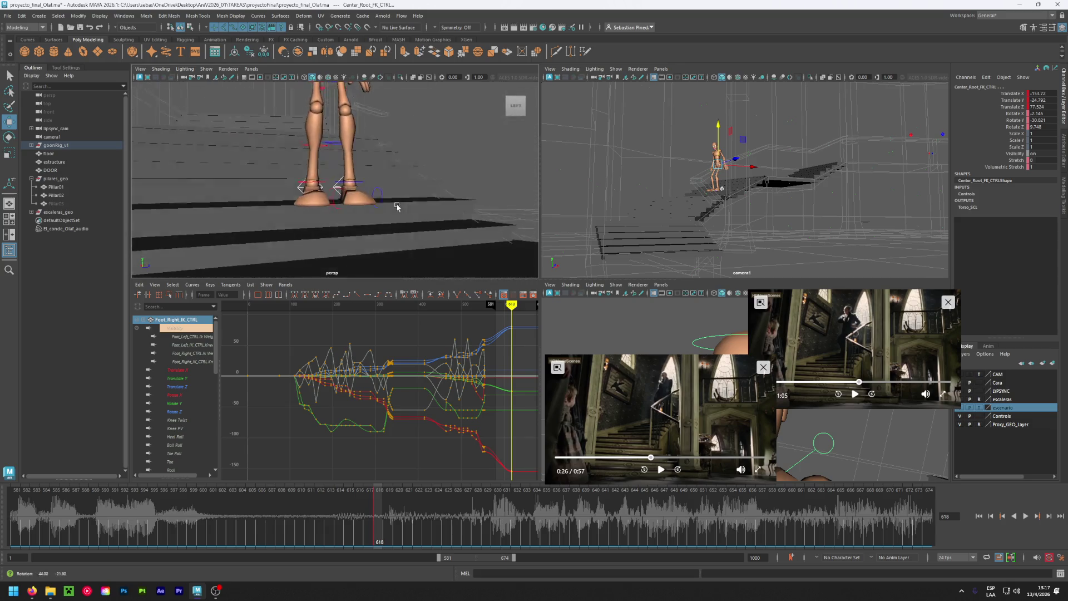
mouse_move(373, 190)
alt+mouse_down()
mouse_move(298, 194)
mouse_move(360, 192)
mouse_move(364, 183)
alt+mouse_up()
scroll(363, 186, up, 5)
scroll(351, 184, down, 5)
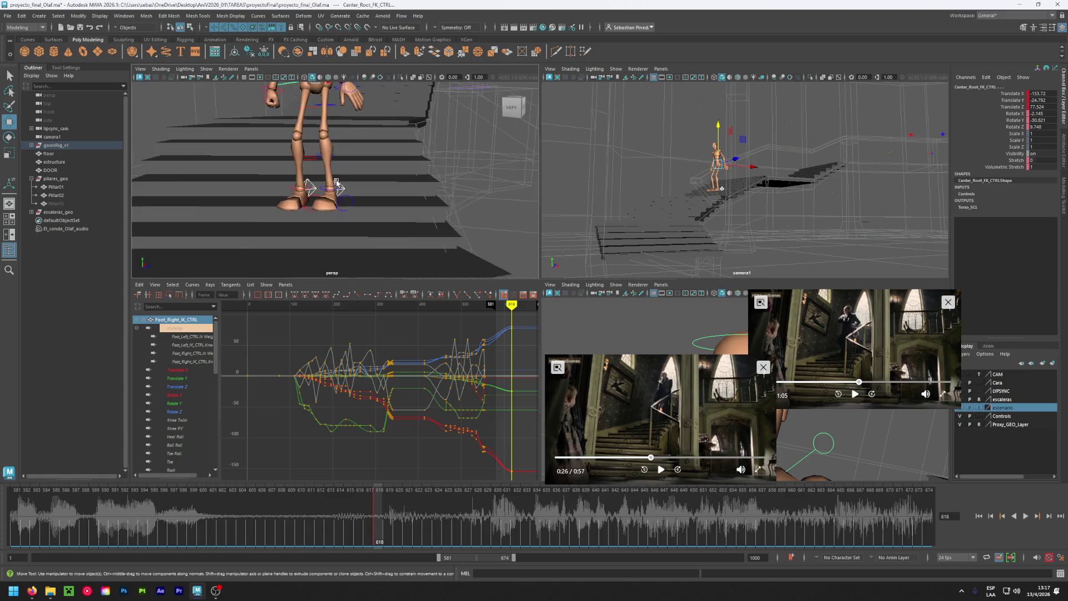
scroll(338, 185, down, 2)
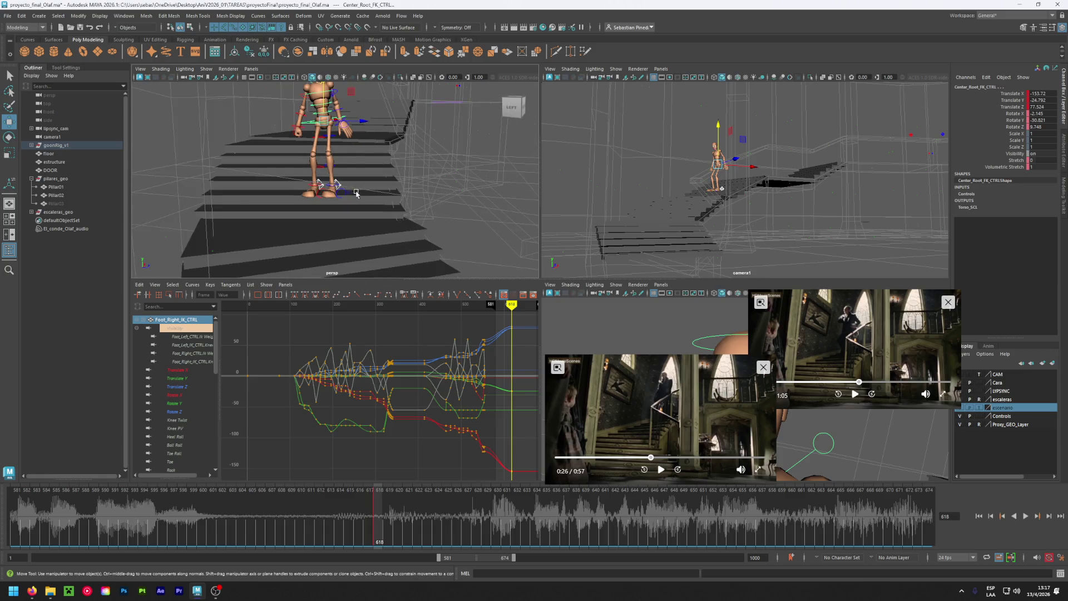
alt+drag(381, 201, 341, 196)
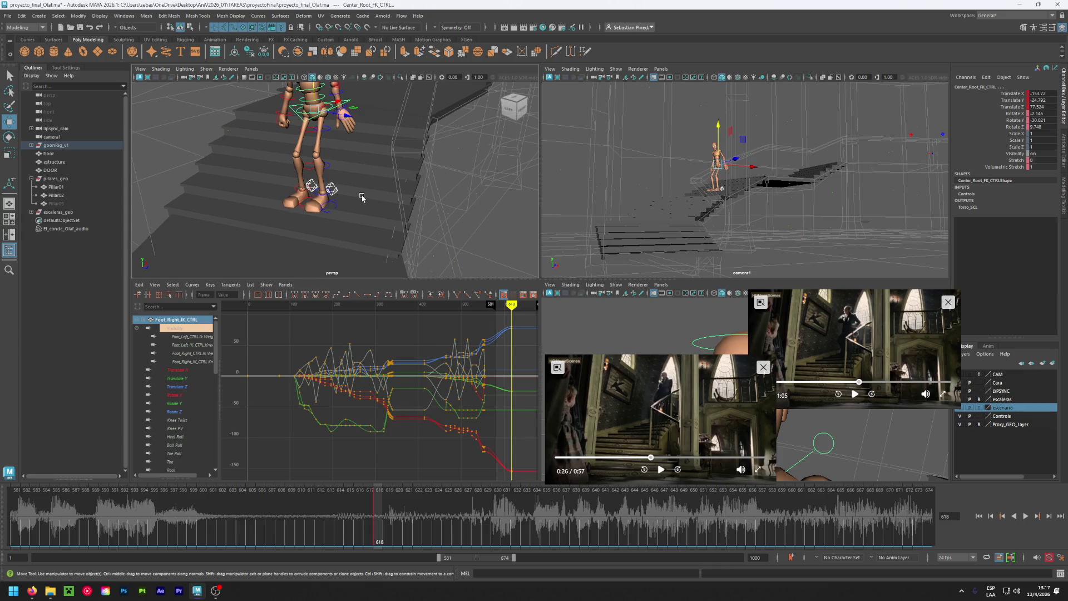
click(332, 189)
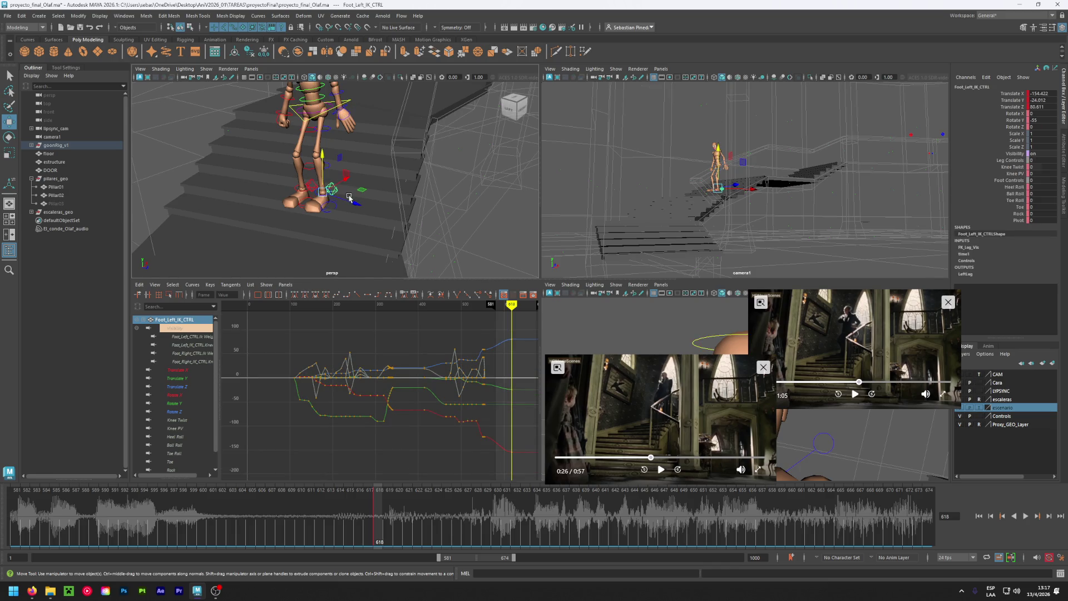
Rotate the left foot IK control to Rotate Y -35.
key(e)
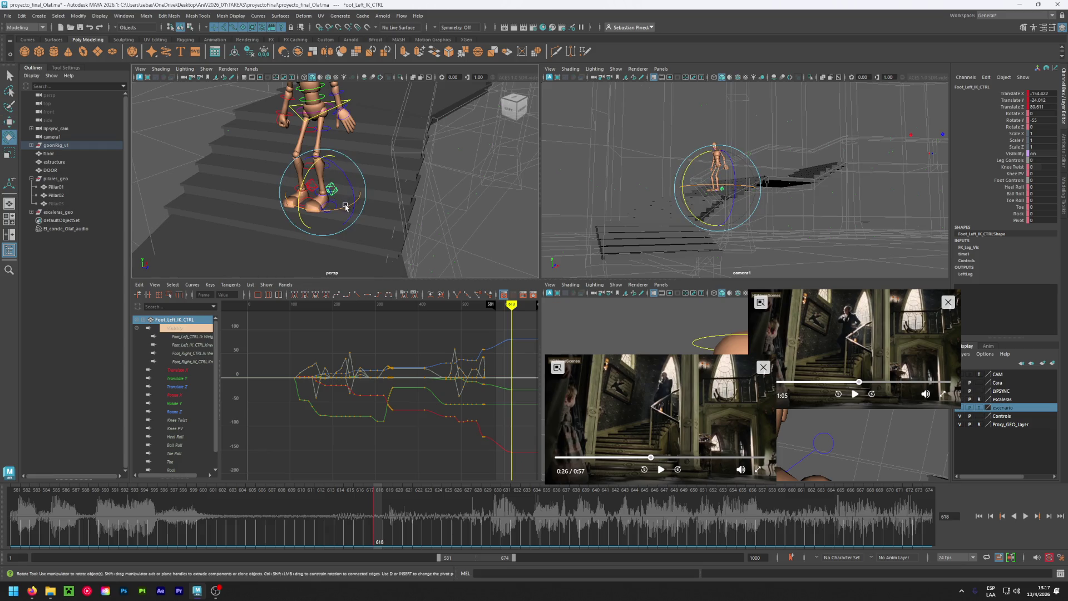
mouse_move(346, 207)
alt+mouse_down()
mouse_move(228, 188)
mouse_move(378, 185)
alt+mouse_up()
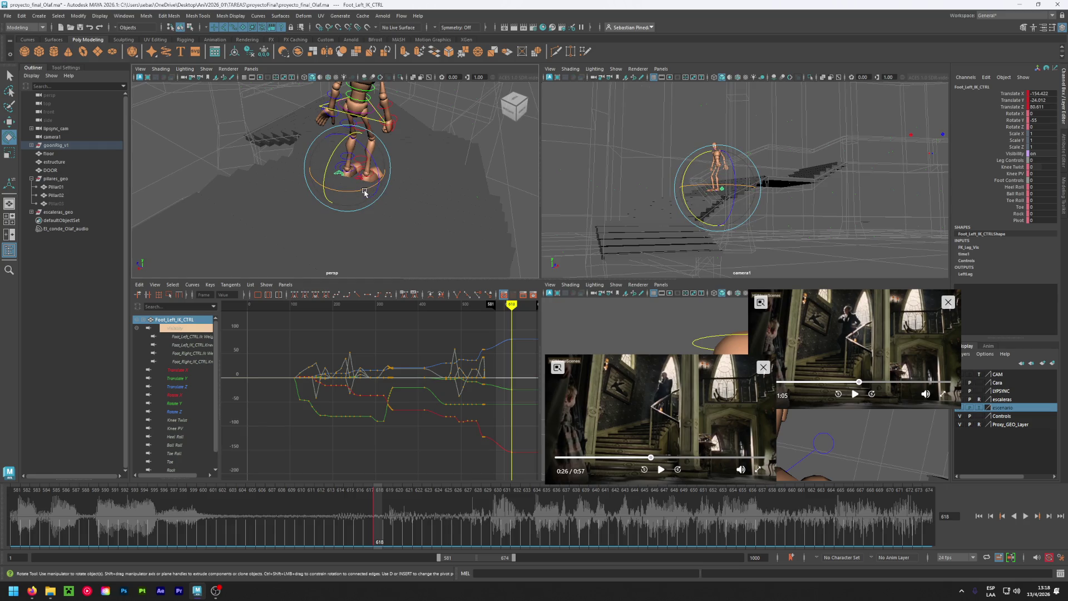
drag(364, 192, 375, 193)
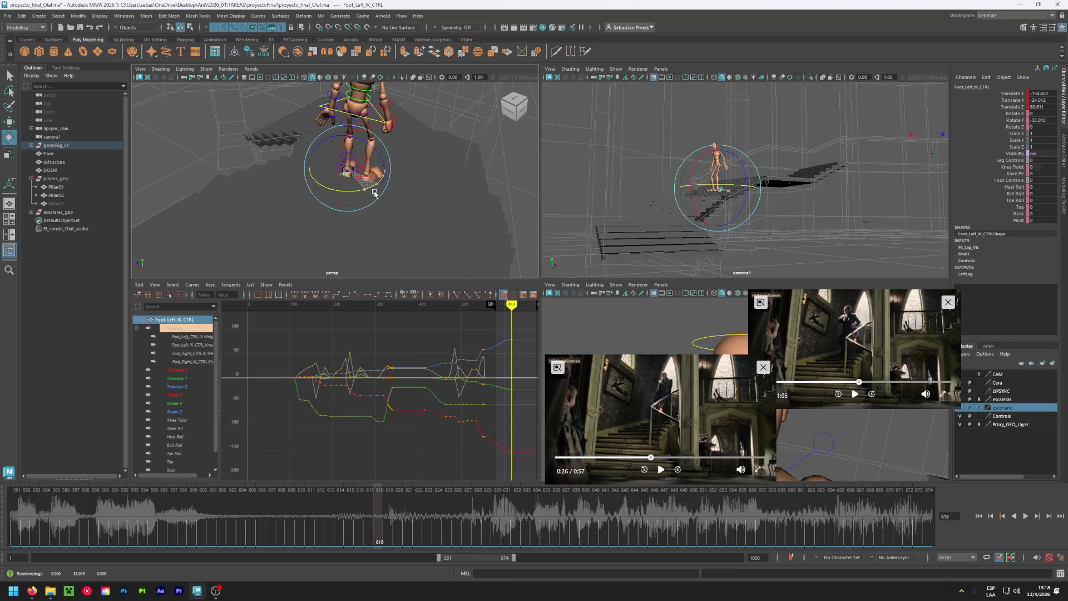
drag(374, 193, 372, 194)
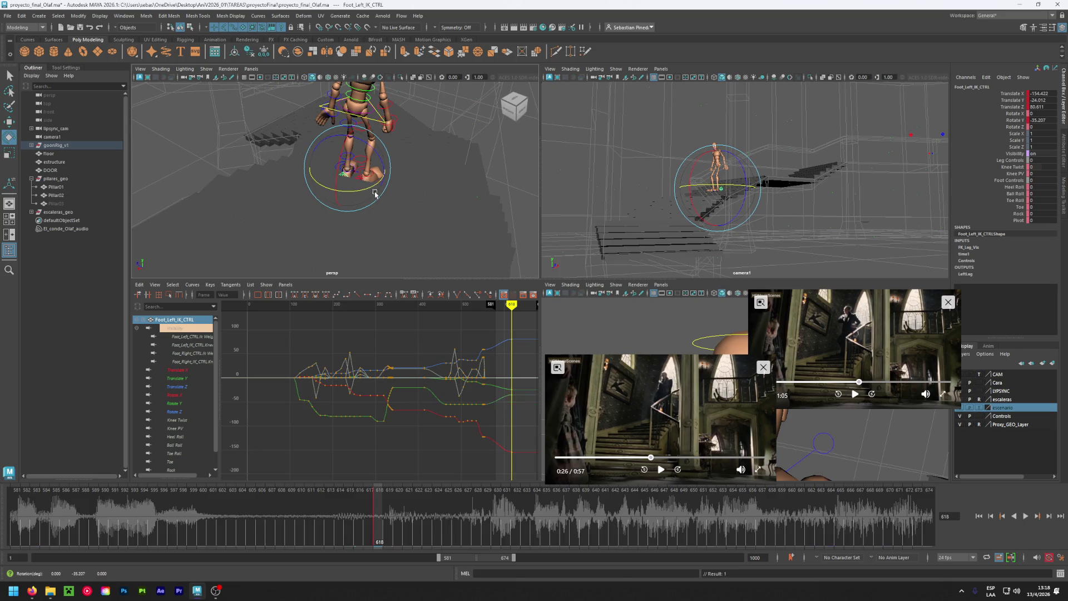
double_click(1054, 120)
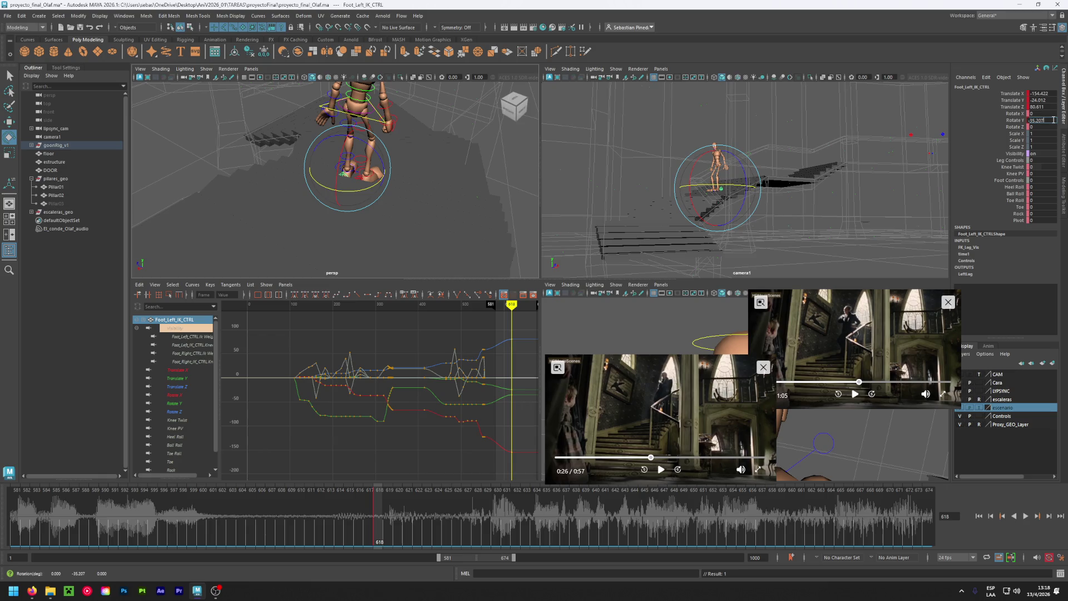
text(-35)
text(-45)
key(Return)
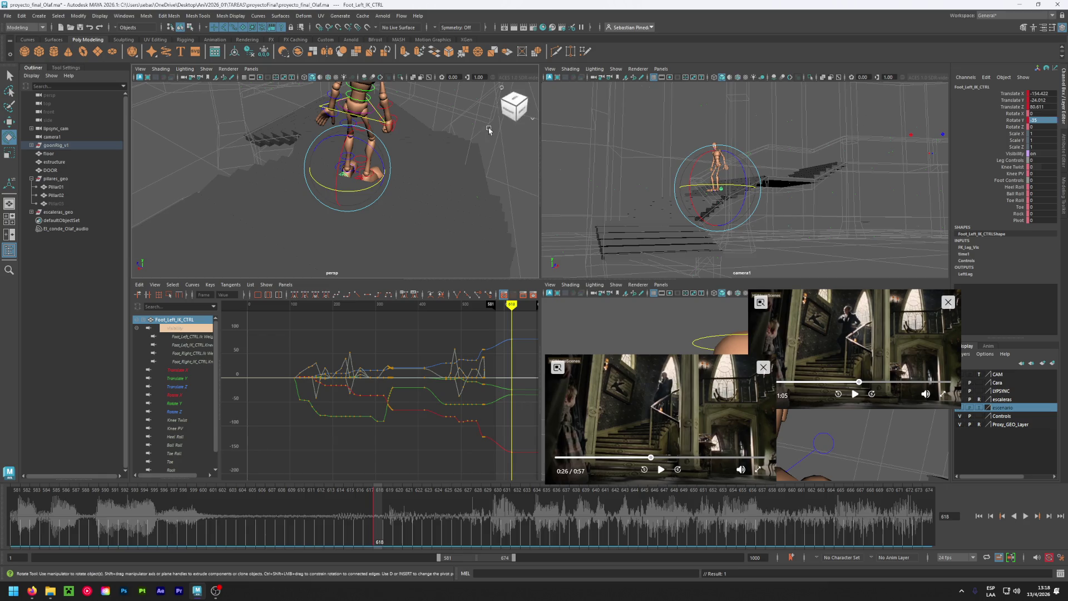
Set the right foot IK control's Rotate Y to -35 as well.
click(372, 195)
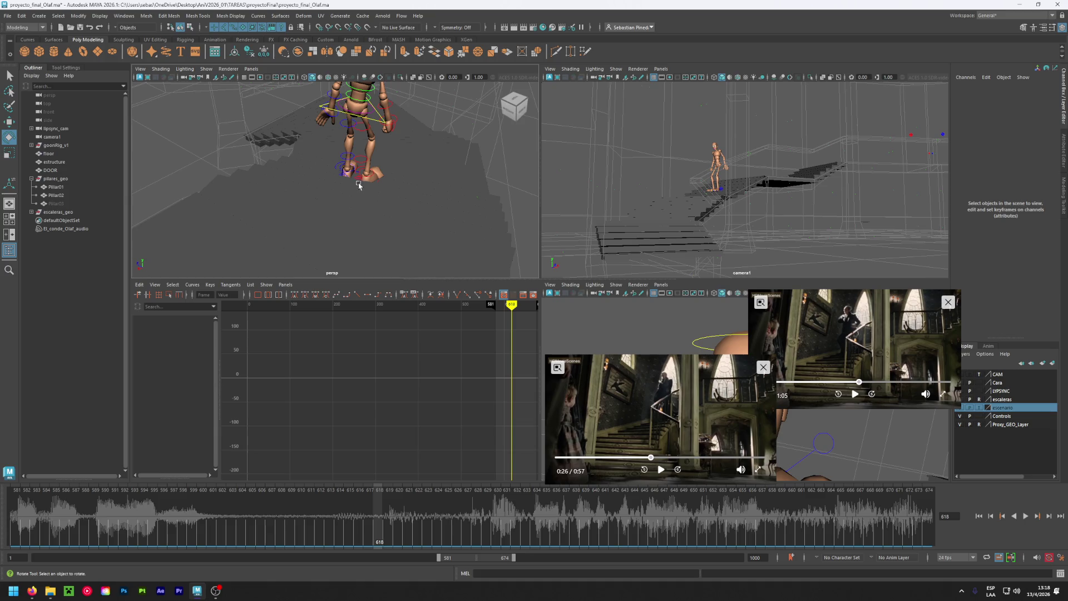
click(355, 182)
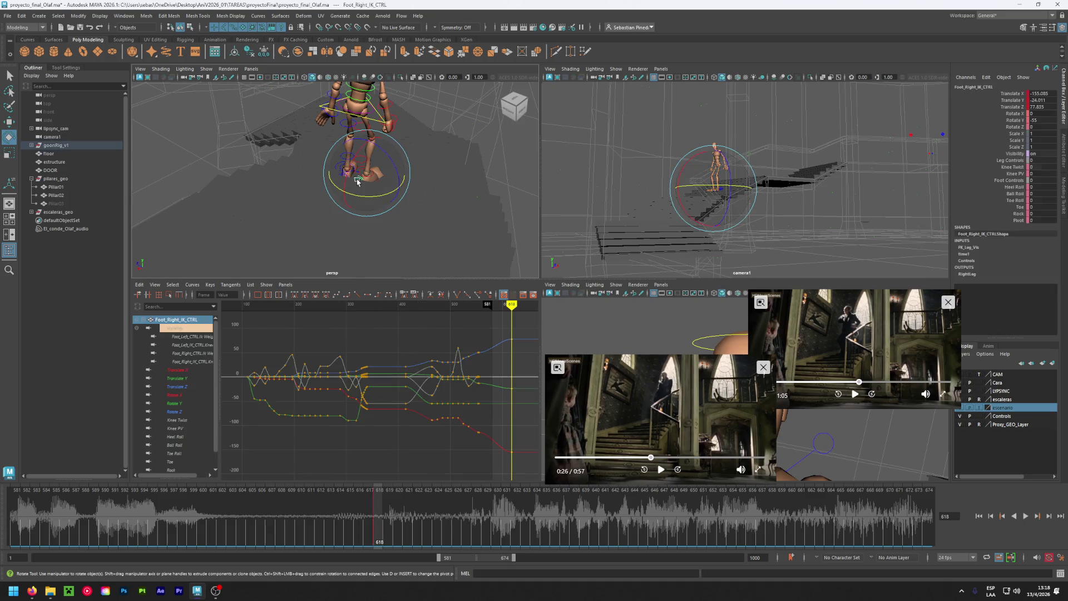
click(1044, 120)
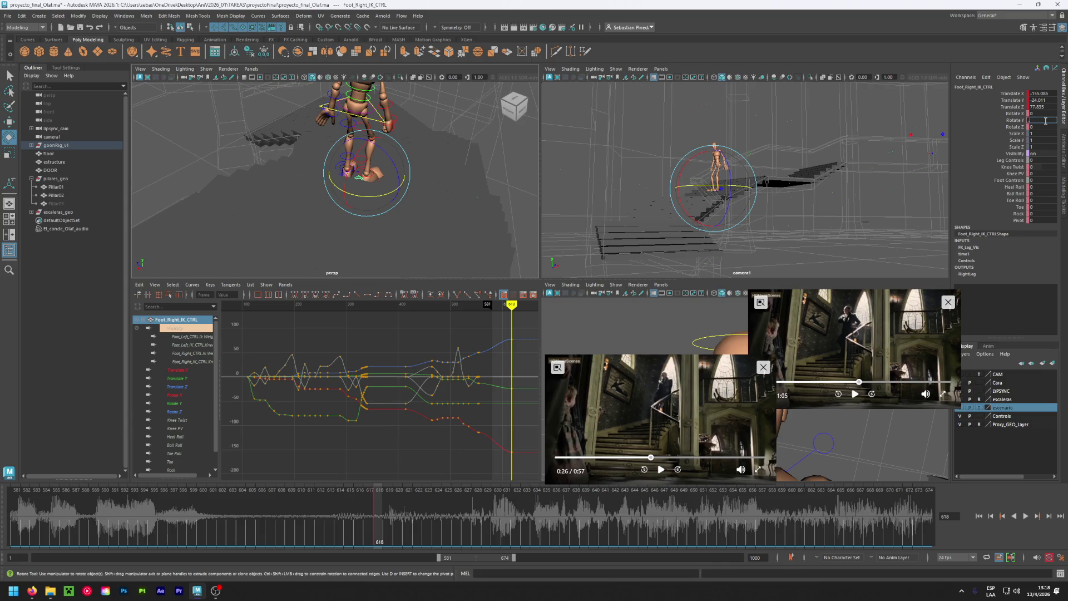
key(Return)
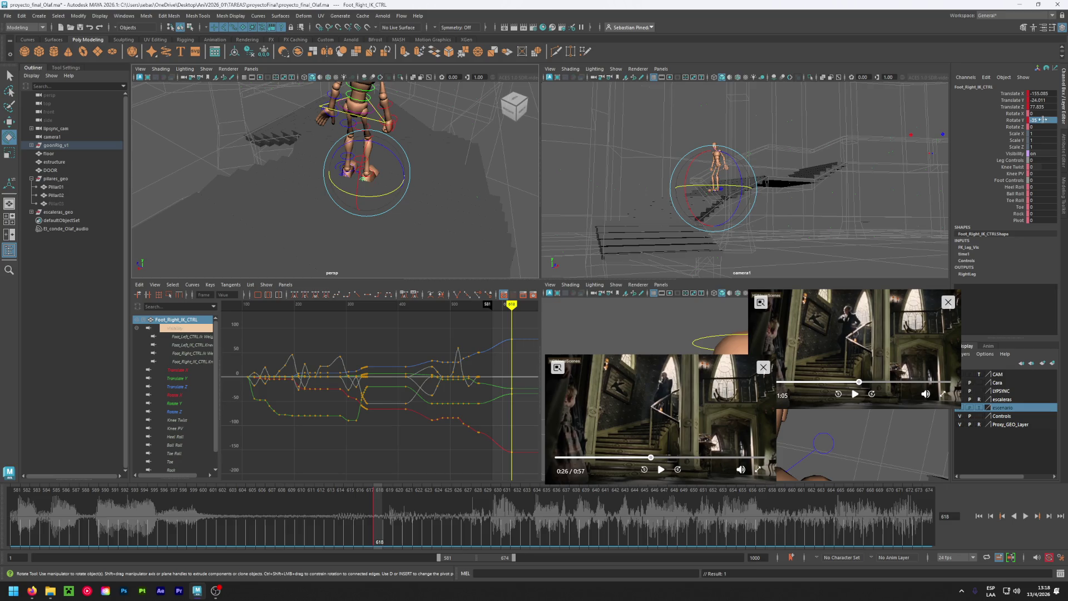
click(305, 231)
click(345, 177)
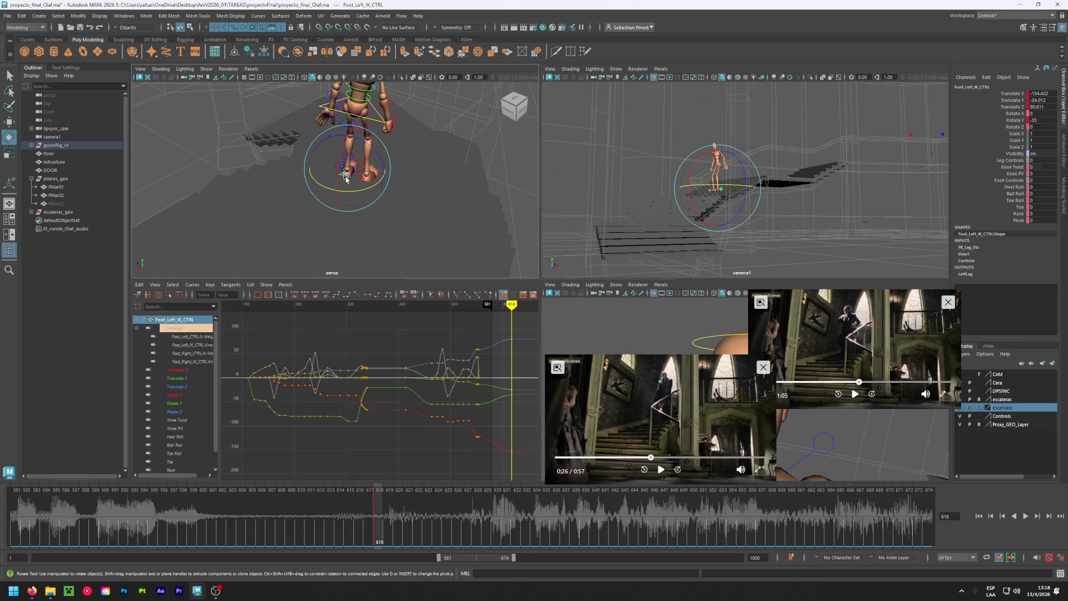
click(298, 161)
click(377, 121)
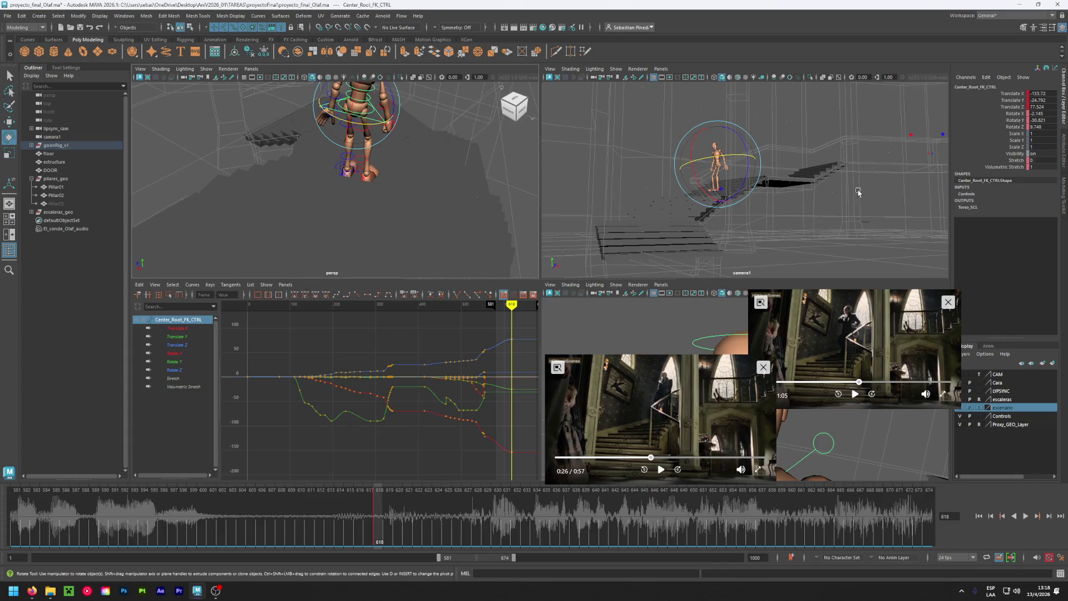
Try Rotate Y -35 on the root control, then undo it and reselect the root.
click(1039, 120)
text(5)
key(Return)
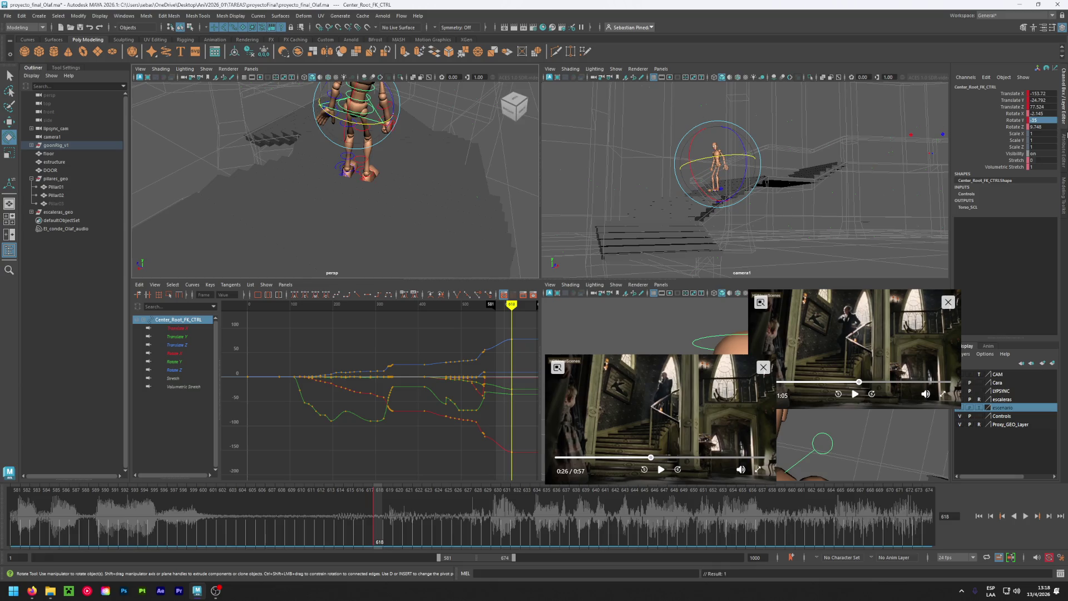
alt+drag(392, 155, 417, 136)
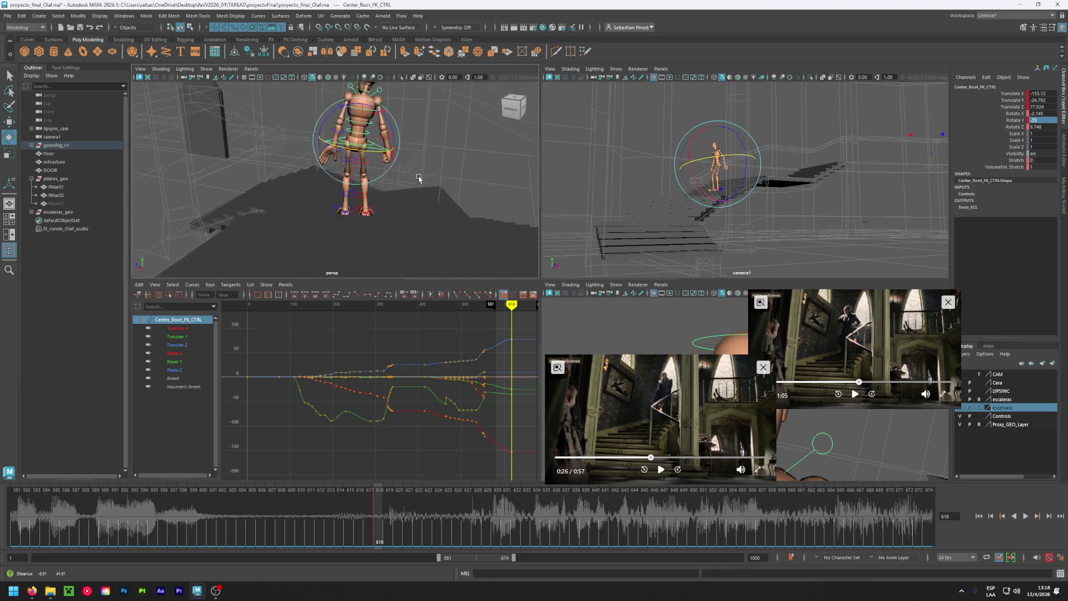
key(ctrl+z)
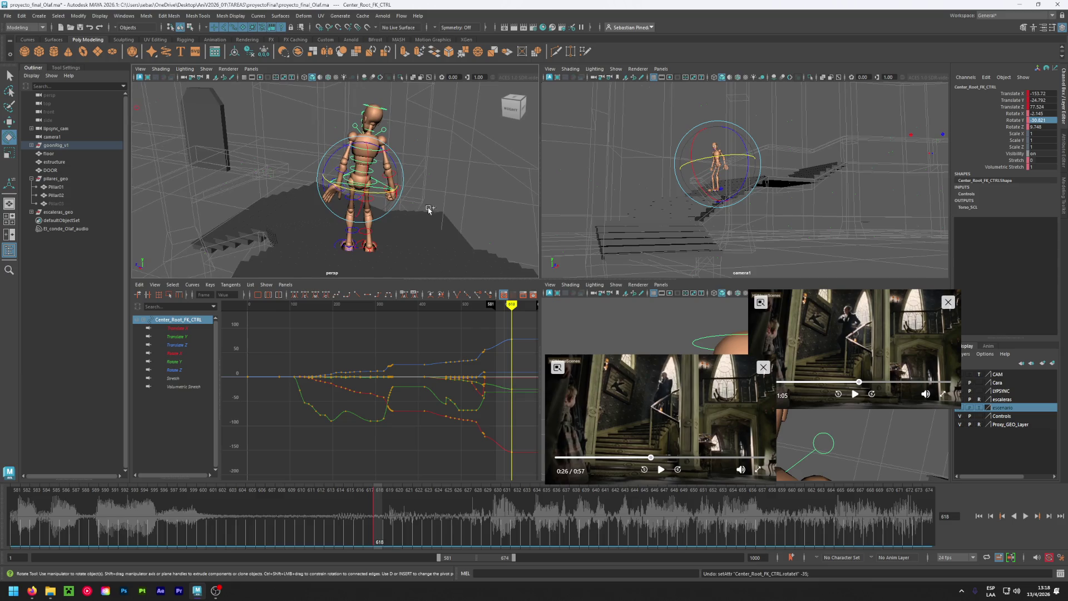
click(483, 219)
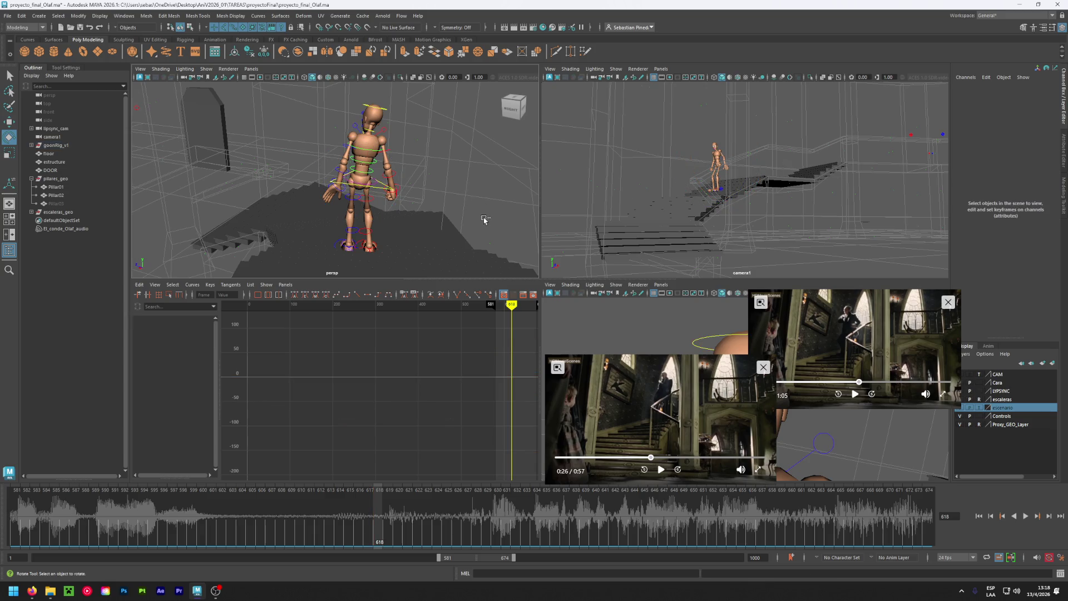
click(381, 190)
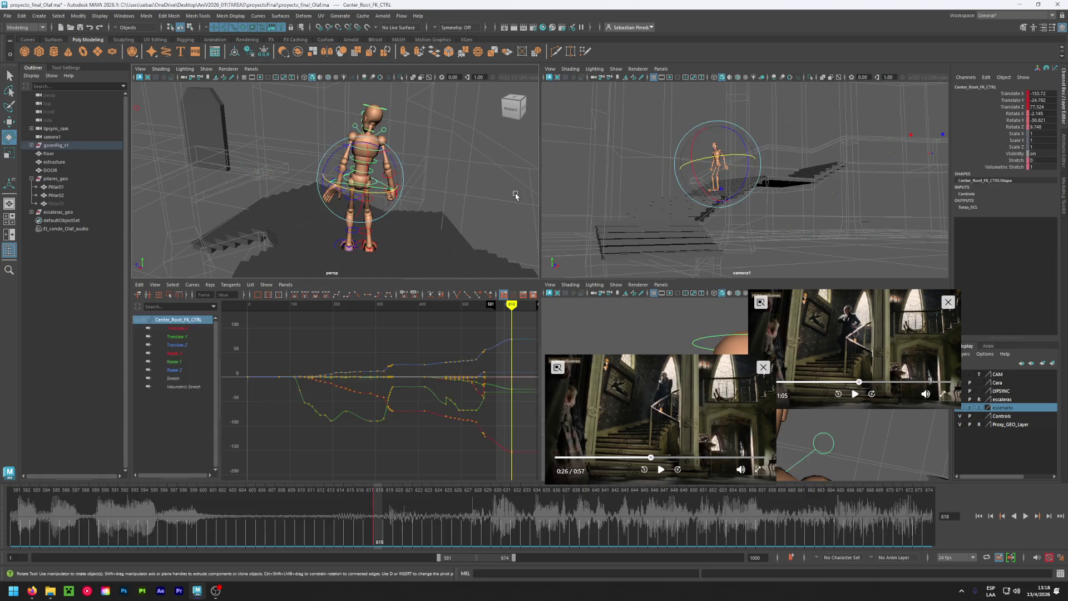
Set the root control's Rotate Y to -35.
double_click(1054, 120)
text(5)
key(Return)
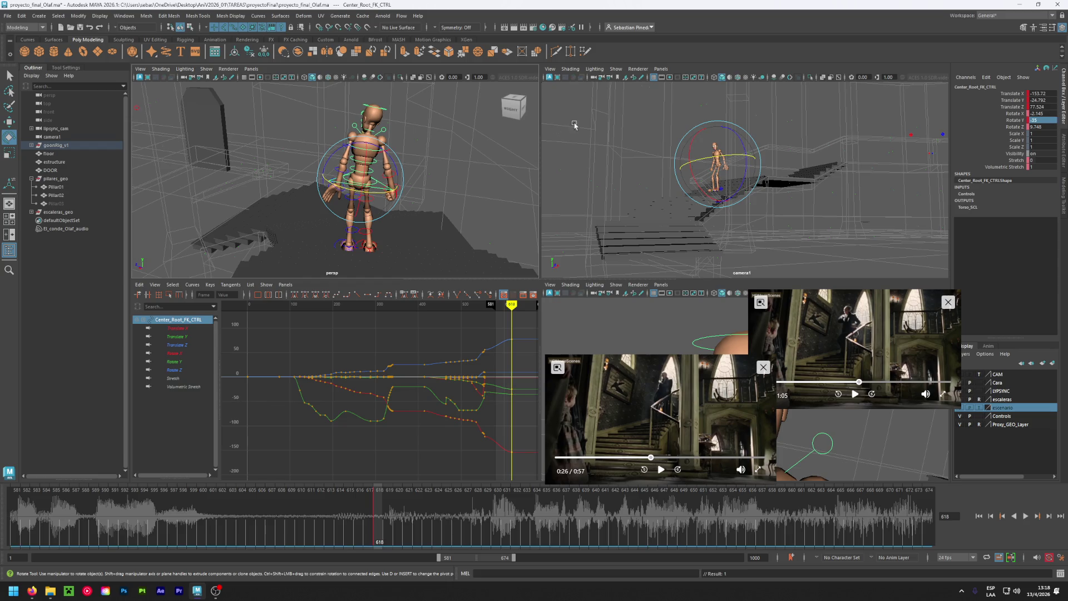
alt+drag(461, 182, 393, 162)
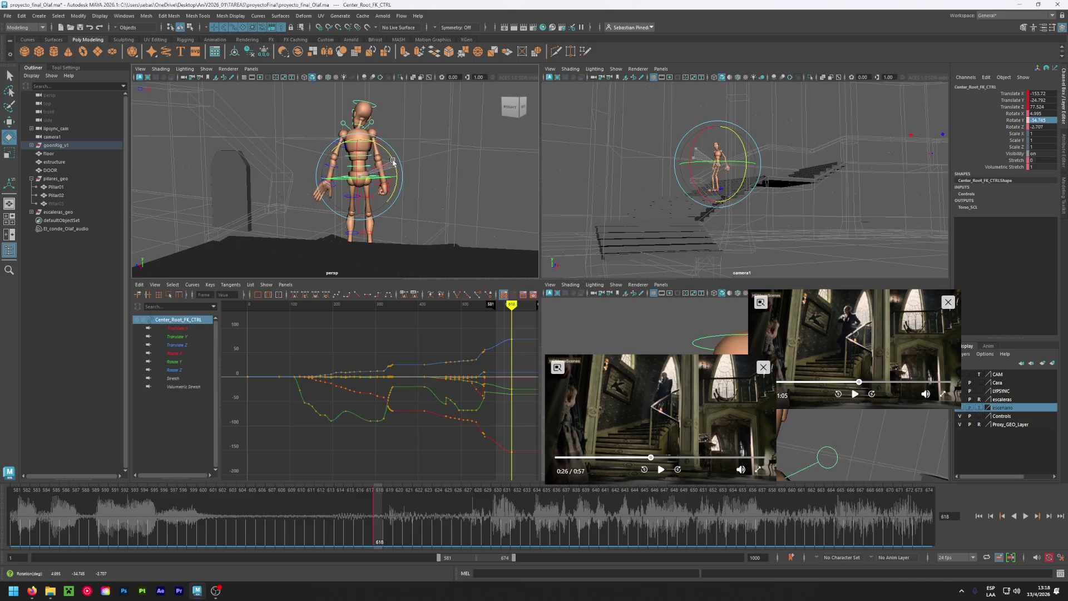
double_click(1039, 126)
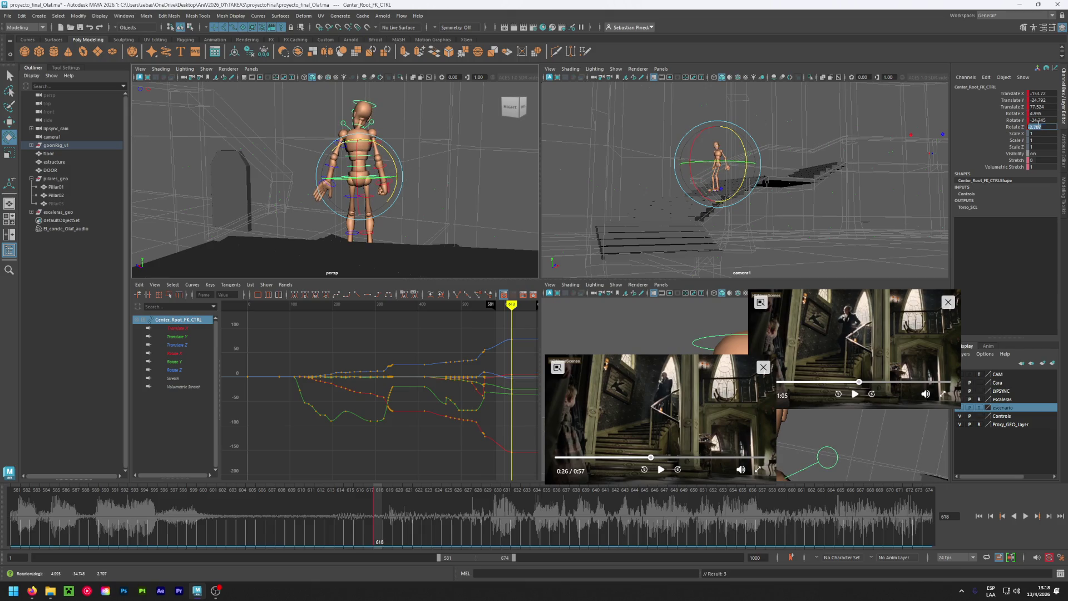
double_click(1051, 119)
text(5)
key(Return)
Marquee-select both eye target controls and move them along X.
mouse_move(460, 165)
alt+mouse_down()
mouse_move(257, 187)
mouse_move(257, 165)
mouse_move(246, 167)
alt+mouse_up()
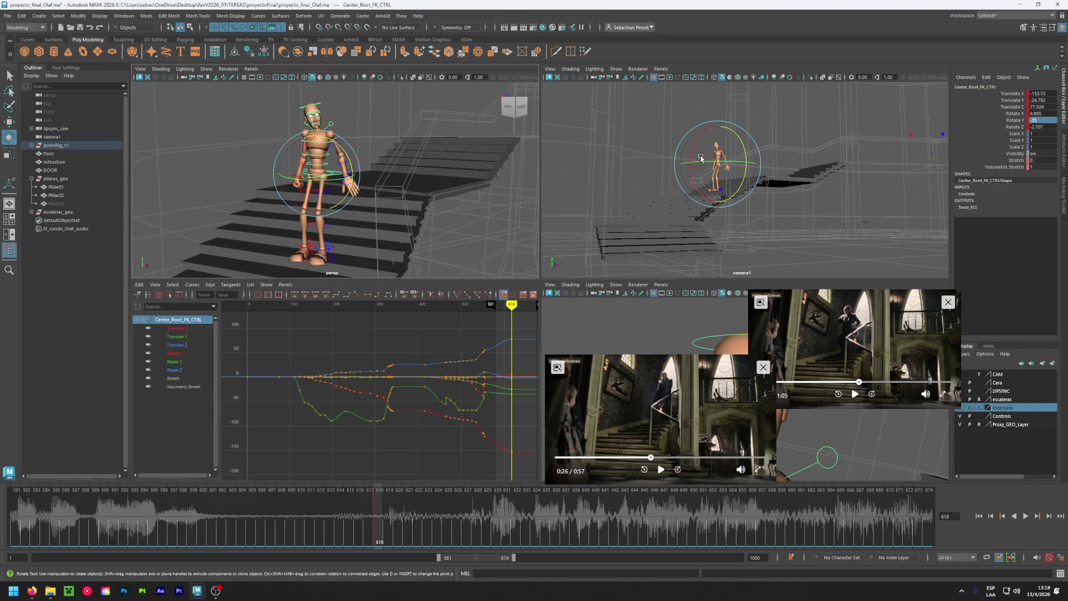
mouse_move(484, 105)
mouse_down()
mouse_move(453, 140)
mouse_move(334, 134)
mouse_up()
key(w)
mouse_move(456, 150)
alt+mouse_down()
mouse_move(477, 157)
mouse_move(394, 204)
alt+mouse_up()
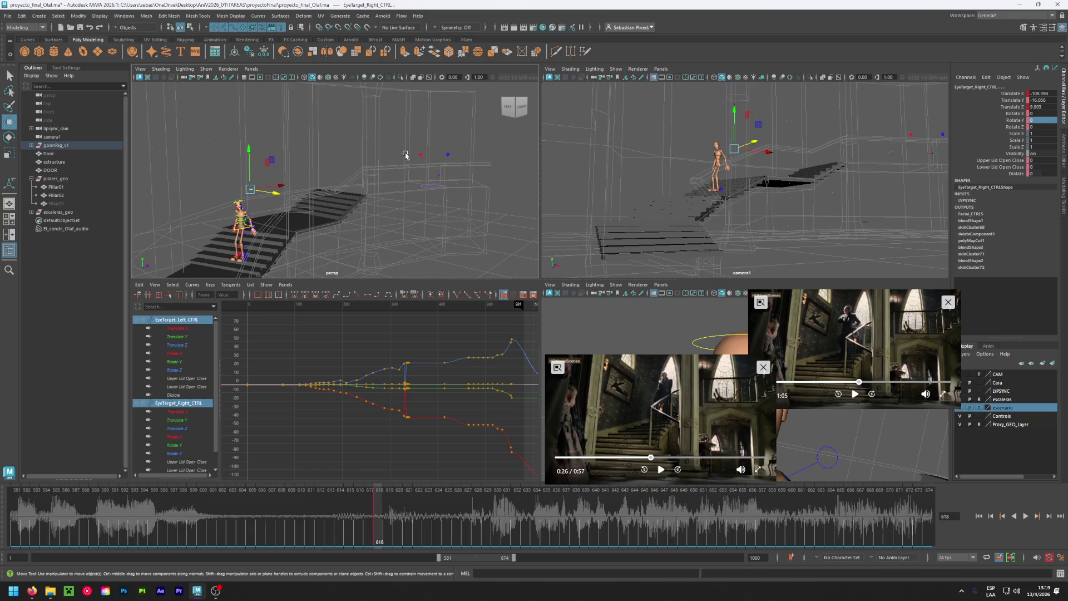
Move the right eye target lower and closer to about -123.7, -31.7, 58.7, checking the 0:27 reference.
mouse_move(406, 155)
alt+mouse_down()
mouse_move(321, 148)
mouse_move(318, 165)
alt+mouse_up()
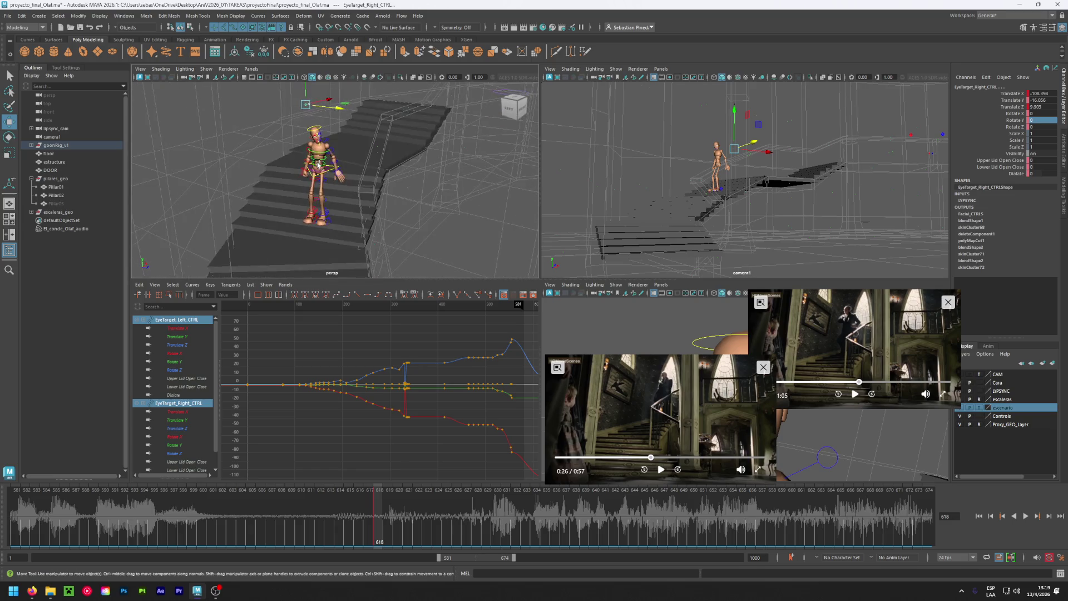
mouse_move(325, 110)
mouse_down()
mouse_move(217, 144)
mouse_move(360, 206)
mouse_up()
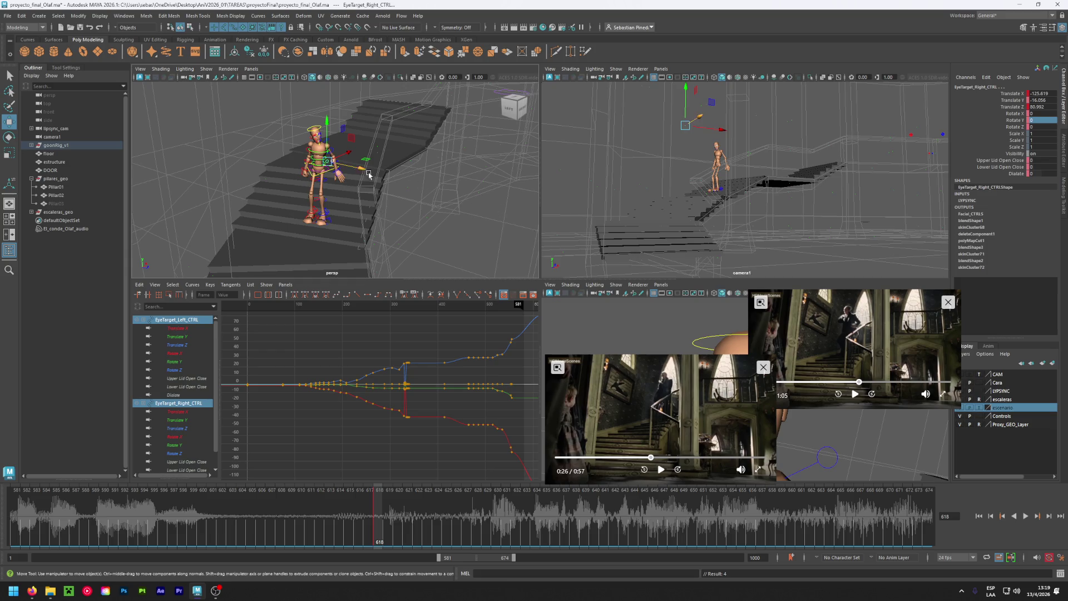
drag(325, 126, 326, 191)
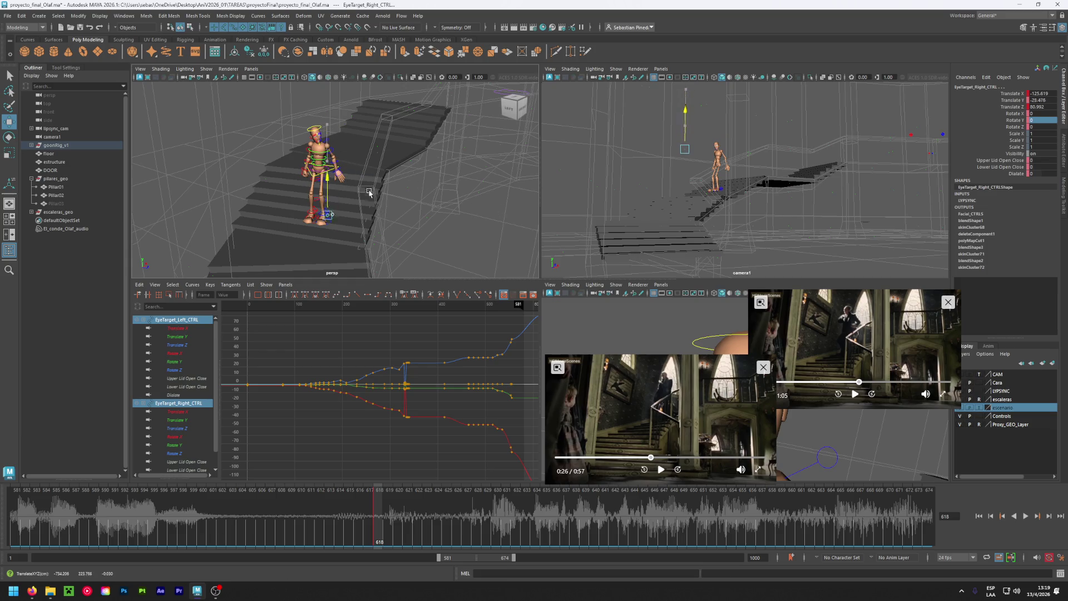
drag(705, 162, 744, 164)
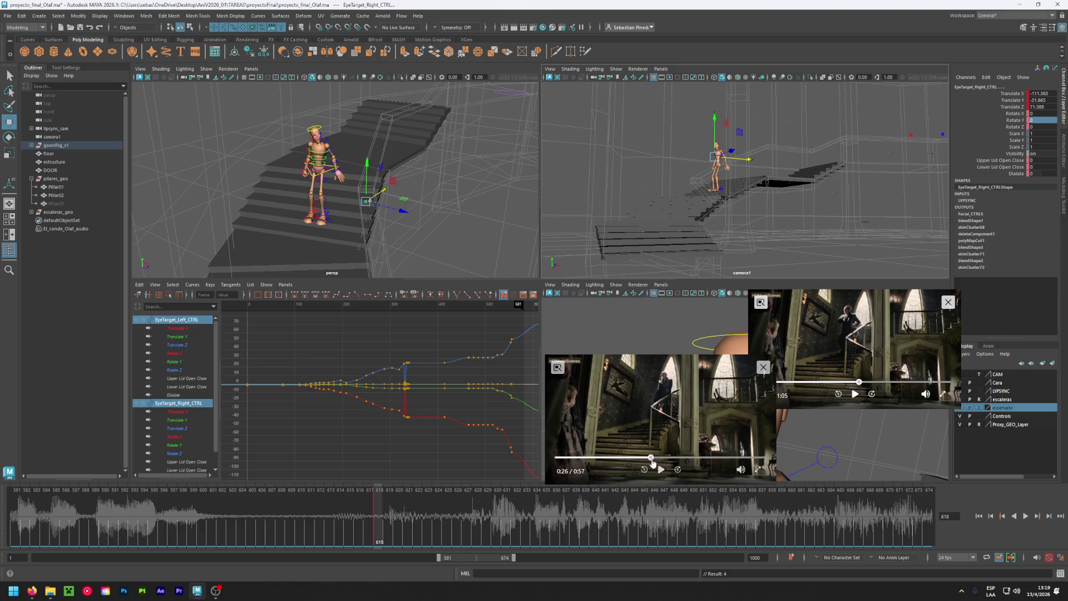
drag(654, 463, 655, 462)
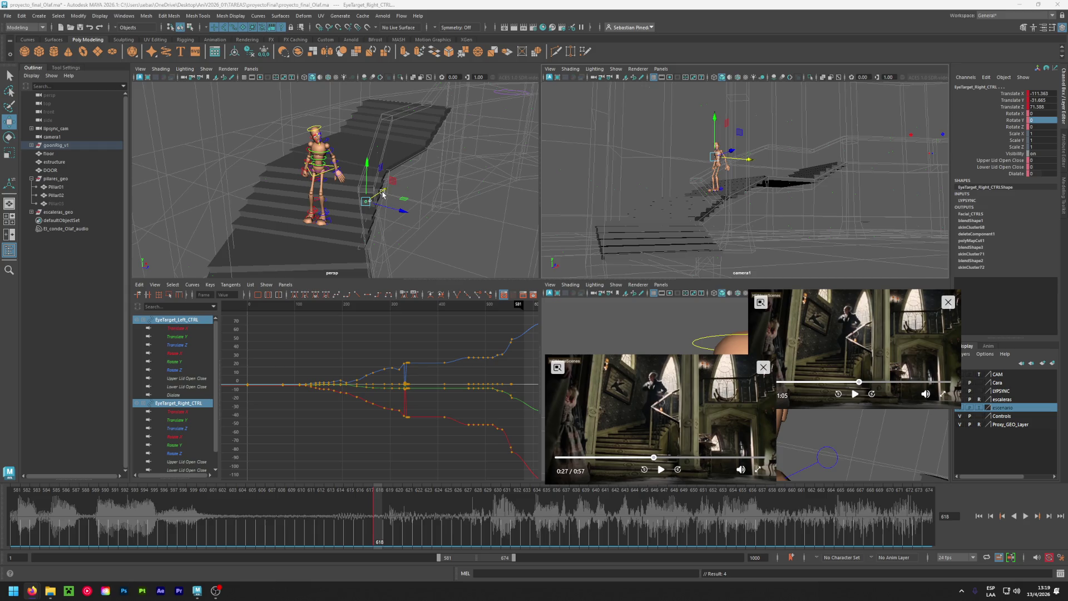
mouse_move(383, 194)
alt+mouse_down()
mouse_move(356, 211)
mouse_move(374, 241)
mouse_move(222, 250)
alt+mouse_up()
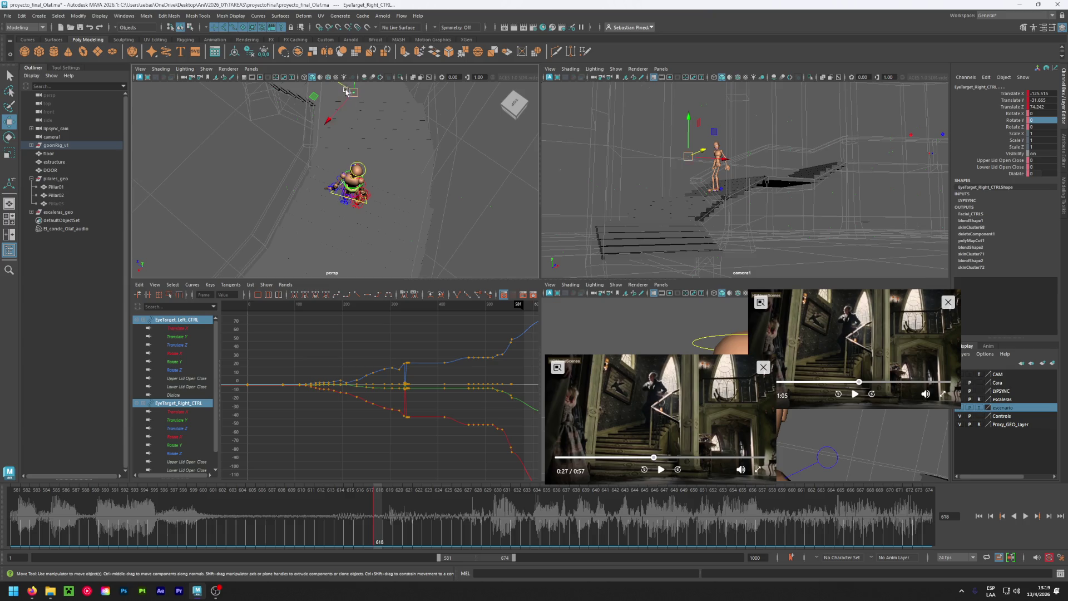
mouse_move(346, 92)
mouse_down()
mouse_move(338, 156)
mouse_move(316, 183)
mouse_up()
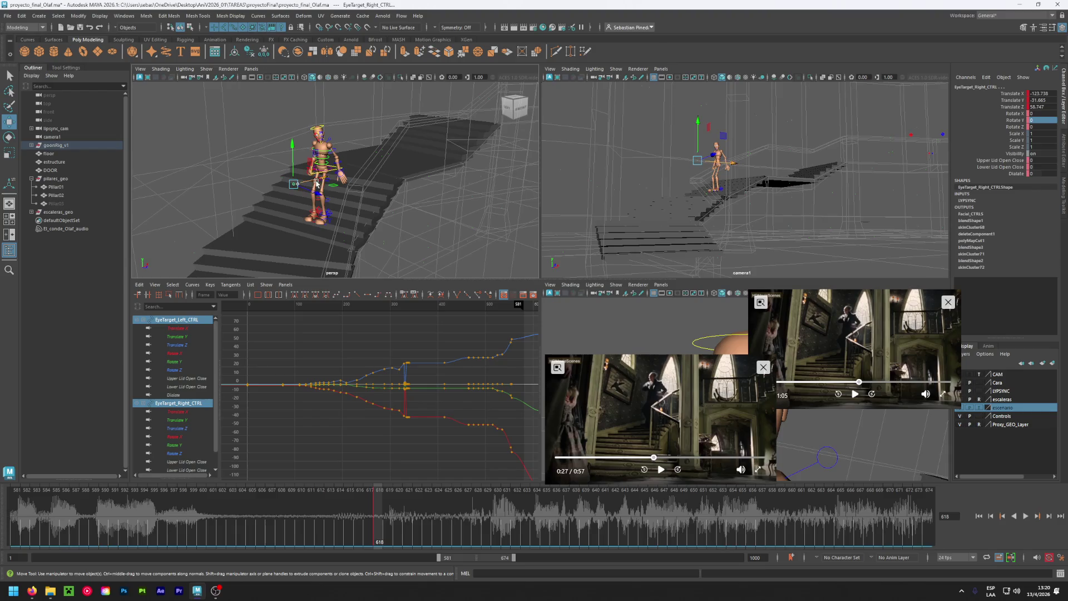
Zero the head control's Rotate X, Y and Z values in the Channel Box.
click(322, 129)
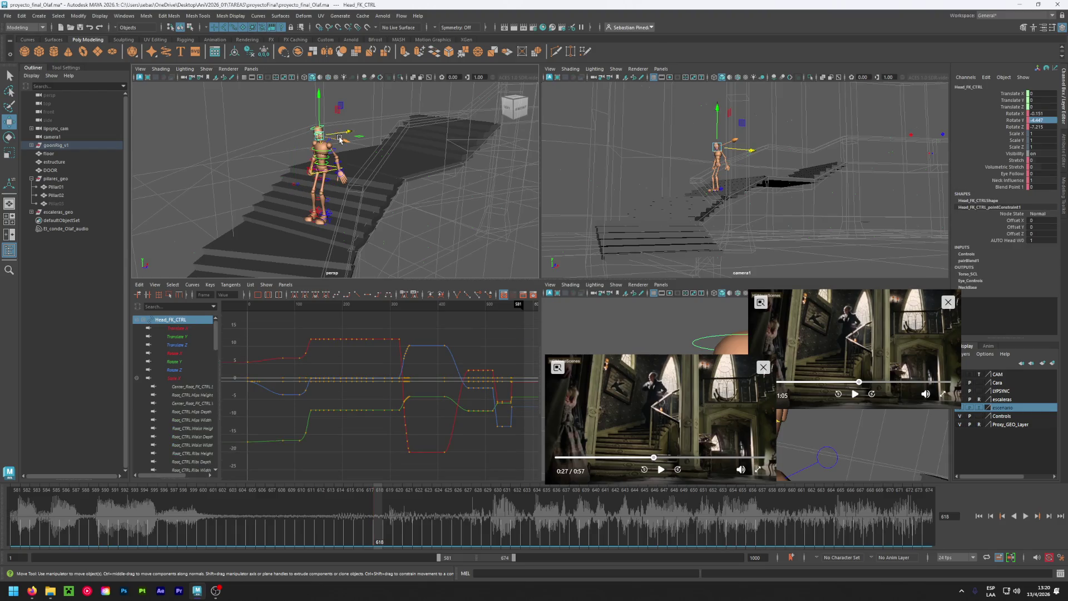
key(e)
drag(340, 138, 349, 113)
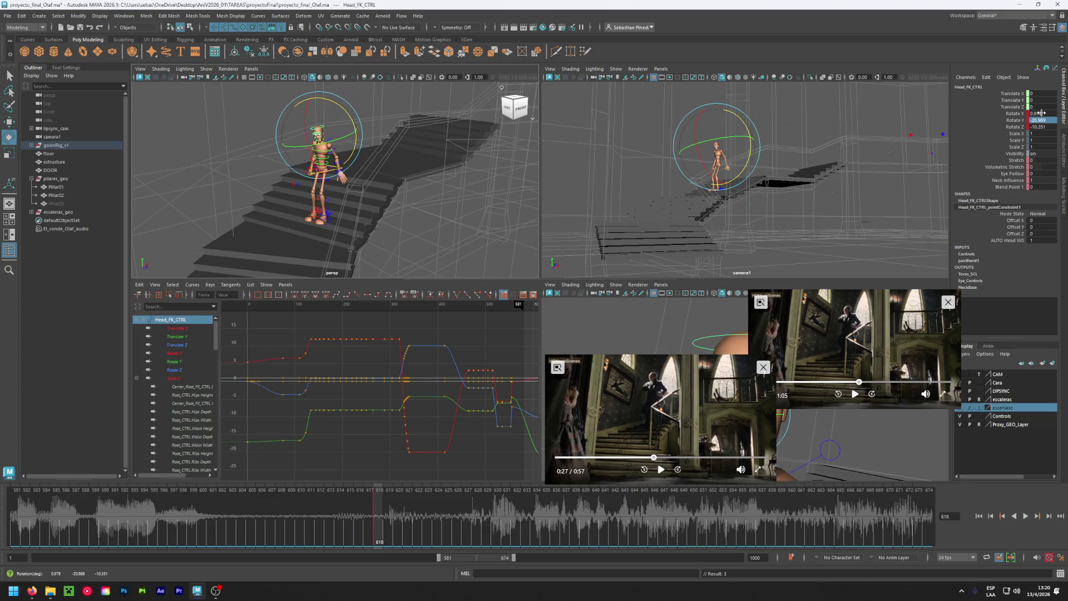
key(shift+e)
text(0)
key(Return)
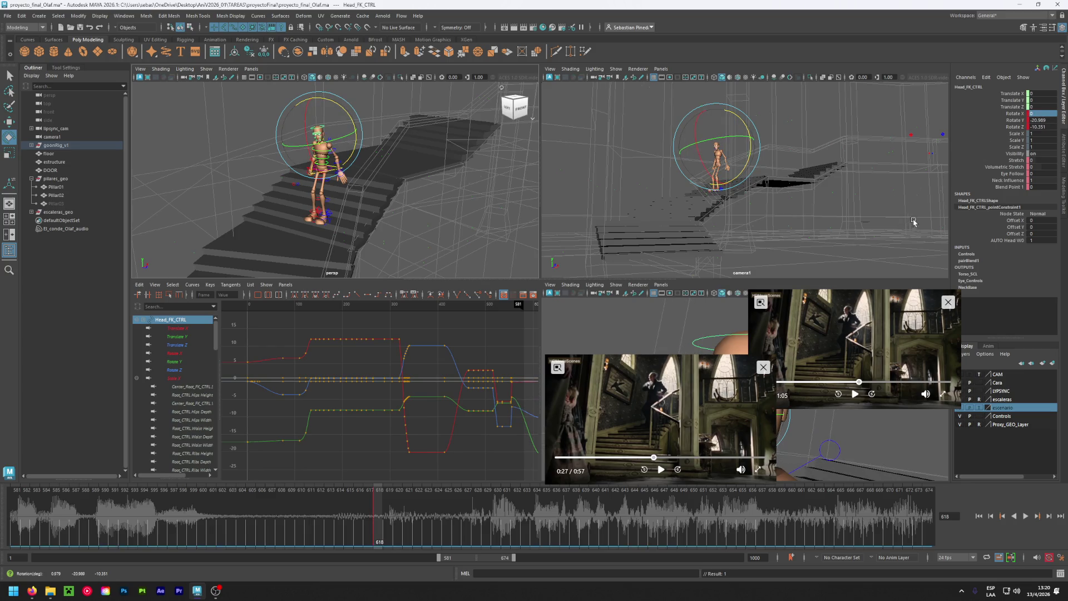
click(1039, 127)
text(0)
key(Return)
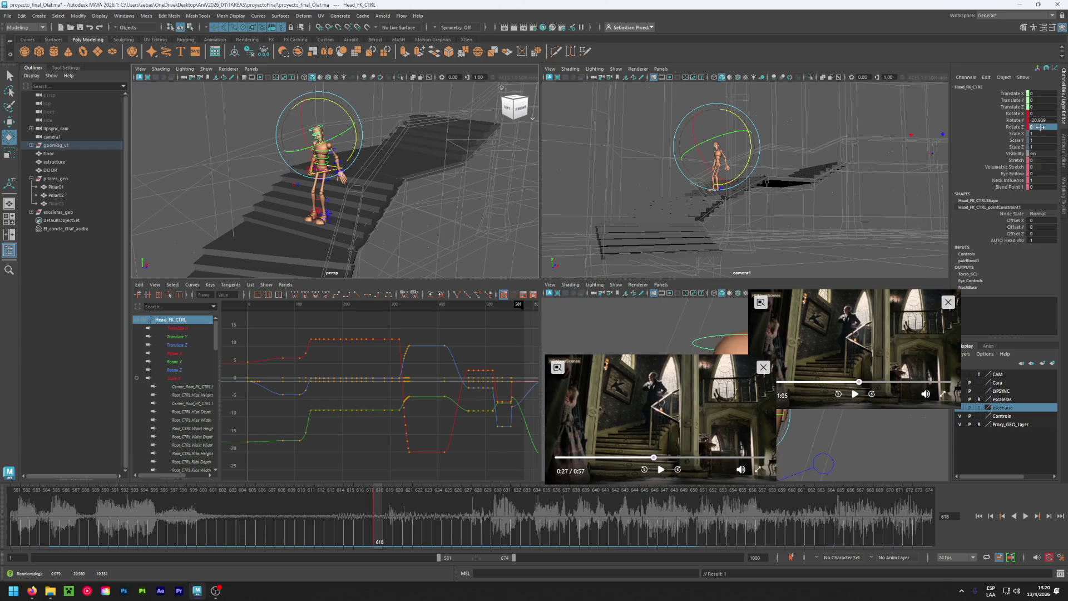
click(1039, 120)
text(0)
key(Return)
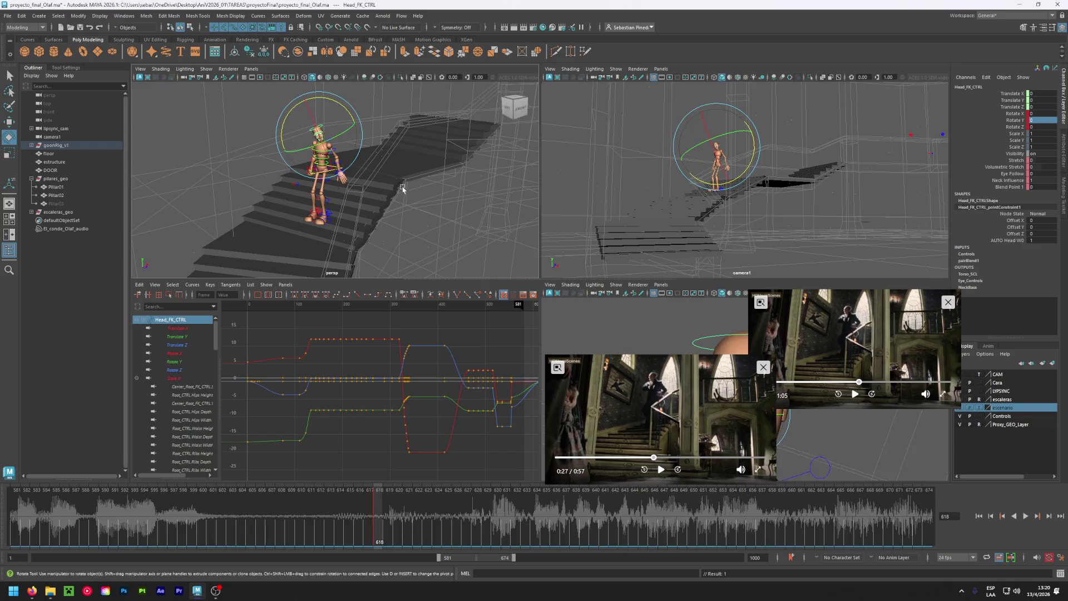
Zero the neck control's Rotate X, Y and Z values.
mouse_move(350, 176)
alt+mouse_down()
mouse_move(371, 149)
mouse_move(312, 186)
alt+mouse_up()
scroll(371, 149, up, 5)
click(342, 208)
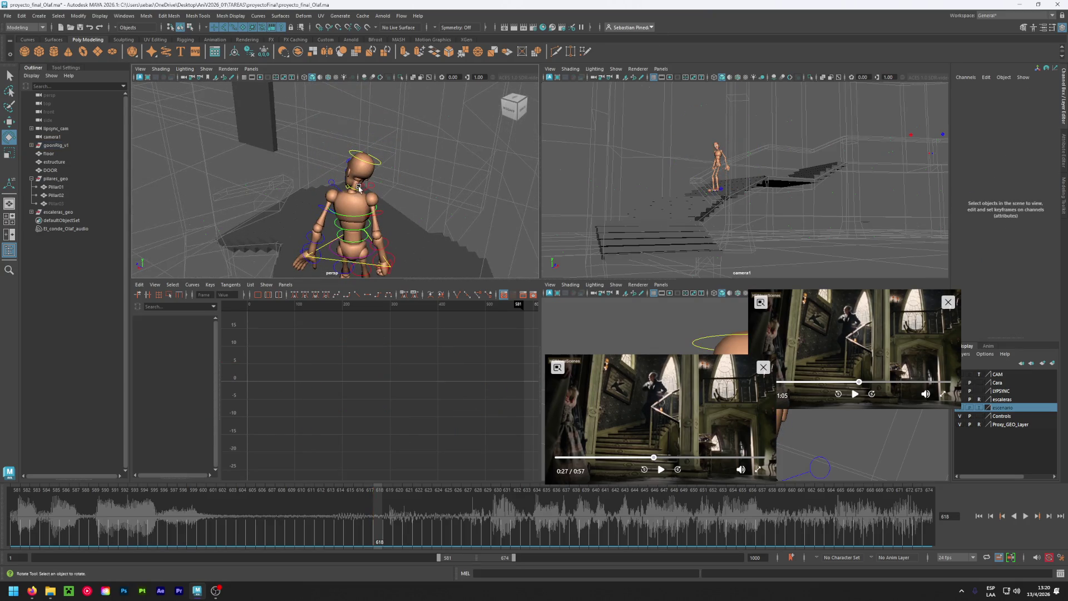
click(359, 188)
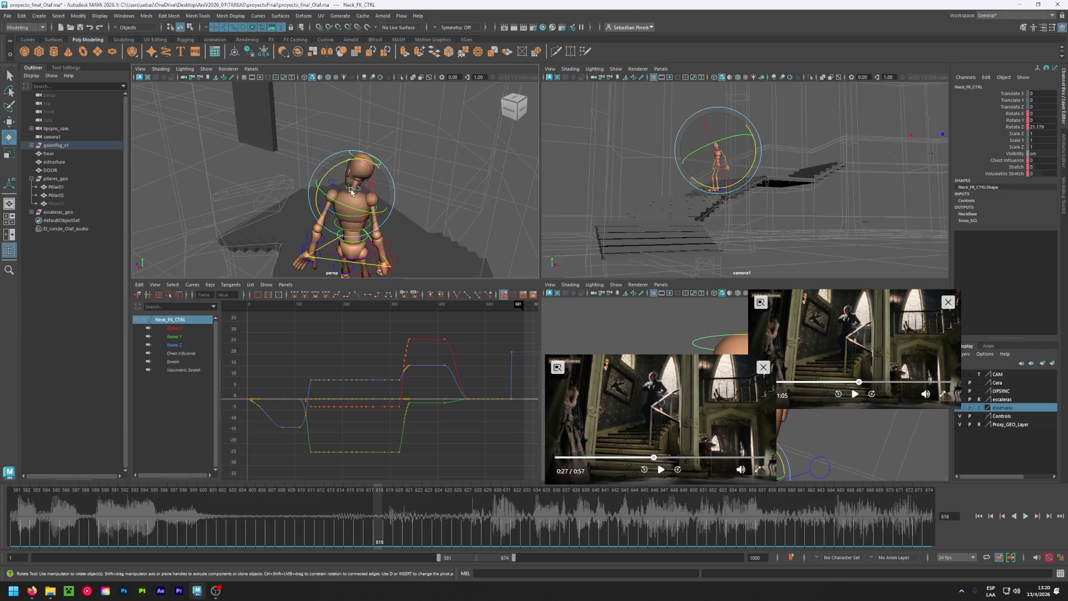
click(1039, 116)
text(0)
key(Tab)
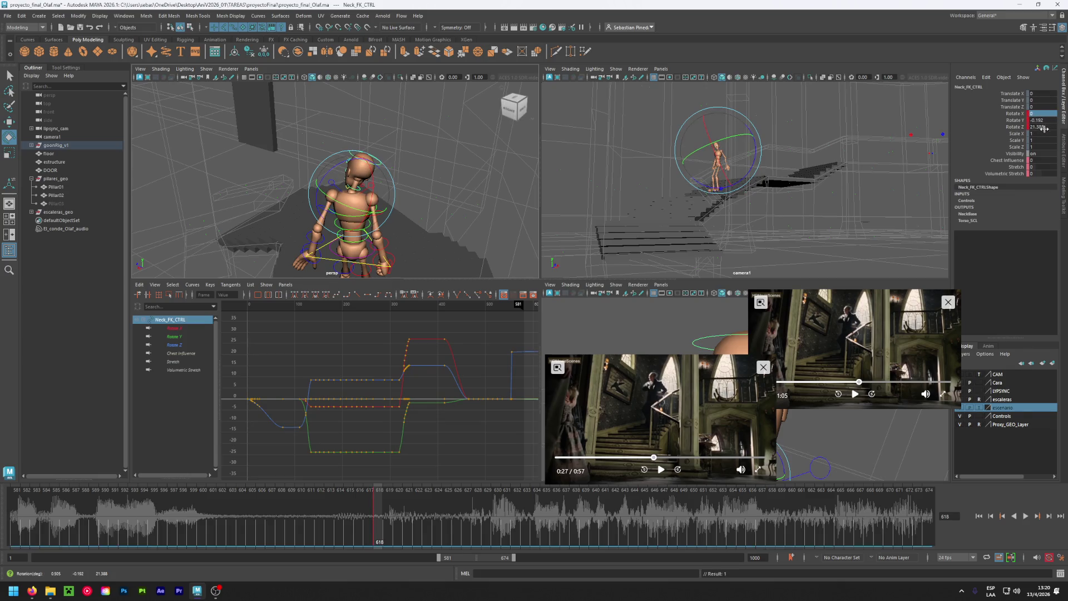
text(0)
key(Return)
click(1039, 127)
text(0)
key(Return)
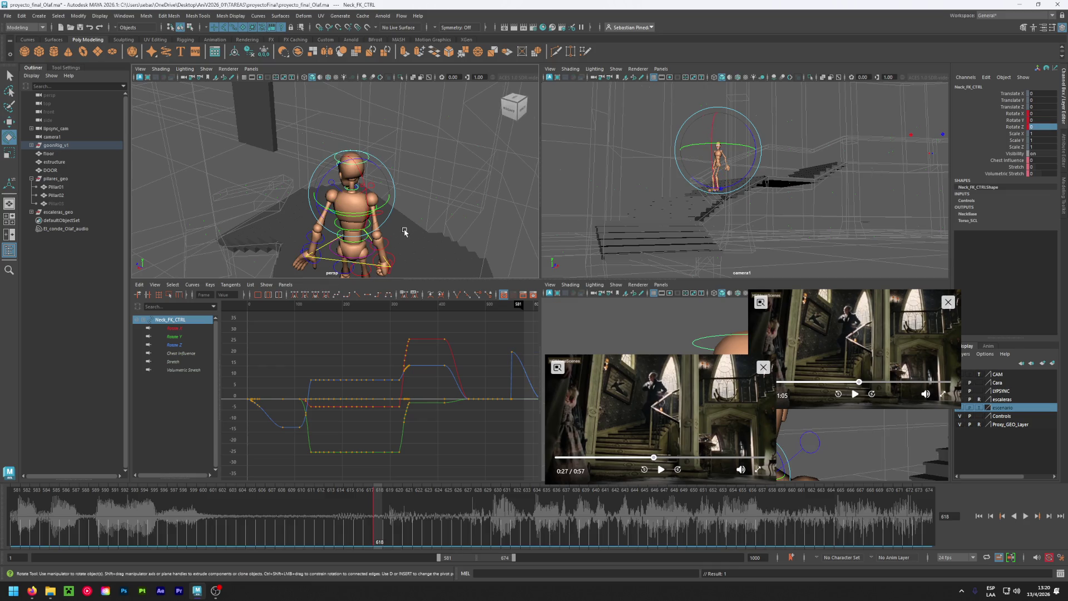
Turn the head about 19 degrees sideways and tilt it about 4 degrees on X.
alt+drag(269, 202, 450, 195)
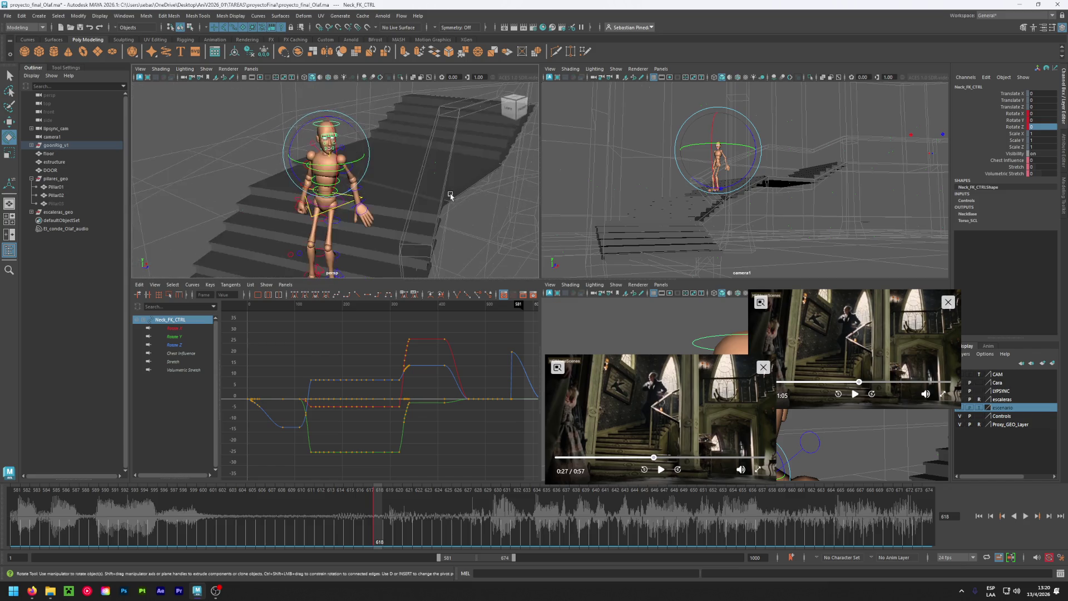
click(346, 154)
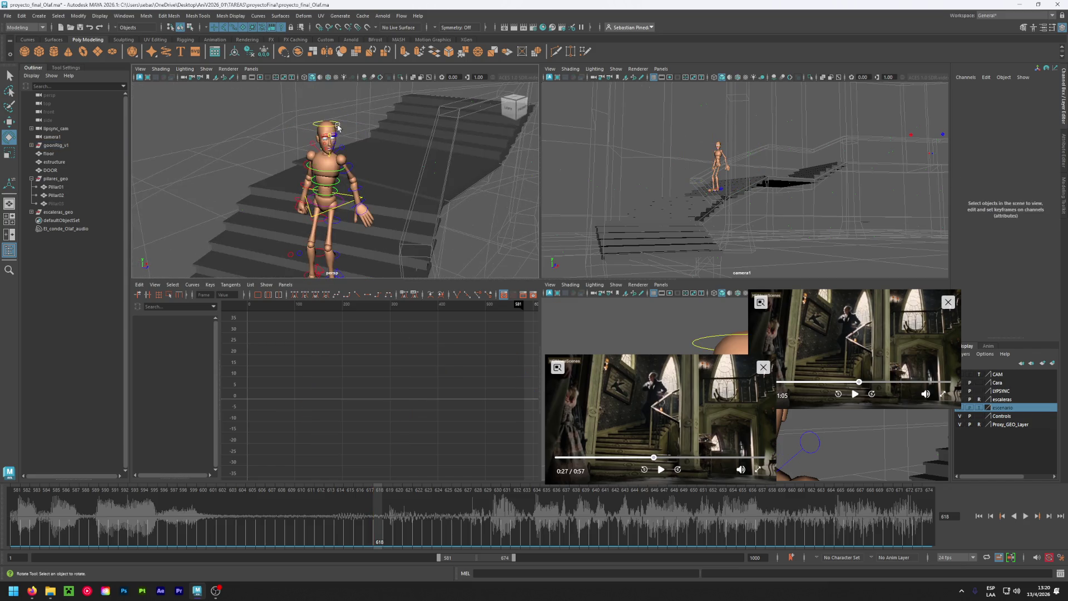
click(336, 130)
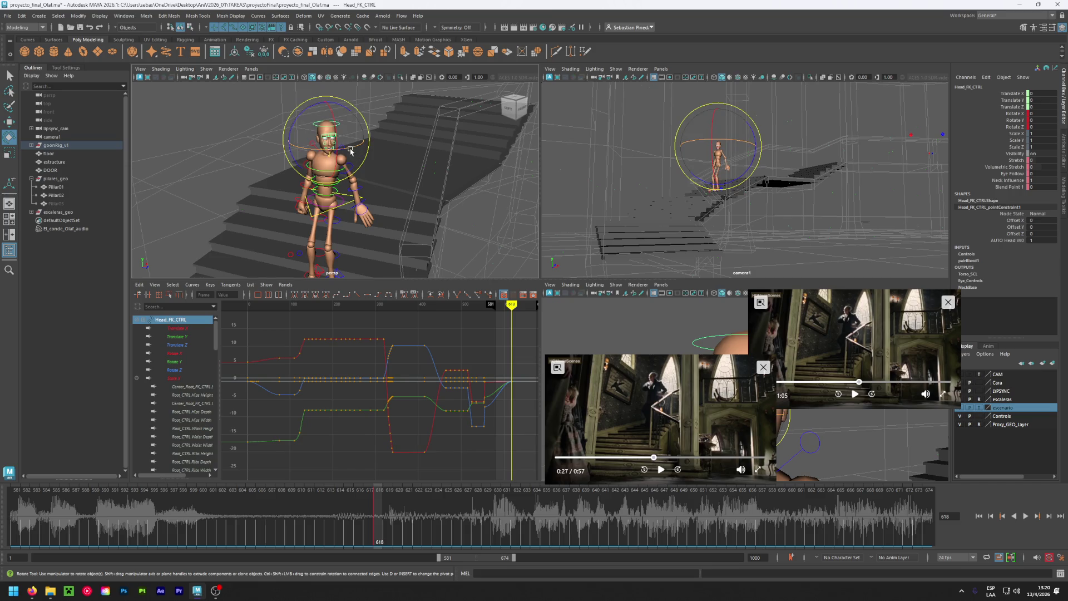
drag(351, 150, 338, 157)
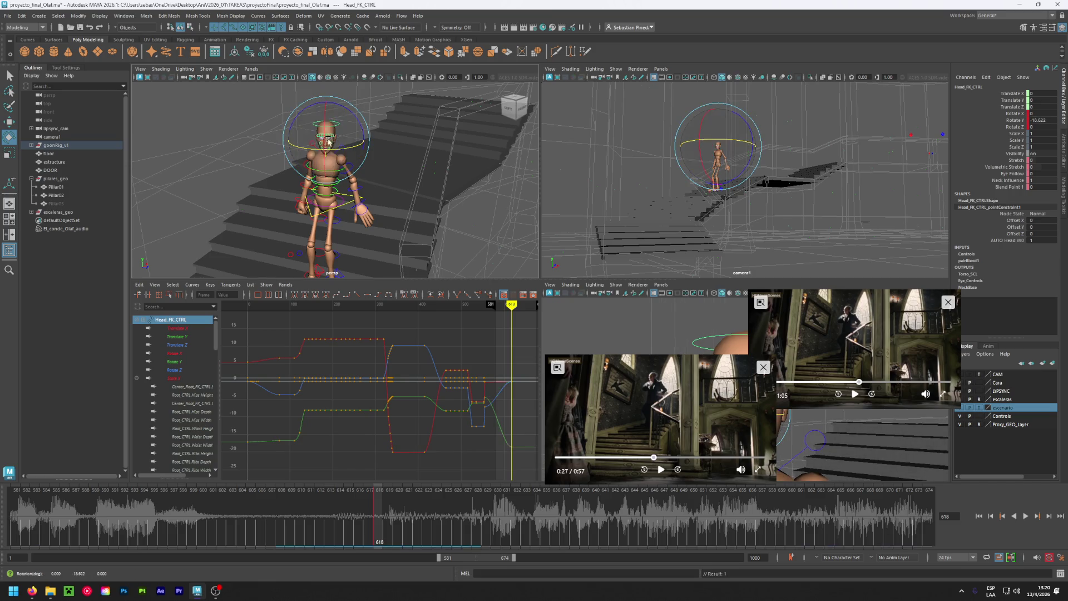
mouse_move(327, 136)
mouse_down()
mouse_move(353, 156)
mouse_move(341, 160)
mouse_up()
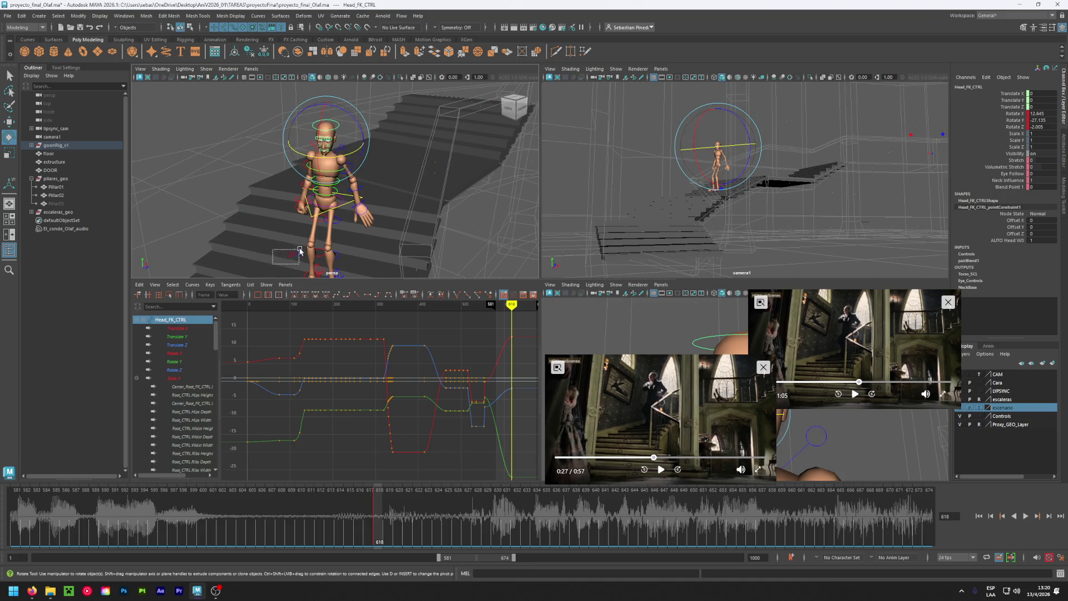
mouse_move(267, 265)
mouse_down()
mouse_move(302, 250)
mouse_move(330, 269)
mouse_up()
Raise both eye target controls slightly and set a key on them.
key(w)
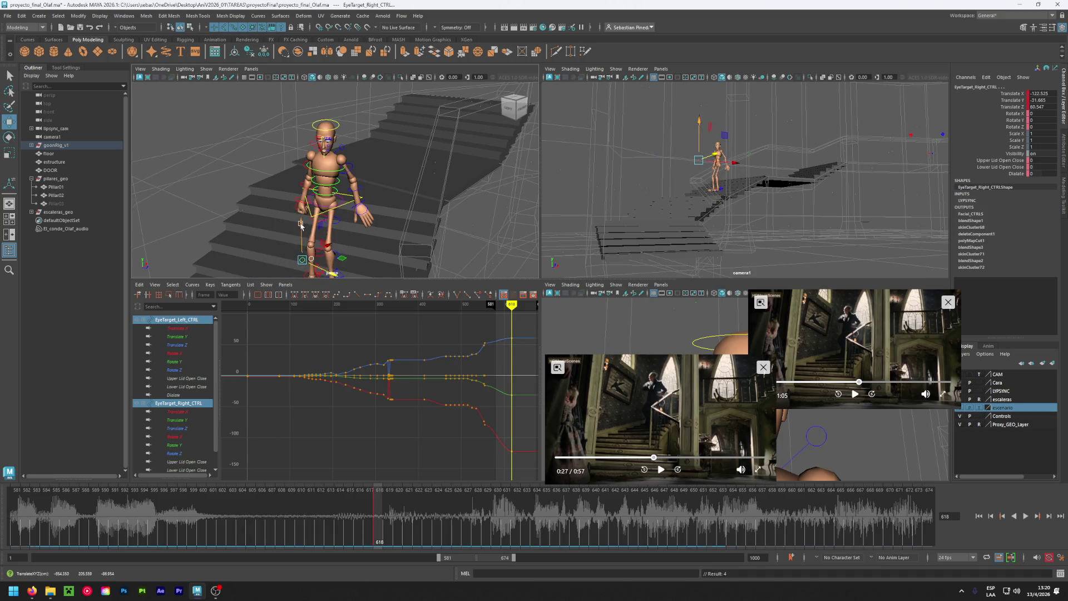
drag(303, 231, 324, 205)
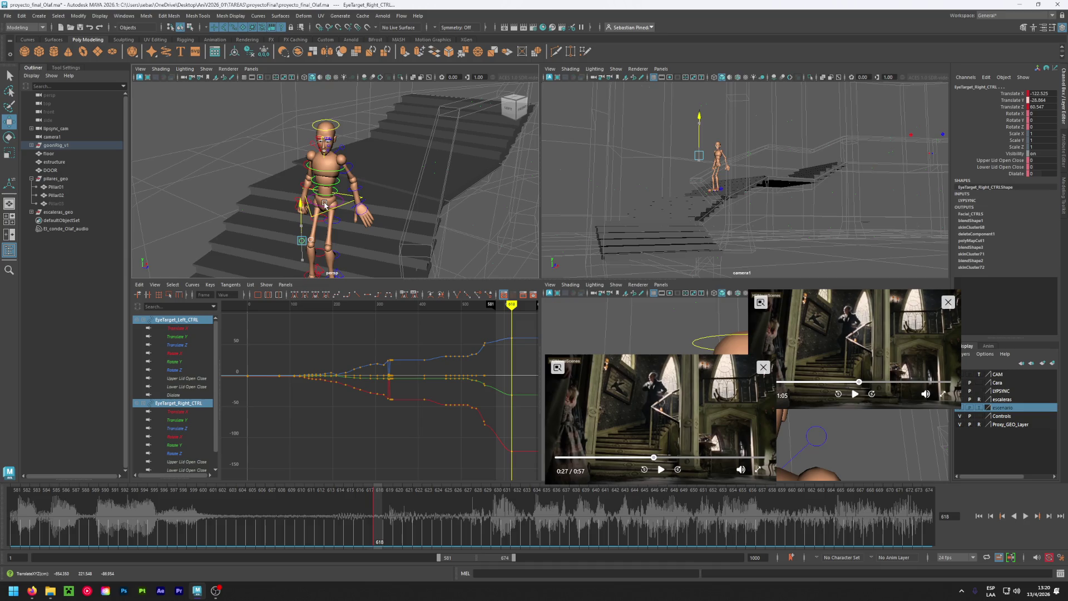
drag(325, 204, 336, 196)
key(s)
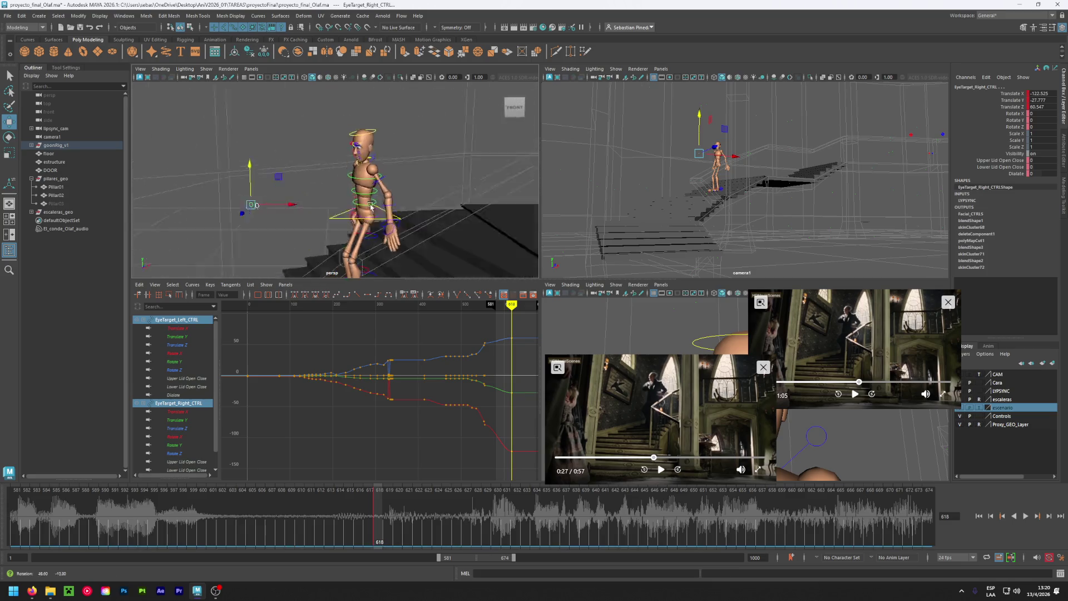
Move the root control on the stairs to about -155.746, -23.915, 79.664.
alt+drag(428, 216, 379, 220)
scroll(379, 219, down, 5)
scroll(379, 220, down, 3)
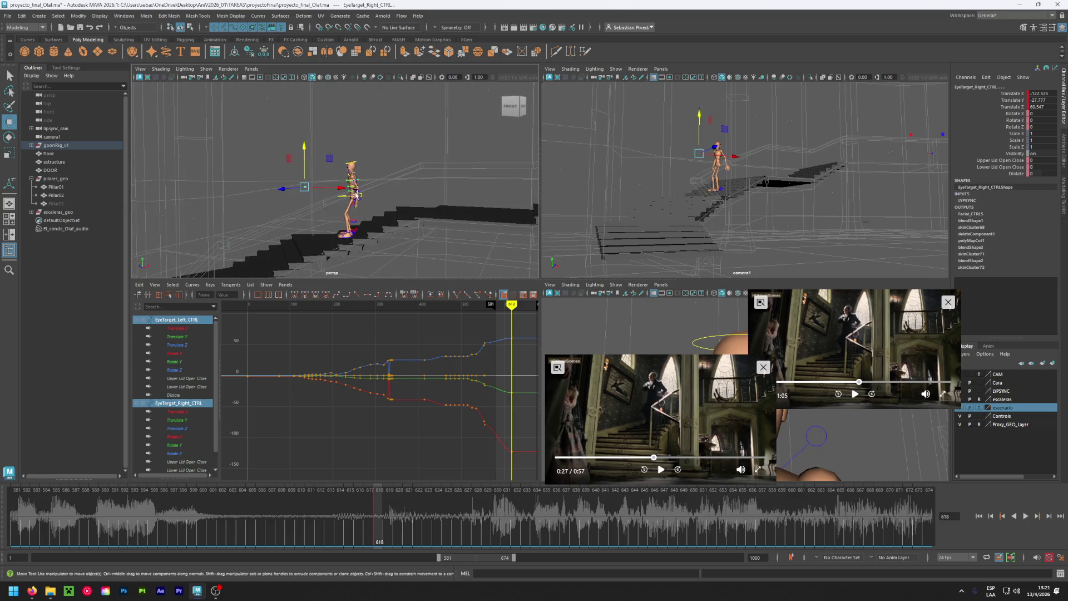
click(362, 195)
click(389, 198)
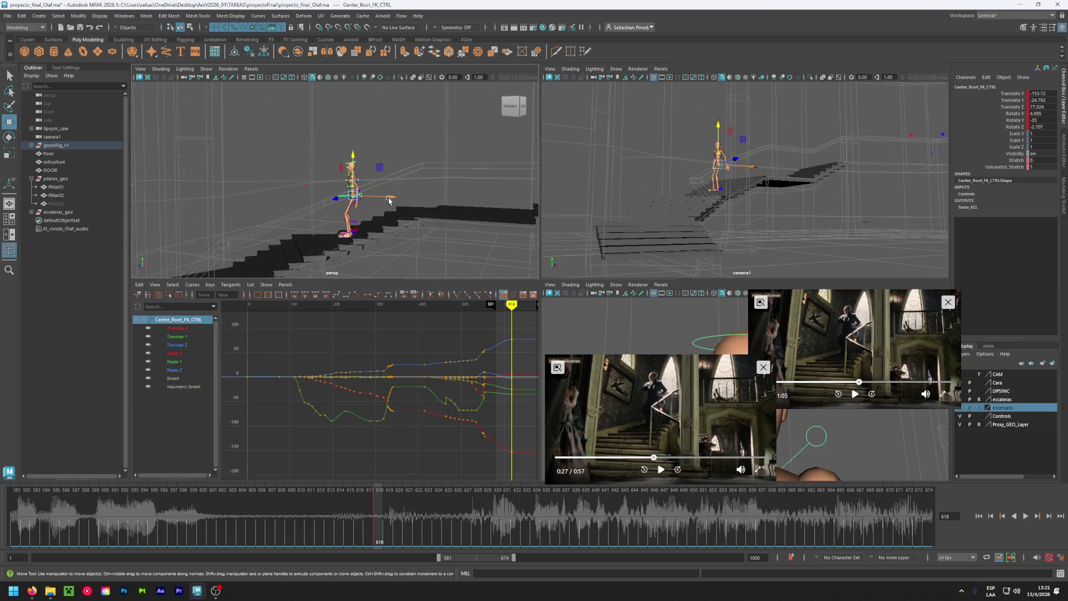
drag(388, 201, 382, 201)
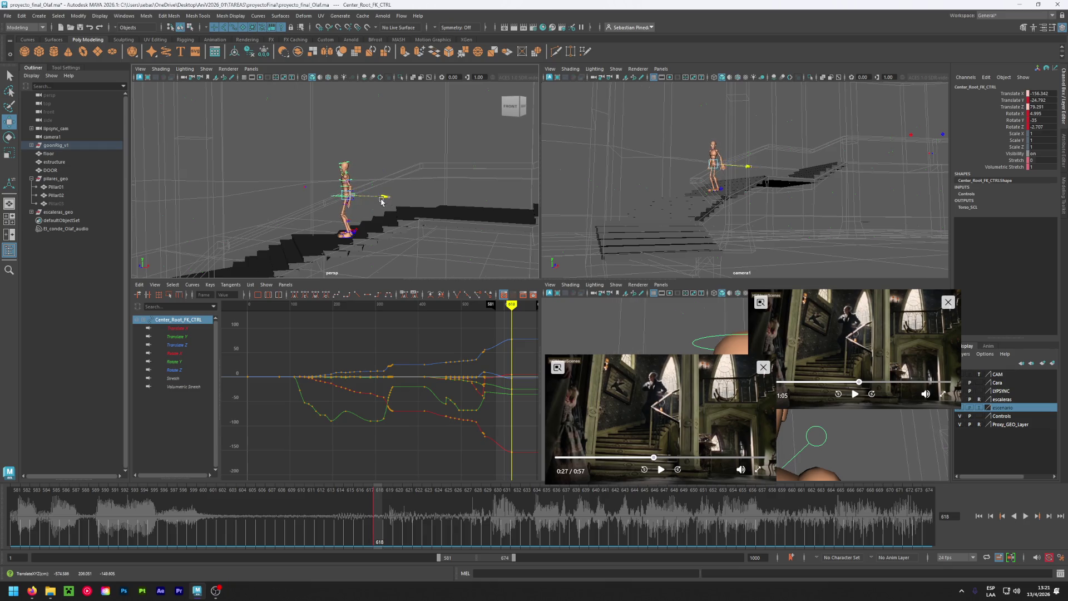
mouse_move(346, 154)
mouse_down()
mouse_move(366, 225)
mouse_move(410, 219)
mouse_up()
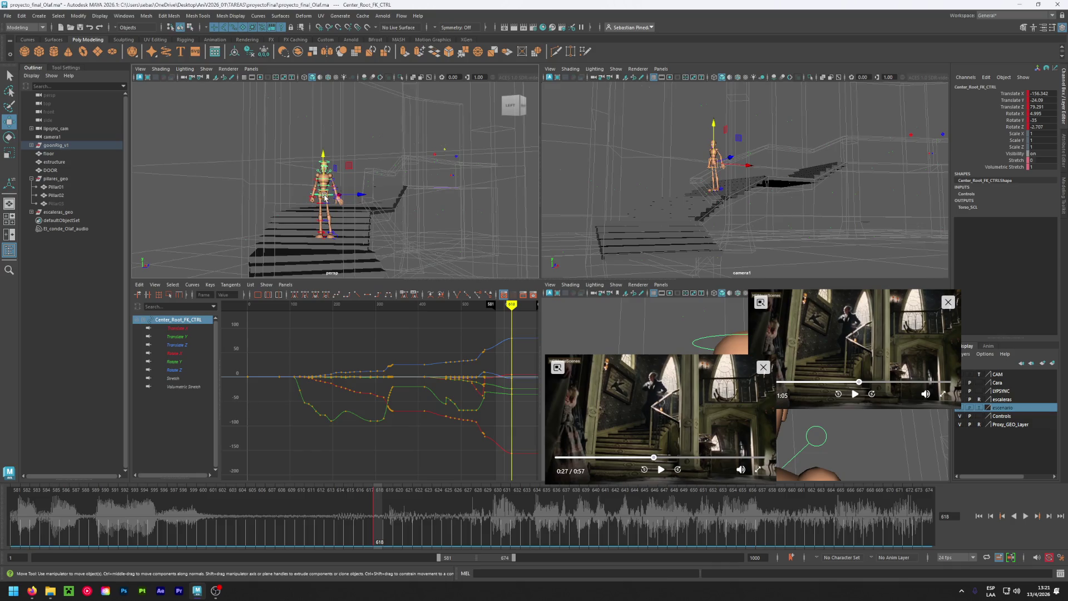
drag(325, 196, 343, 156)
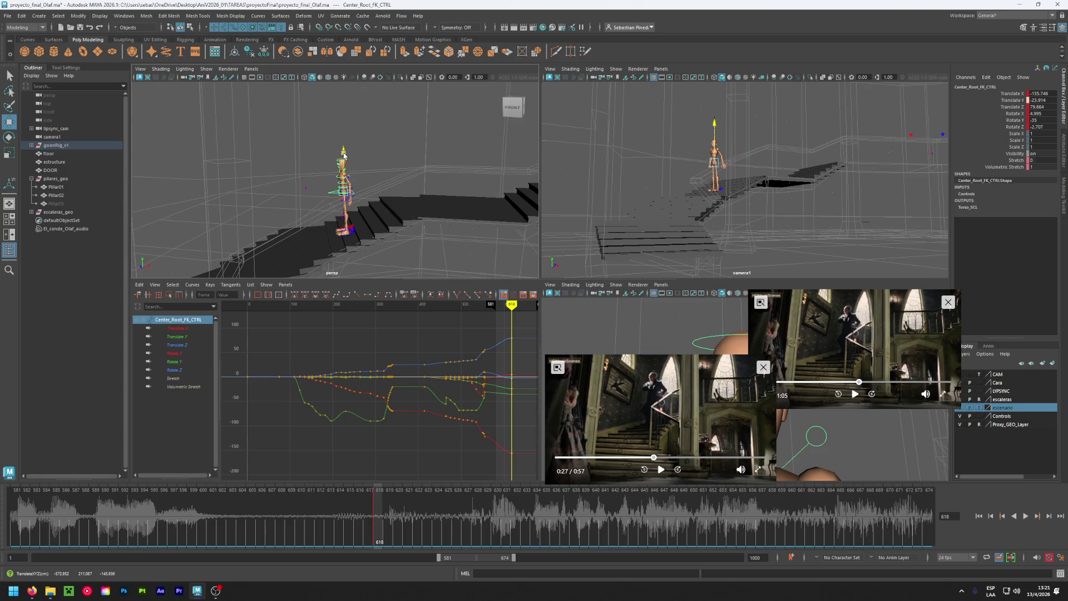
alt+drag(273, 228, 302, 225)
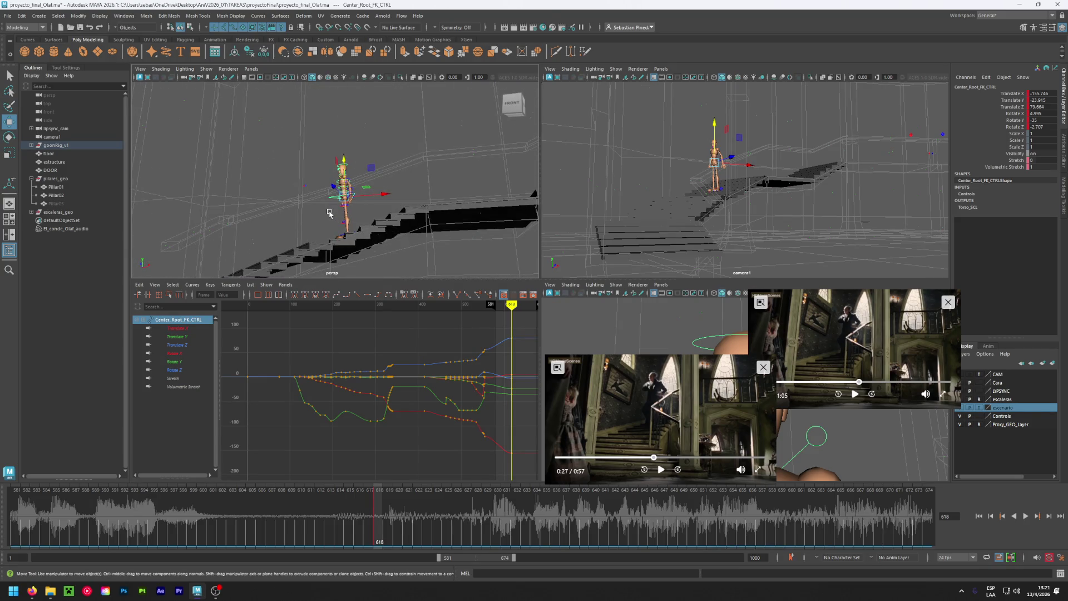
mouse_move(329, 213)
alt+mouse_down()
mouse_move(329, 277)
mouse_move(314, 250)
alt+mouse_up()
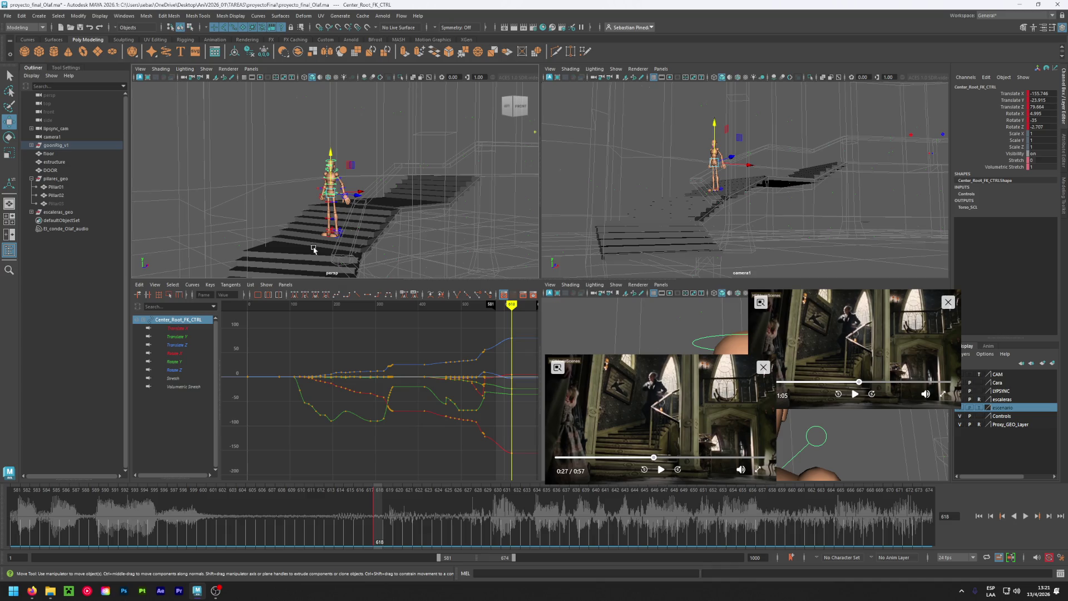
click(655, 457)
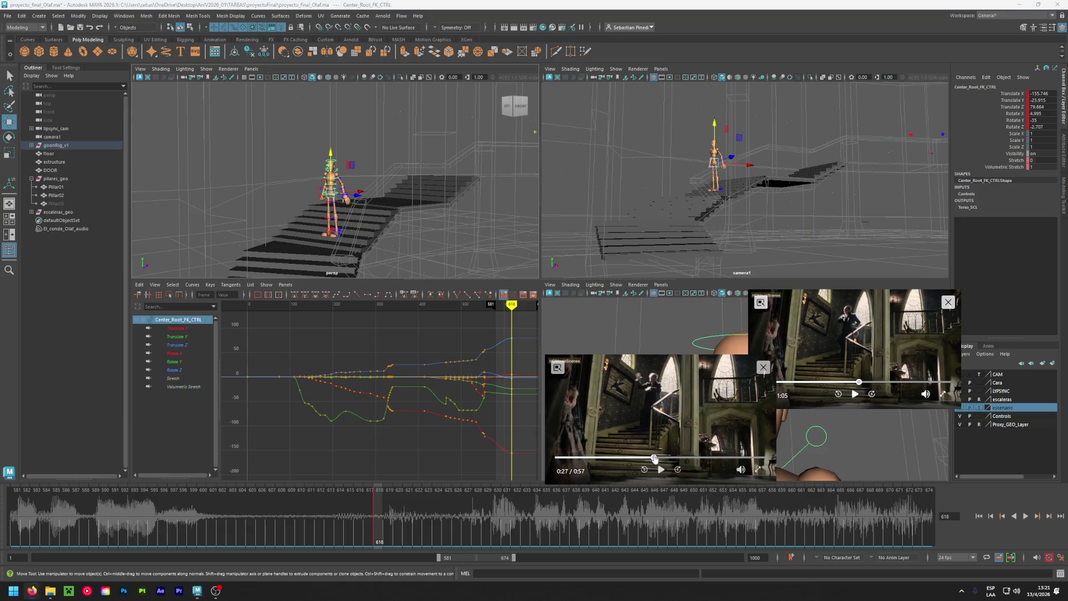
drag(655, 457, 651, 460)
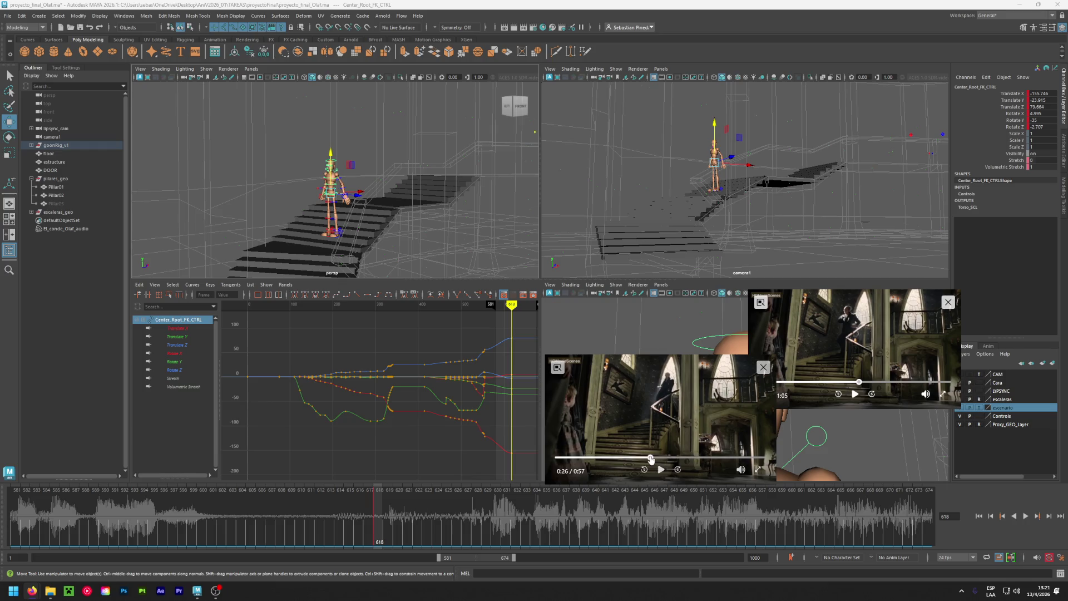
click(649, 457)
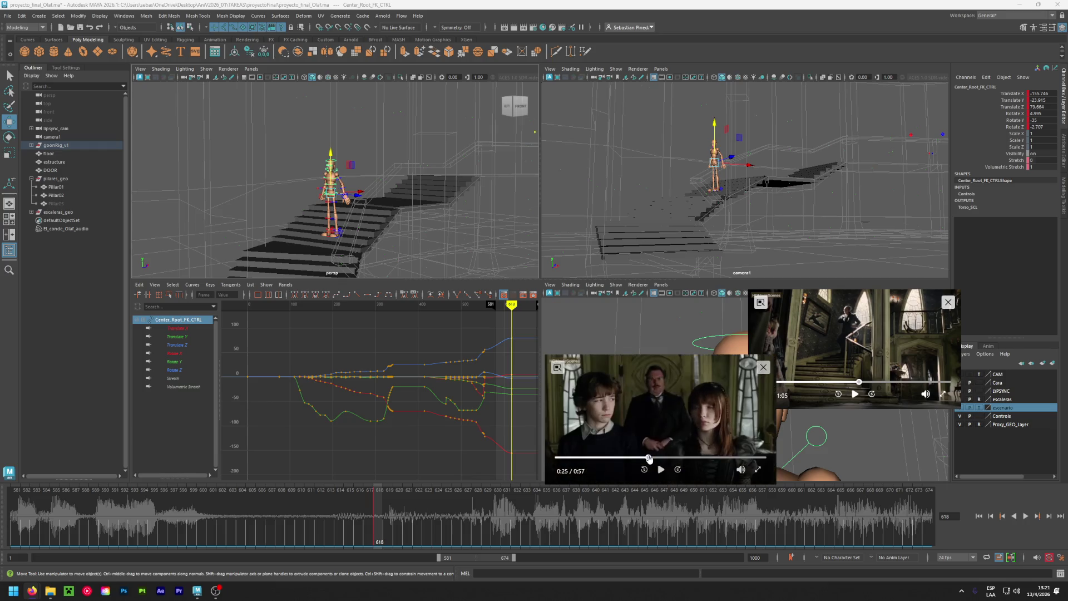
click(653, 457)
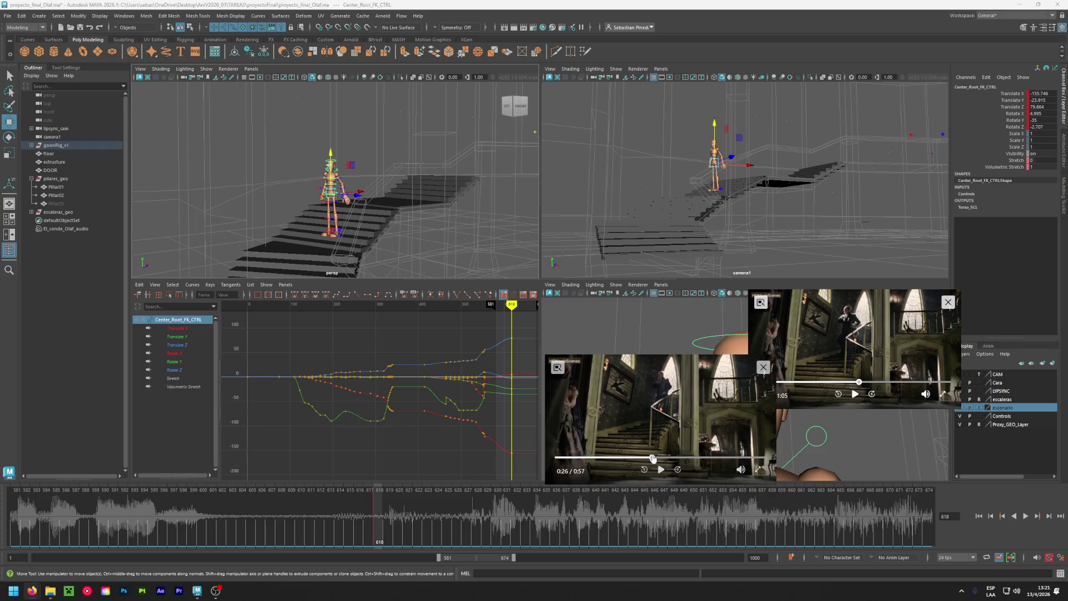
drag(653, 458, 658, 460)
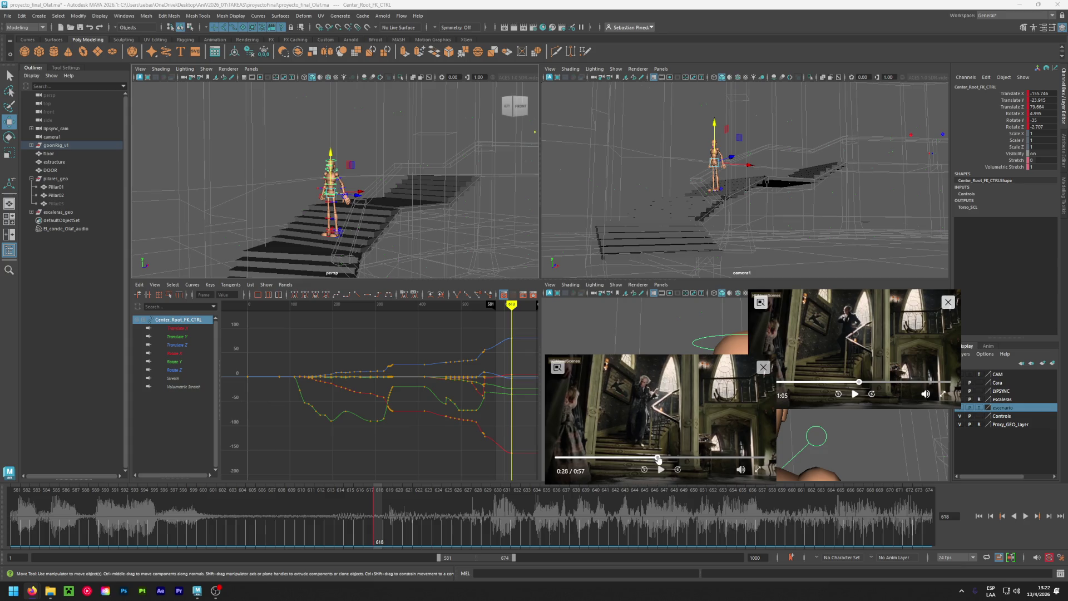
mouse_move(658, 460)
mouse_down()
mouse_move(669, 459)
mouse_move(654, 460)
mouse_up()
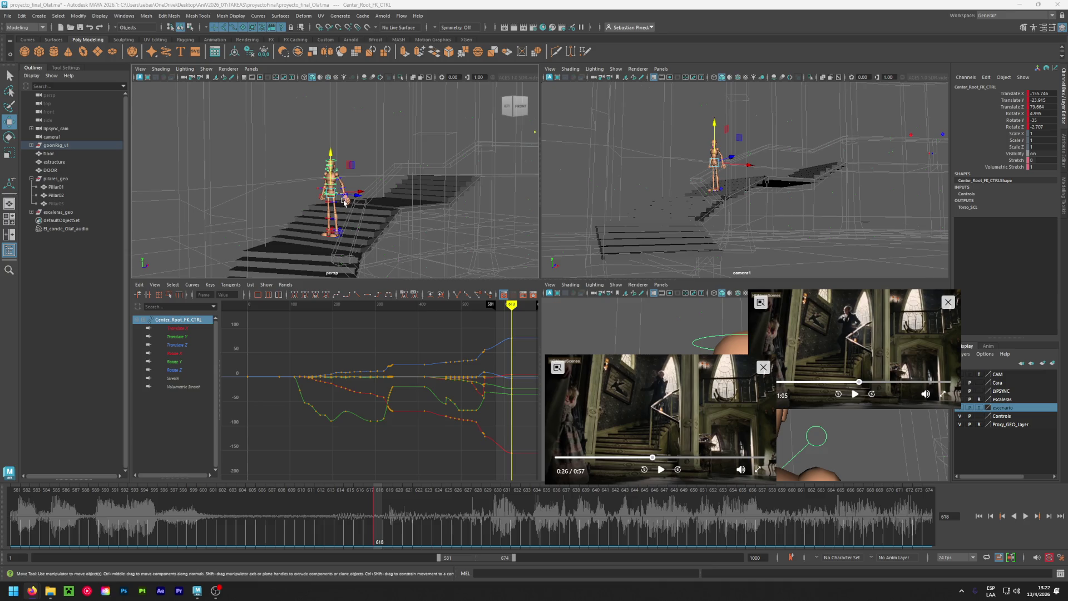
Nudge Center_Root_FK_CTRL sideways in X/Z so the hips sit better over the stairs.
mouse_move(348, 228)
alt+mouse_down()
mouse_move(325, 237)
mouse_move(347, 172)
alt+mouse_up()
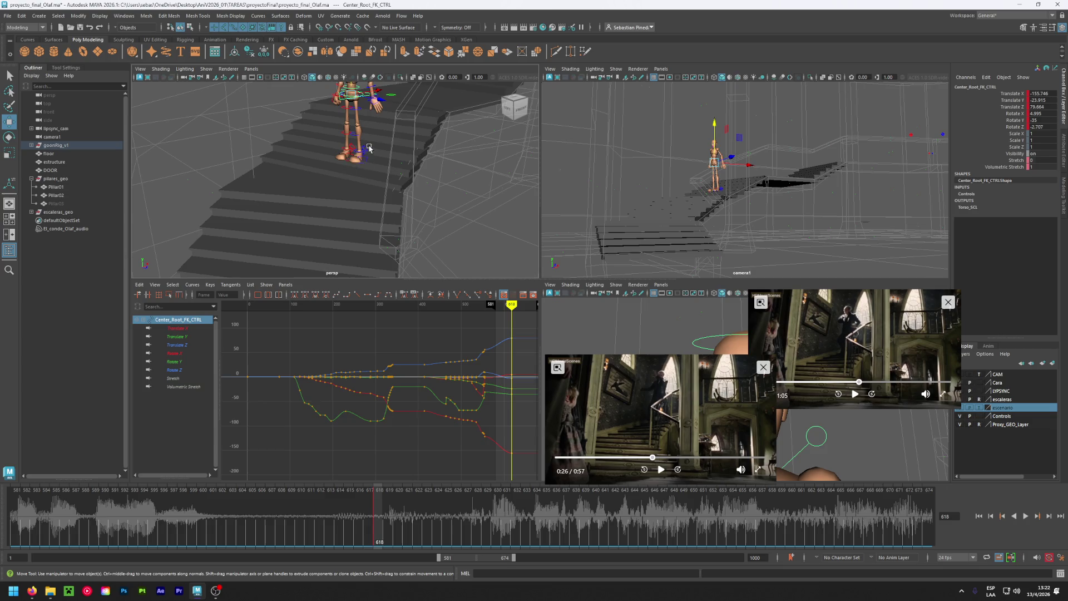
alt+drag(397, 184, 340, 174)
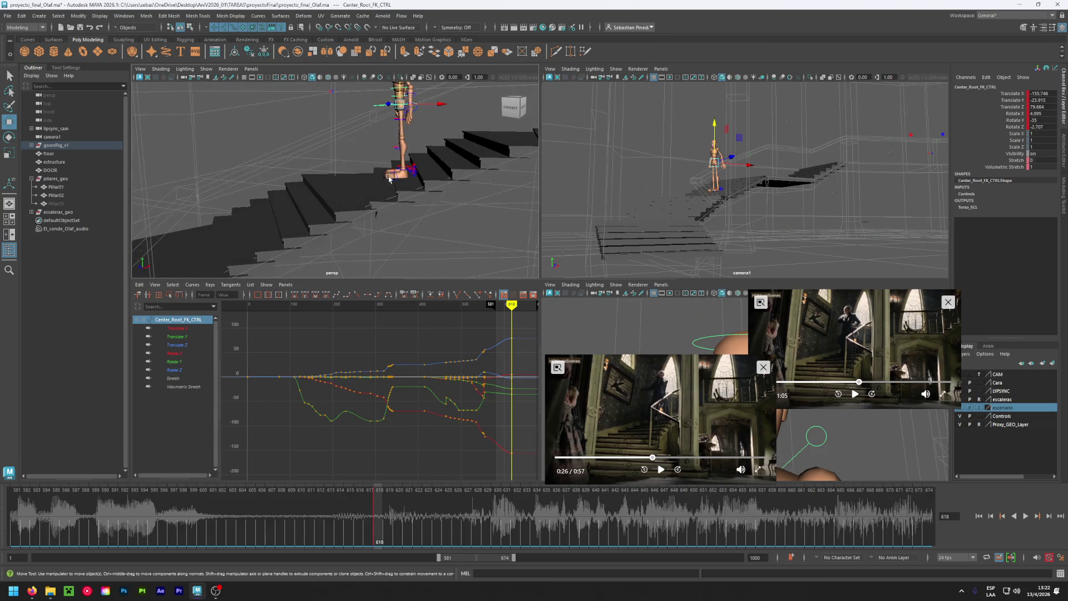
click(413, 176)
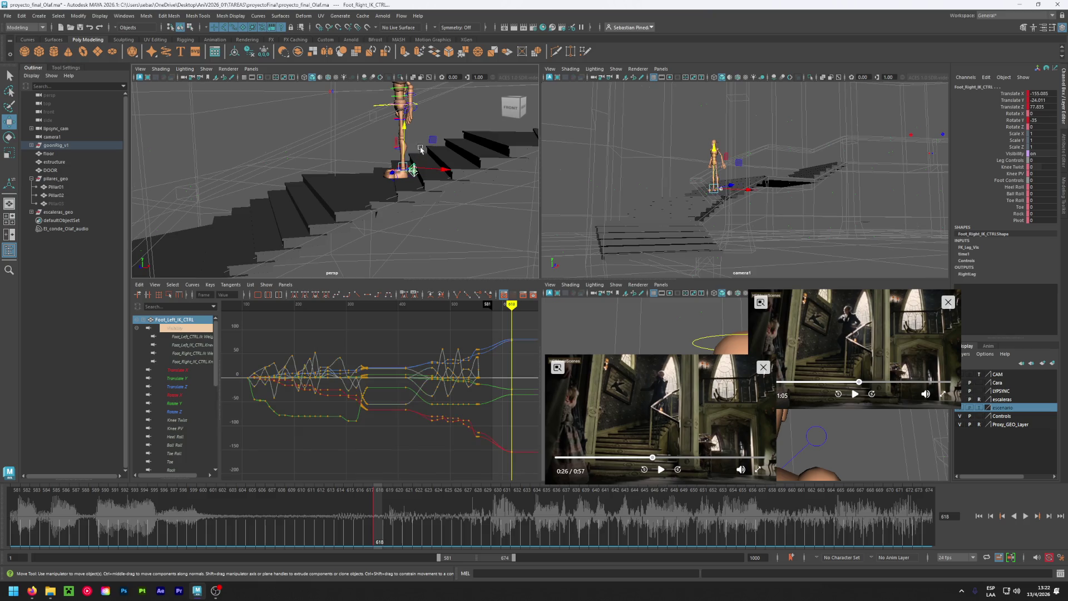
click(379, 107)
drag(435, 107, 405, 177)
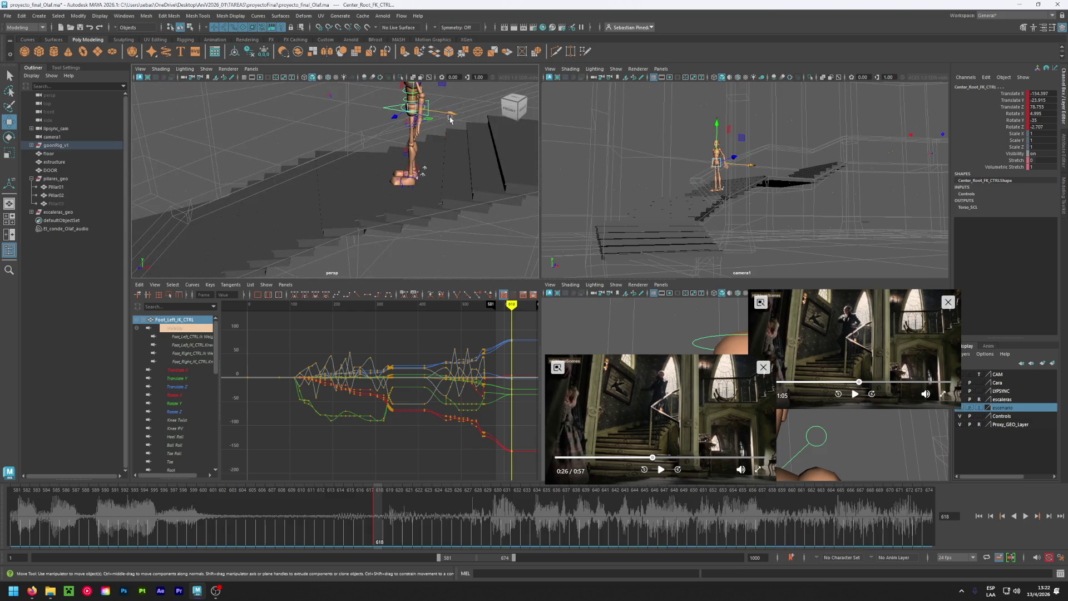
alt+drag(451, 130, 534, 168)
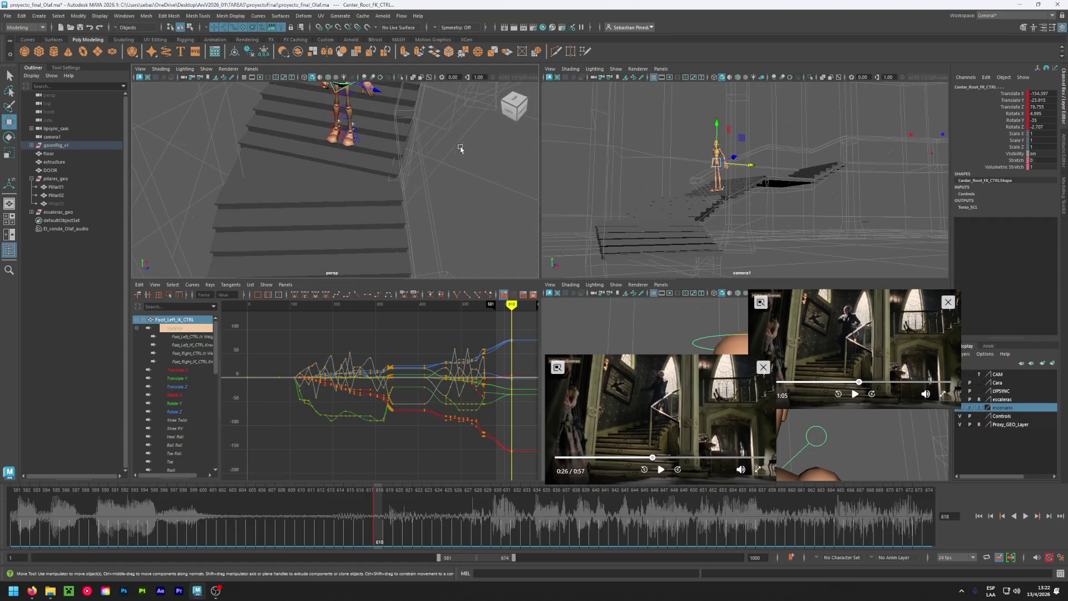
mouse_move(370, 88)
mouse_down()
mouse_move(448, 118)
mouse_move(431, 200)
mouse_move(430, 186)
mouse_up()
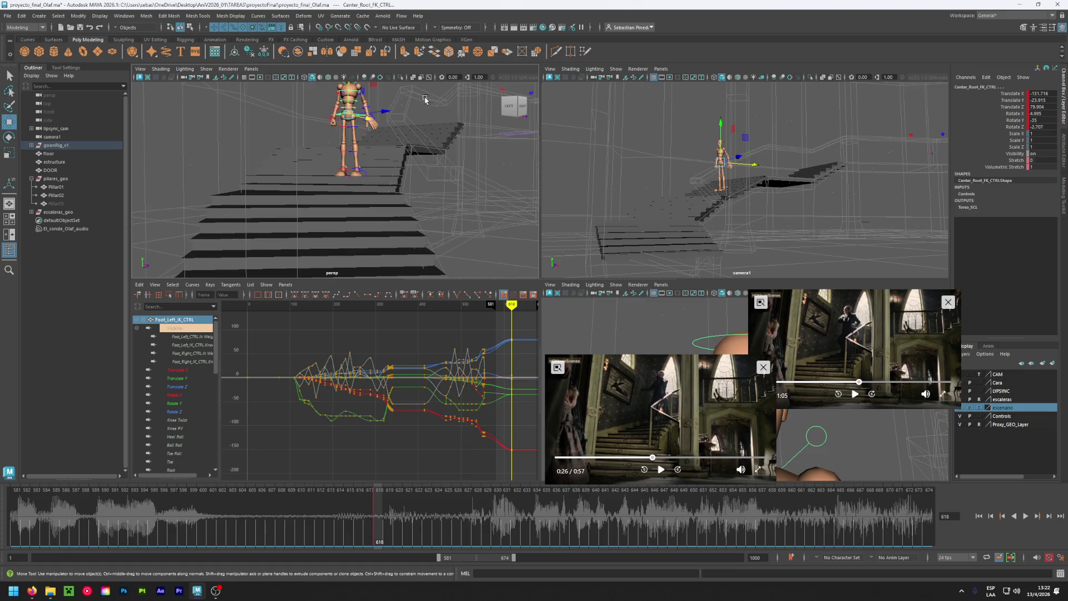
alt+drag(430, 185, 366, 167)
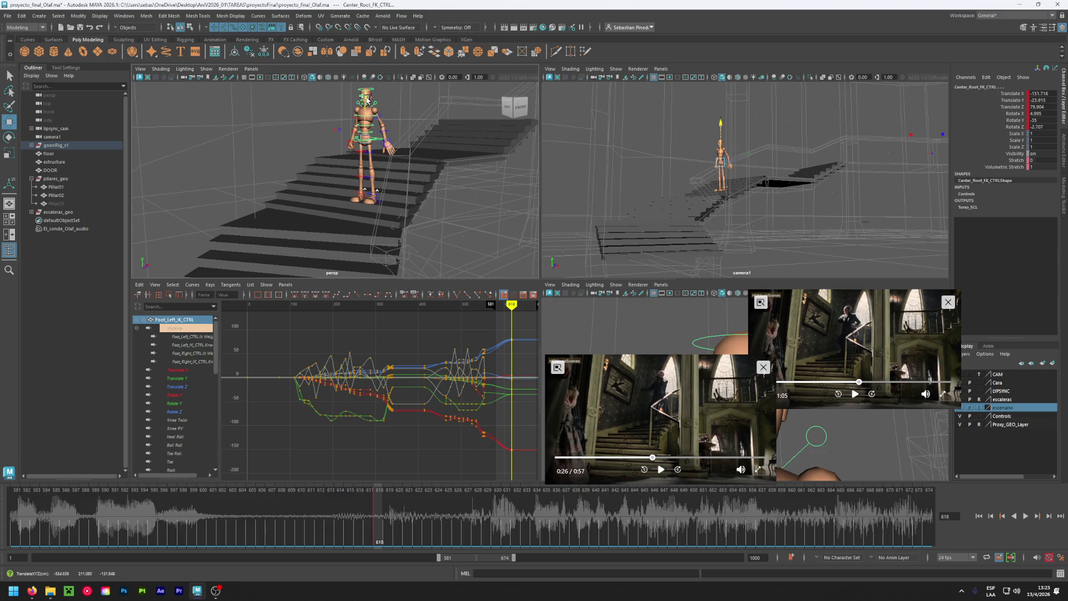
Lower the hip control slightly in Y, redoing the move after an undo.
drag(366, 100, 368, 101)
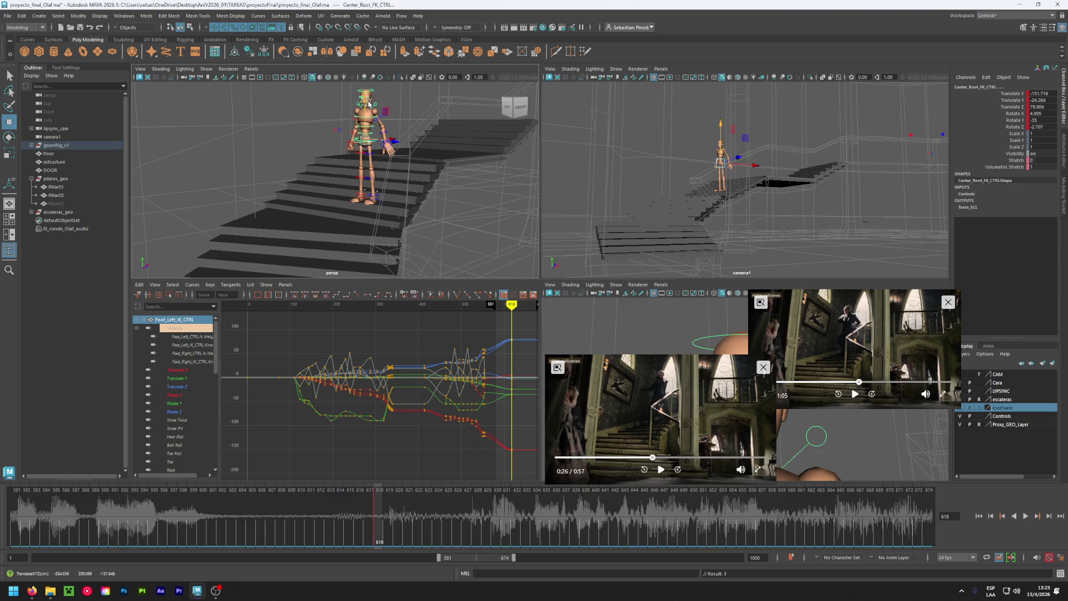
key(ctrl+z)
click(260, 149)
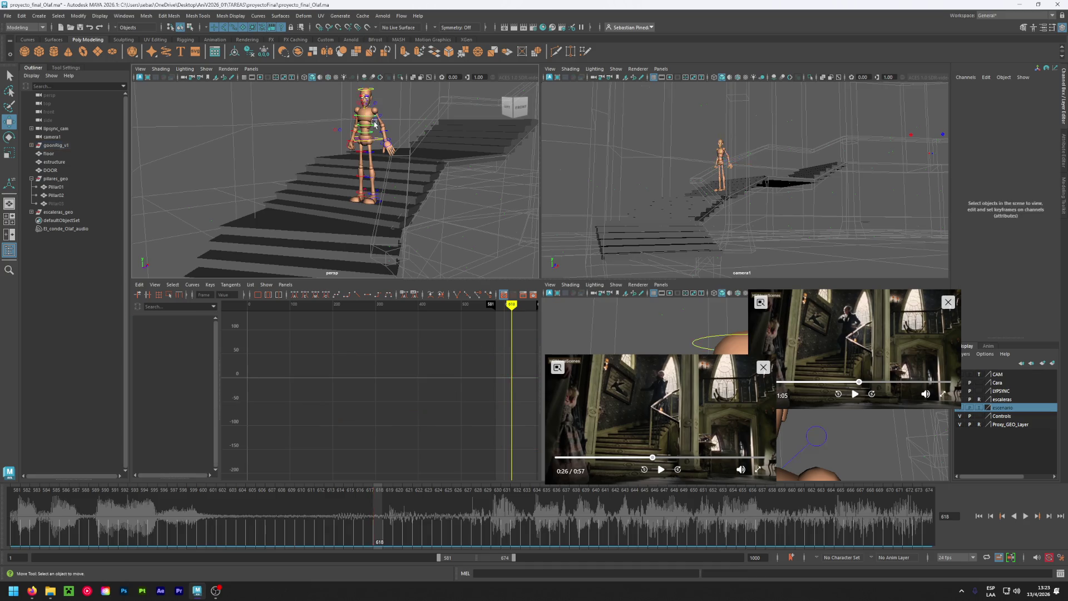
click(366, 102)
drag(366, 103, 374, 104)
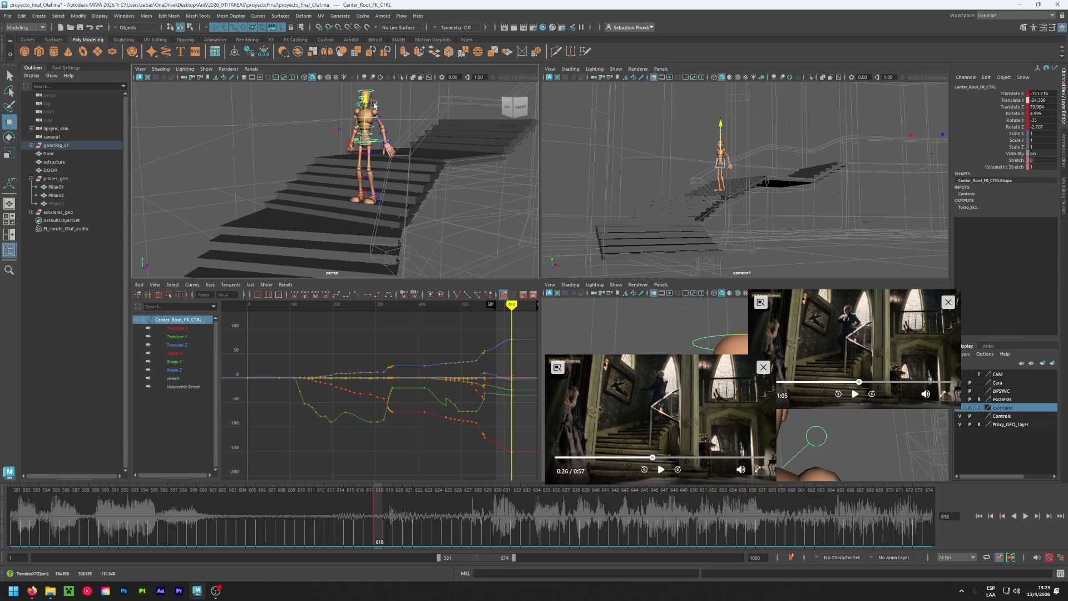
drag(374, 105, 376, 105)
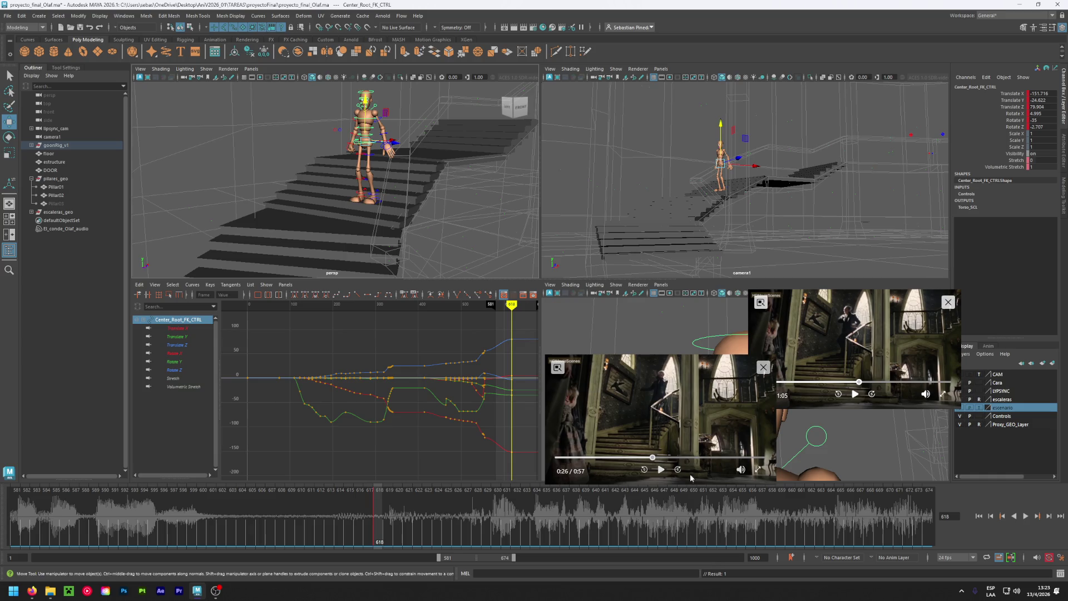
Scrub the reference clip forward to about 0:28–0:30 to compare poses.
click(653, 459)
drag(653, 460, 657, 459)
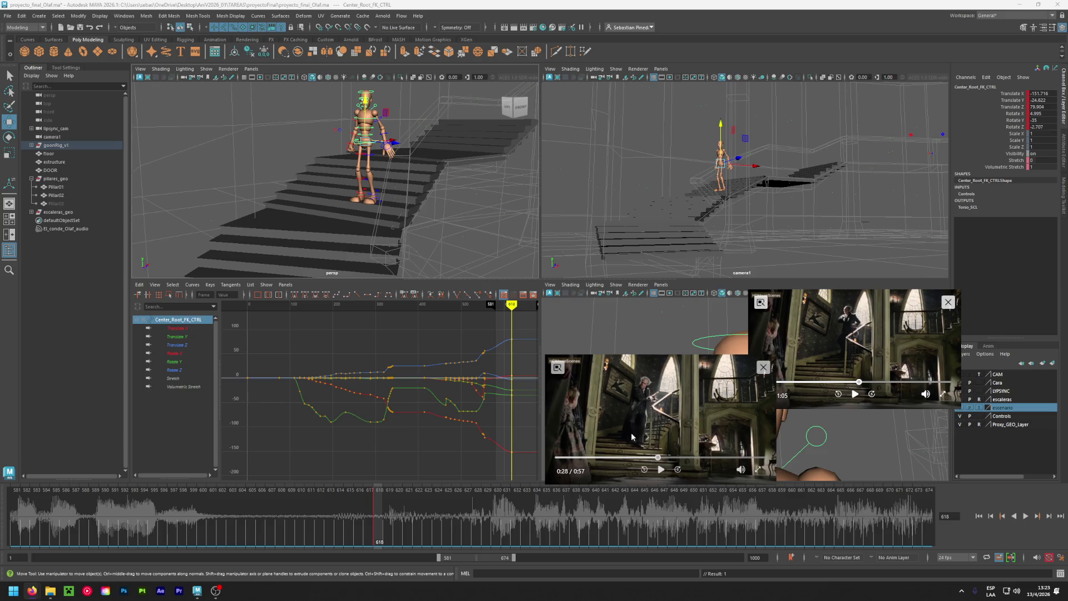
click(658, 460)
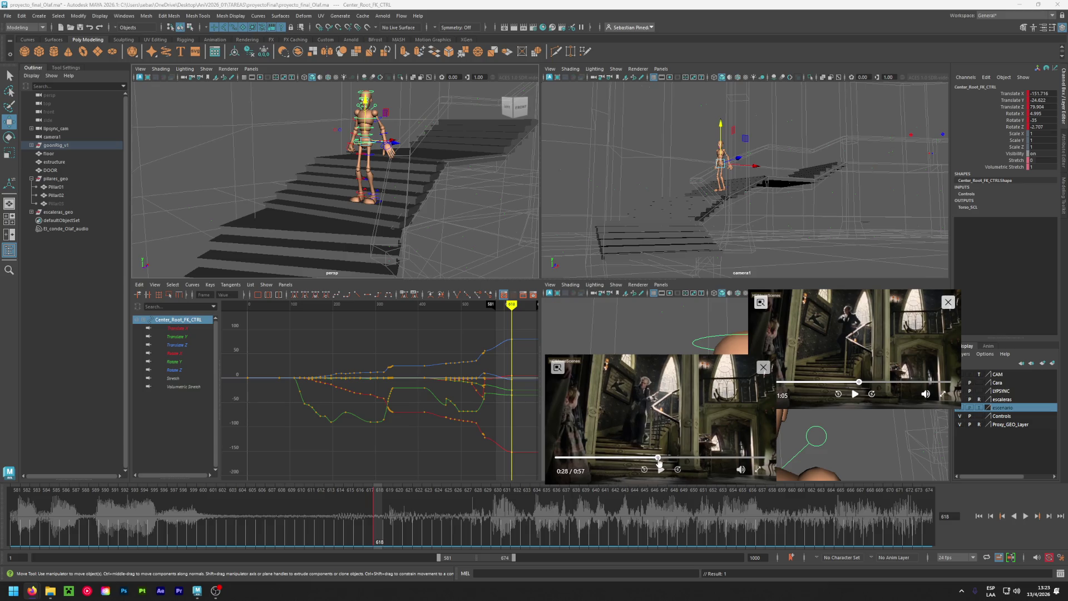
drag(659, 460, 664, 465)
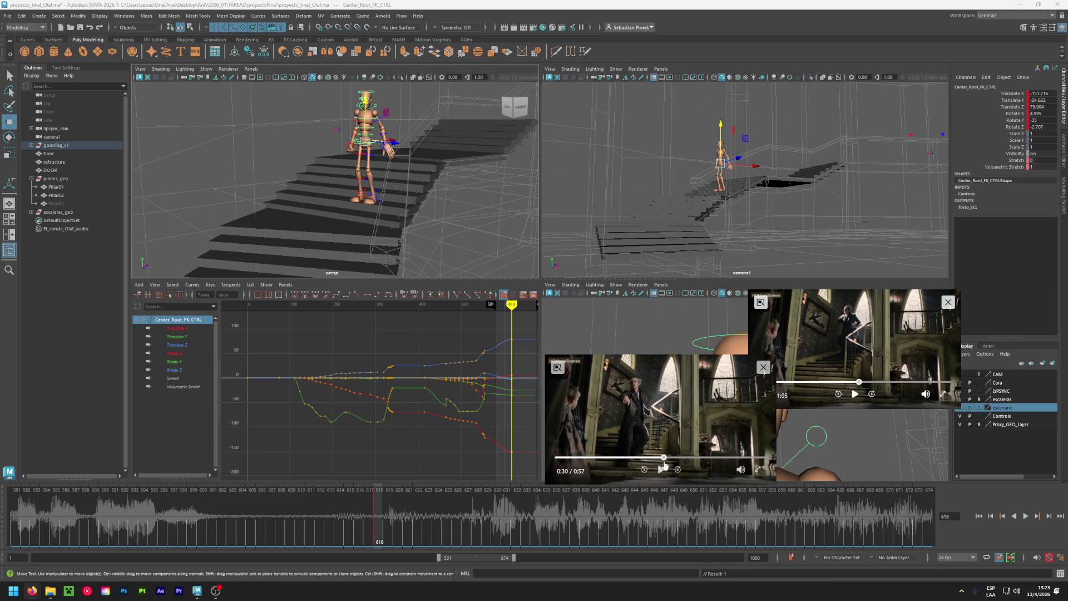
drag(664, 465, 659, 464)
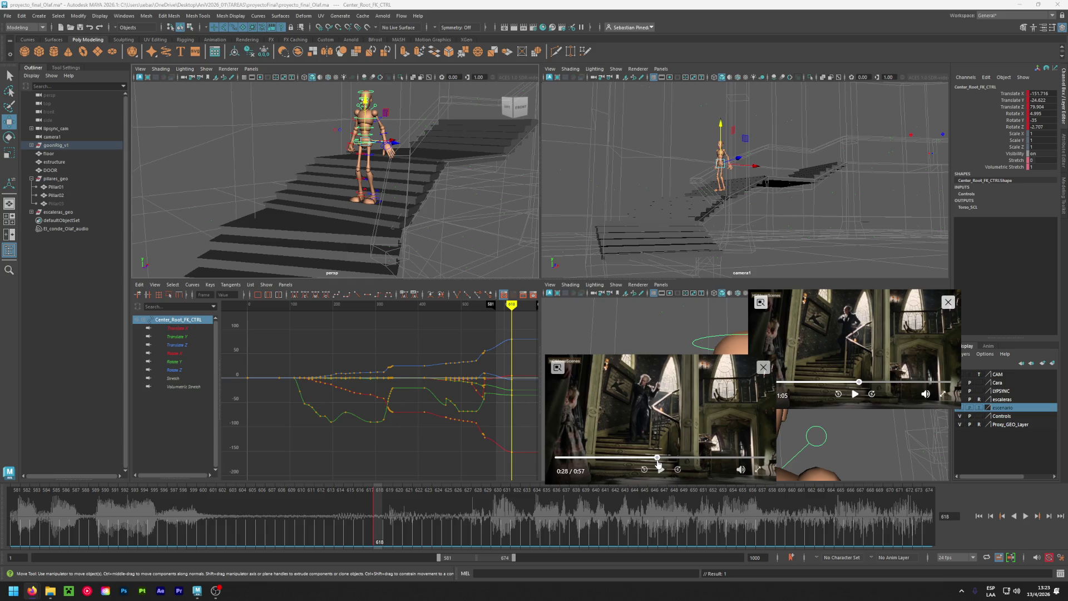
alt+drag(360, 187, 385, 200)
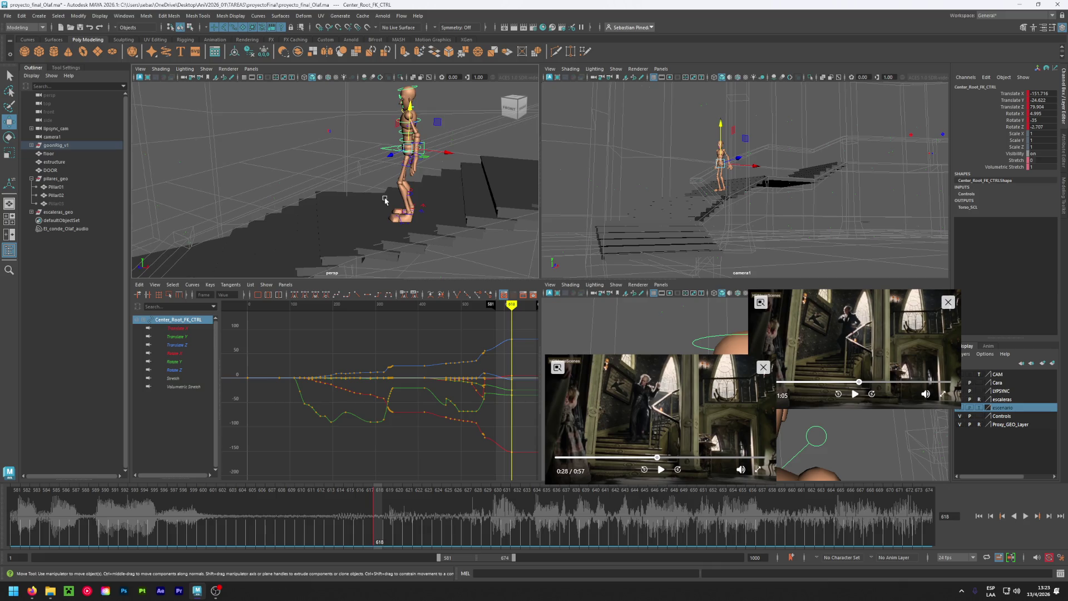
Move the left foot control down and along so it rests on its step.
alt+drag(359, 217, 373, 212)
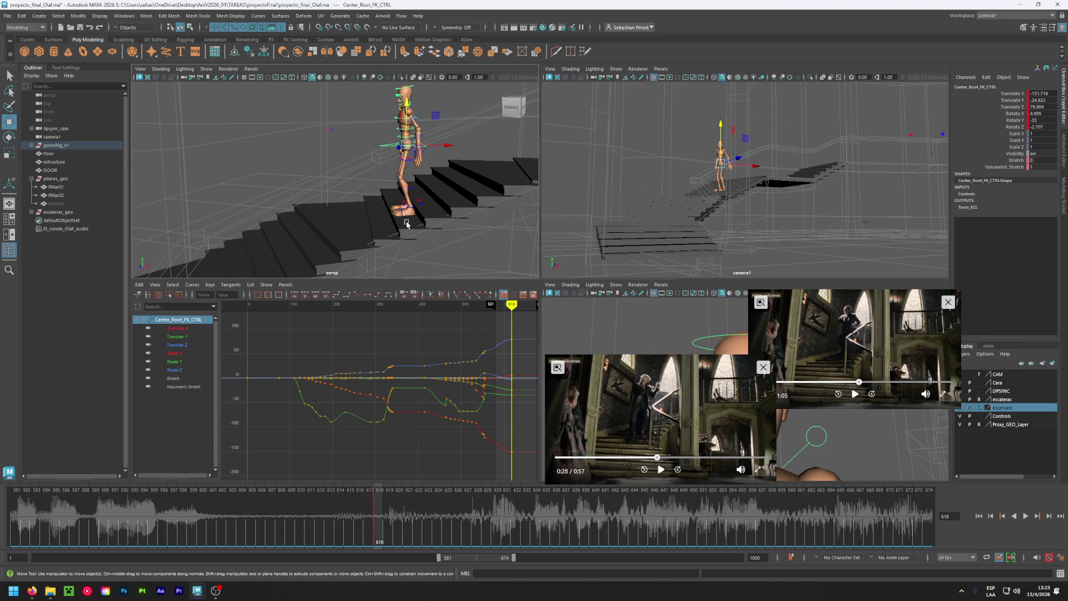
click(424, 212)
mouse_move(424, 212)
alt+mouse_down()
mouse_move(397, 217)
mouse_move(428, 223)
mouse_move(439, 201)
alt+mouse_up()
scroll(402, 247, up, 3)
middle_drag(439, 201, 452, 206)
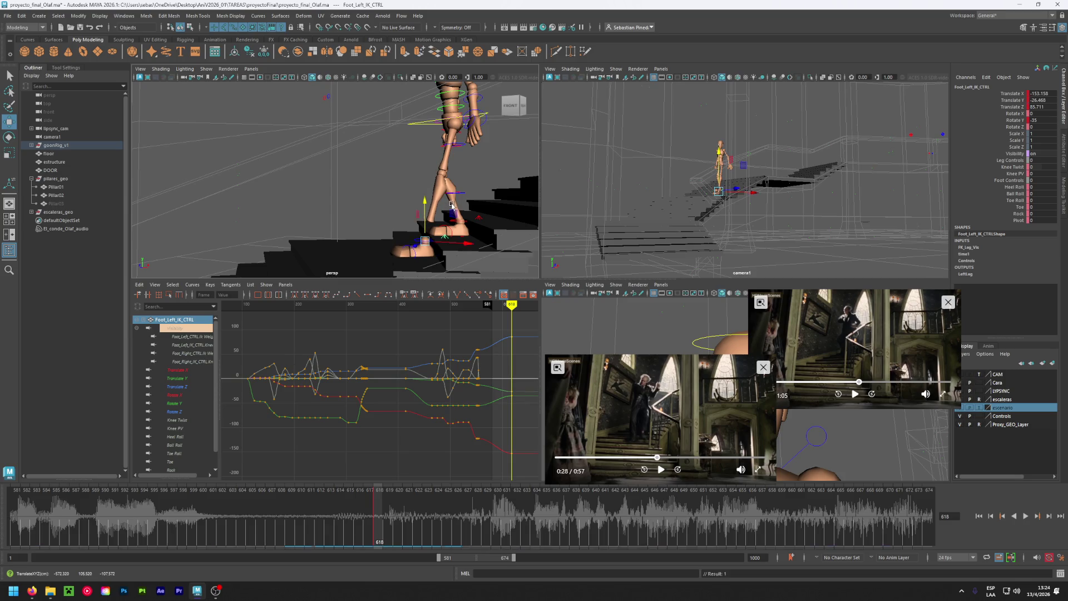
drag(465, 245, 356, 160)
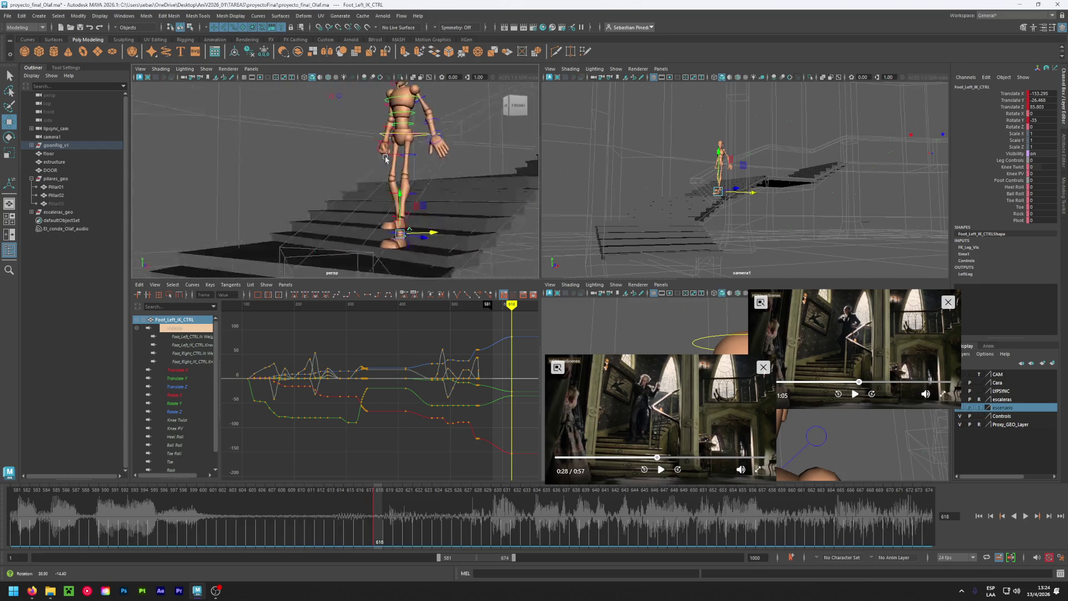
Lower the hip control and shift it forward down the stairs.
click(431, 128)
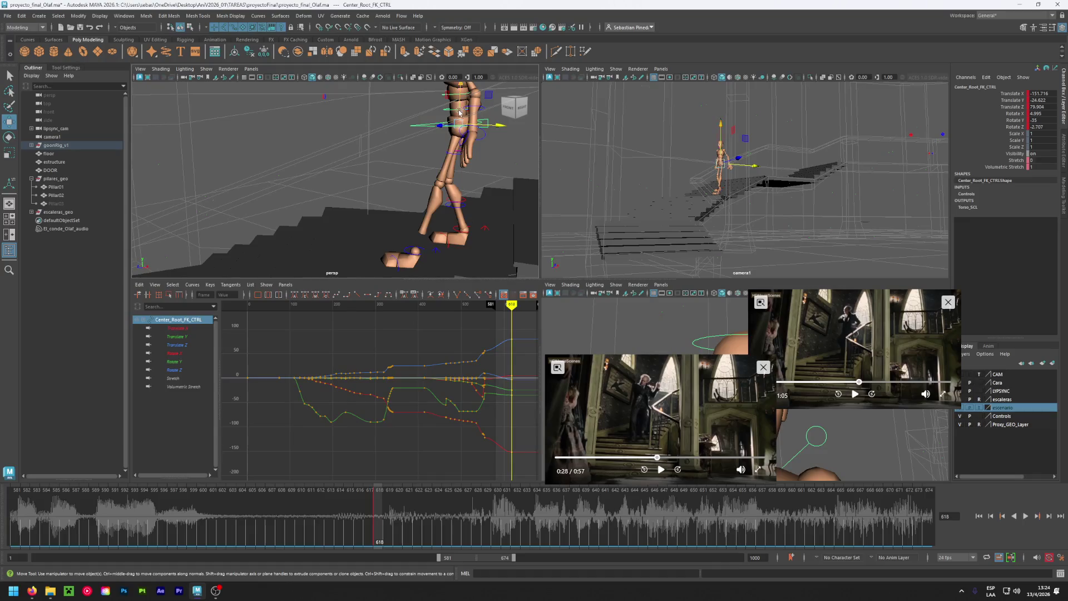
drag(461, 103, 493, 145)
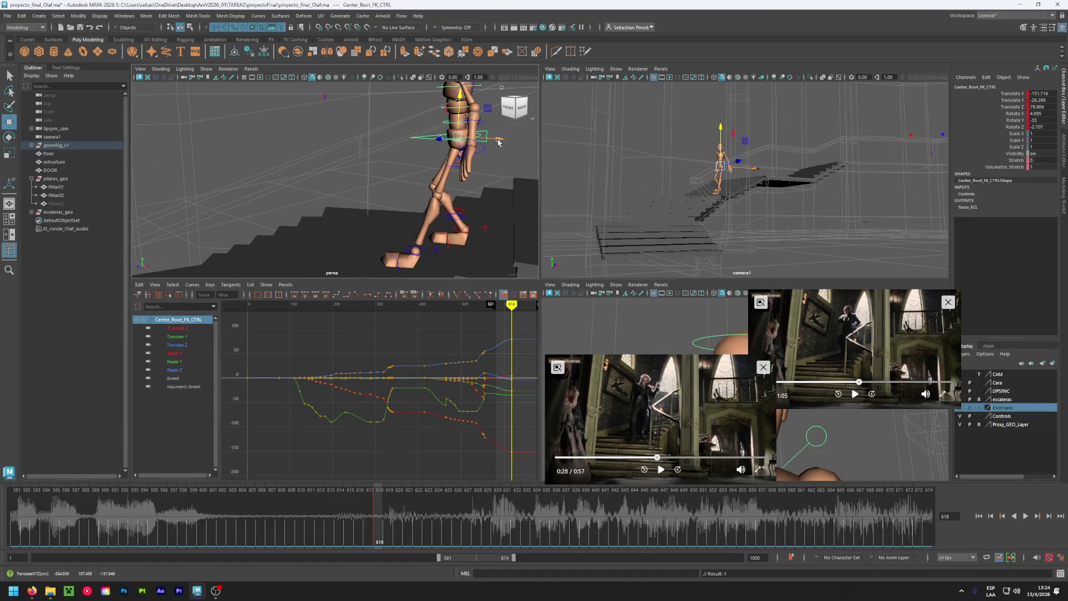
mouse_move(460, 138)
mouse_down()
mouse_move(437, 142)
mouse_move(439, 213)
mouse_move(375, 240)
mouse_up()
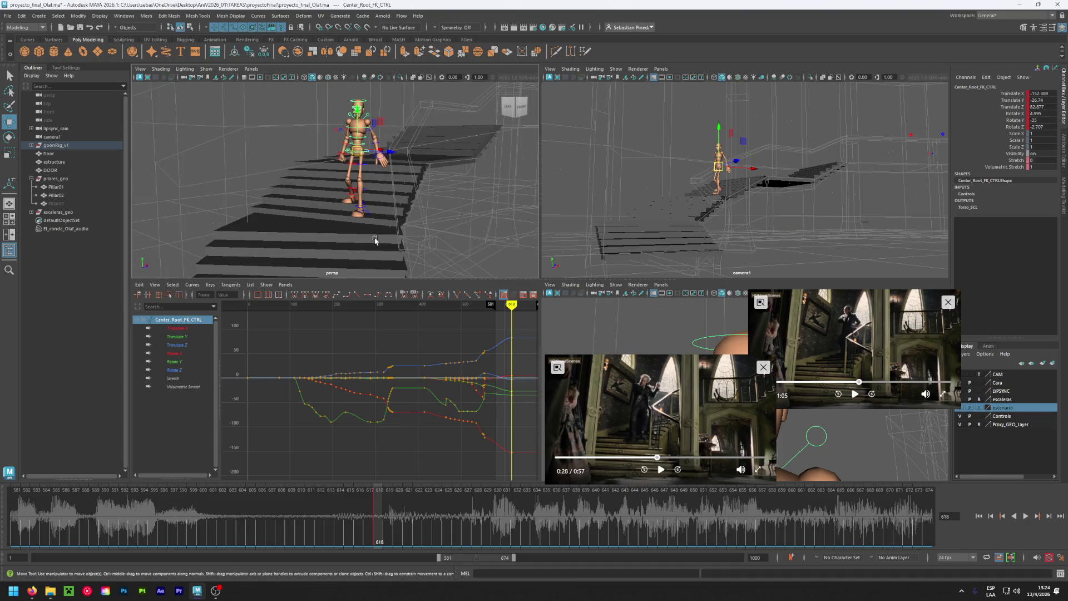
Raise the right foot's heel slightly through its roll channel.
alt+drag(313, 207, 226, 216)
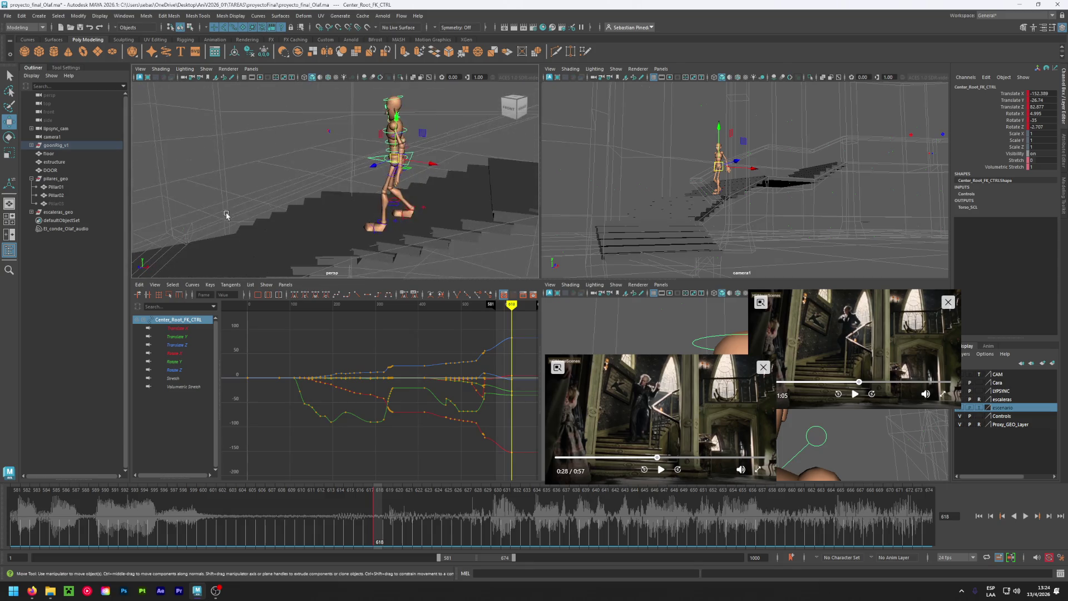
click(421, 212)
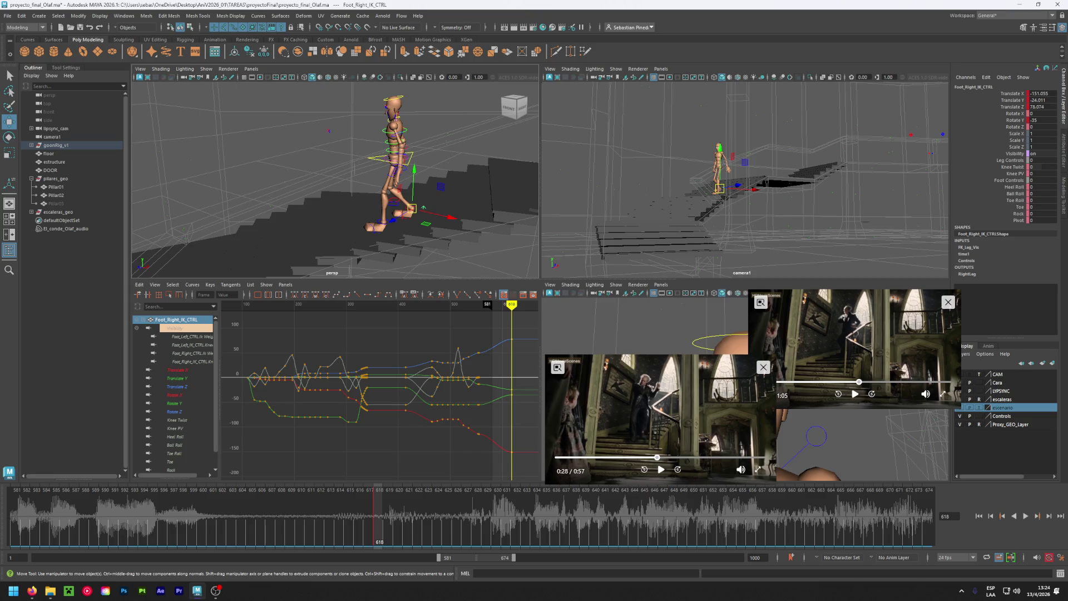
middle_drag(1043, 187, 1057, 194)
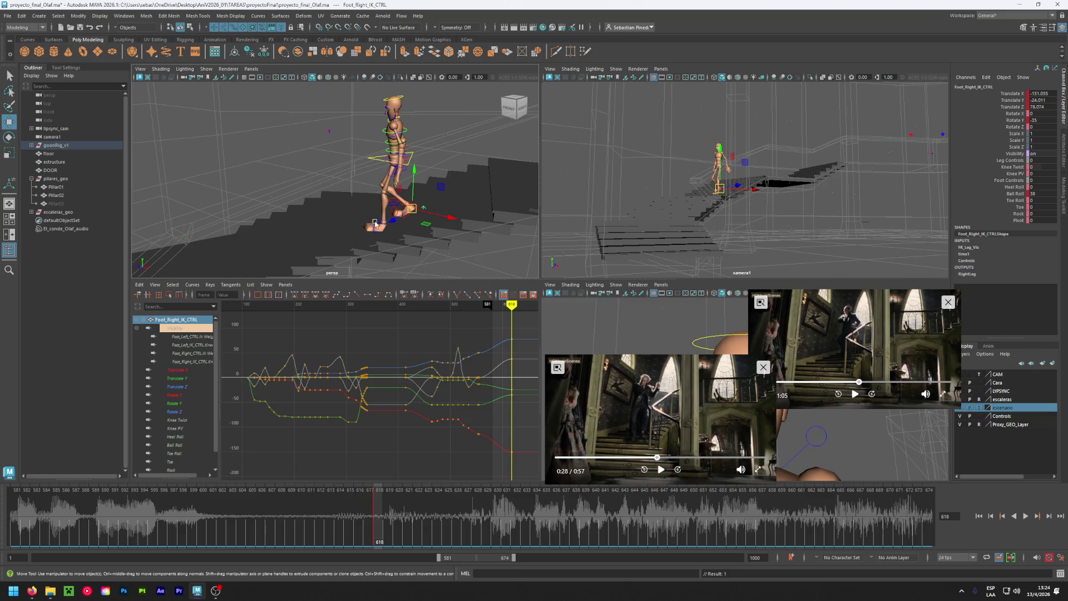
alt+drag(367, 225, 402, 208)
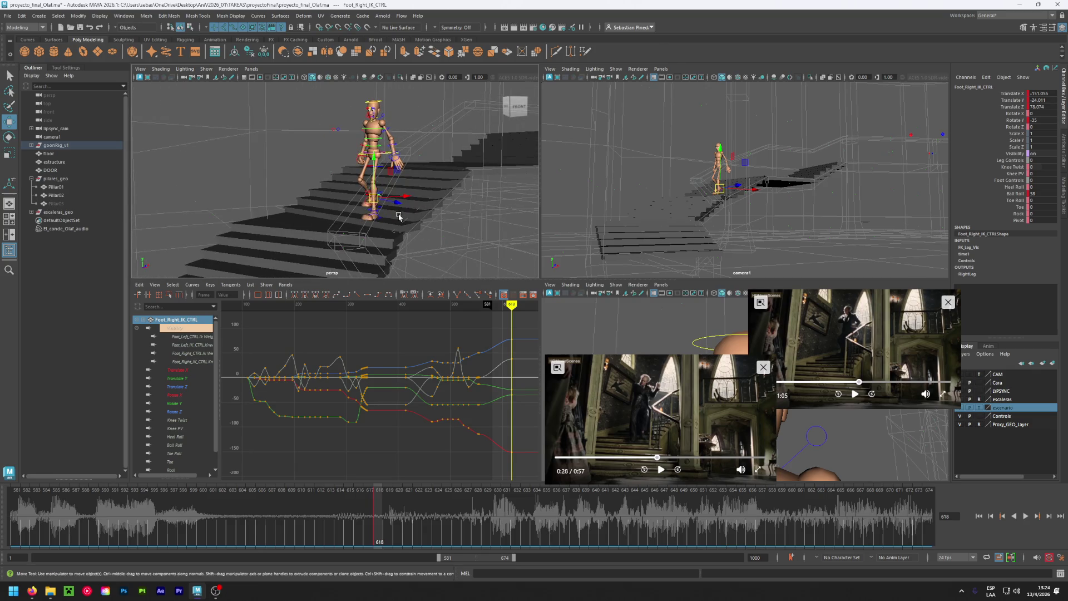
click(381, 105)
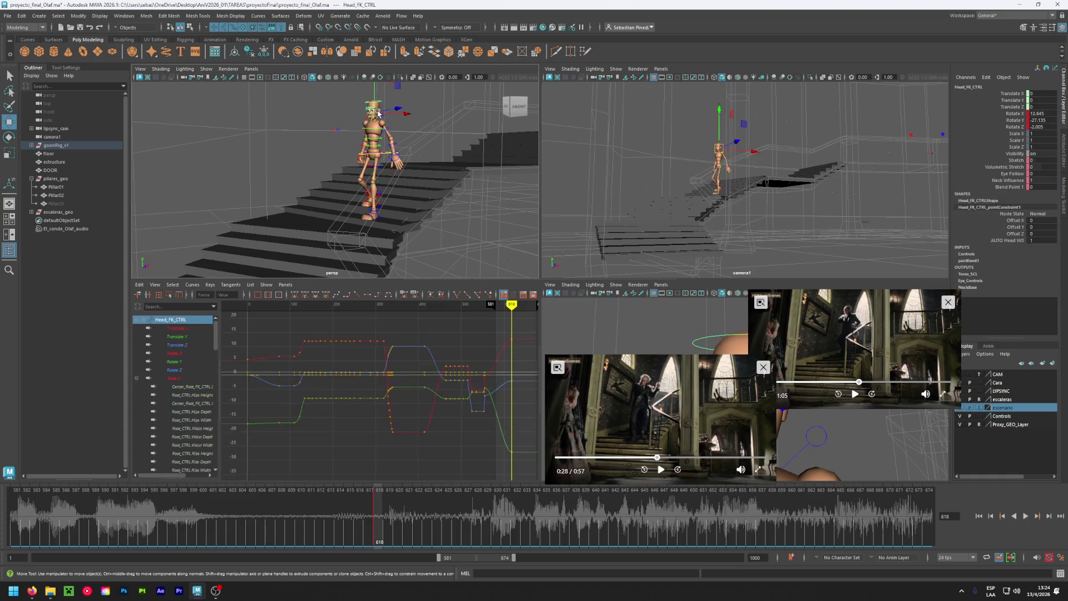
key(e)
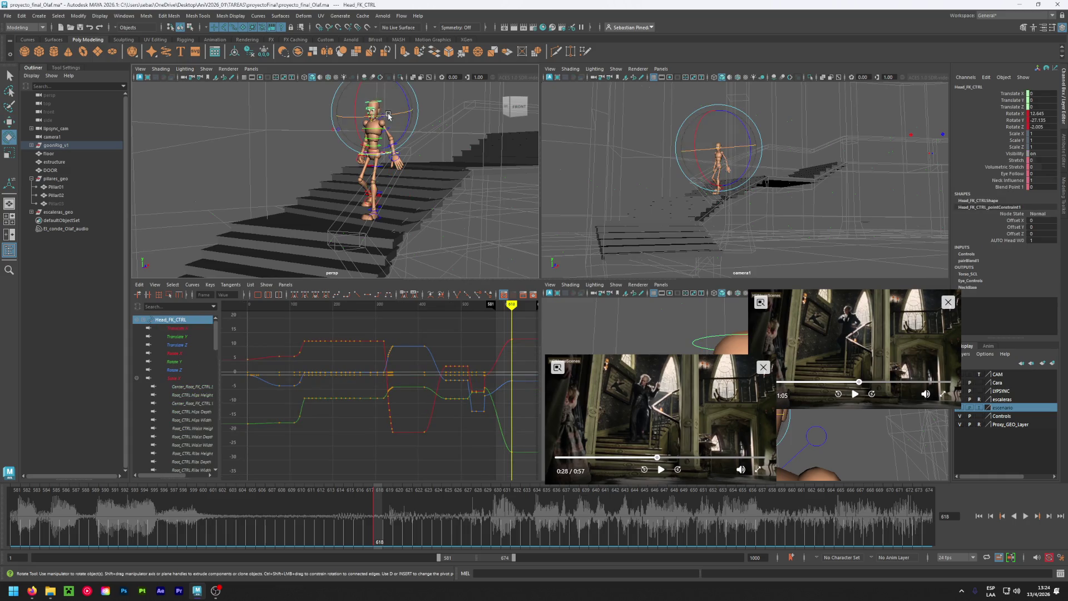
drag(390, 118, 394, 117)
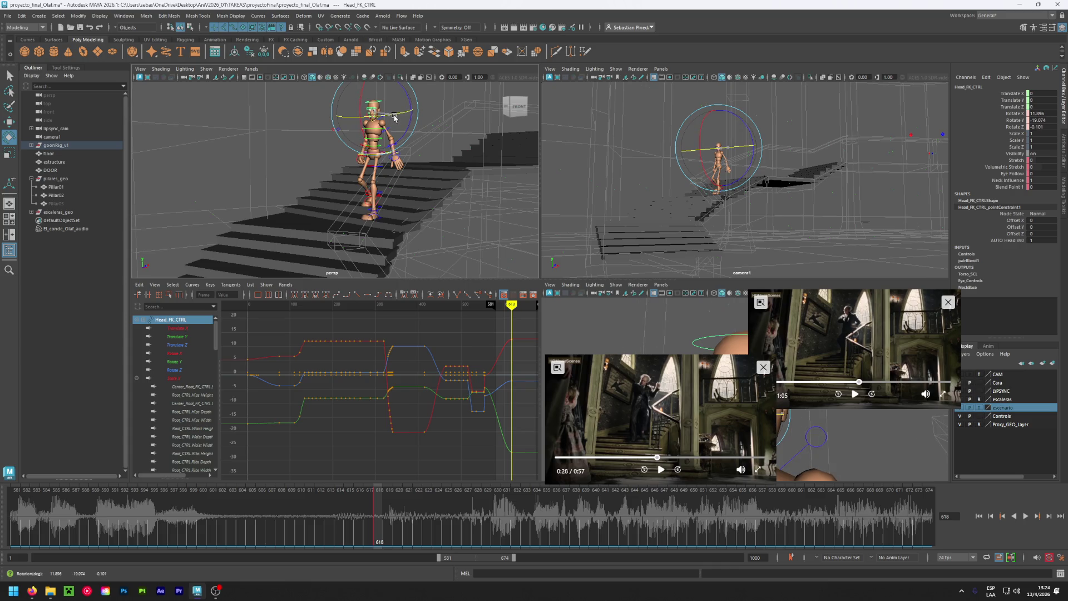
mouse_move(307, 152)
alt+mouse_down()
mouse_move(326, 156)
mouse_move(311, 167)
mouse_move(375, 172)
alt+mouse_up()
scroll(326, 156, up, 3)
key(w)
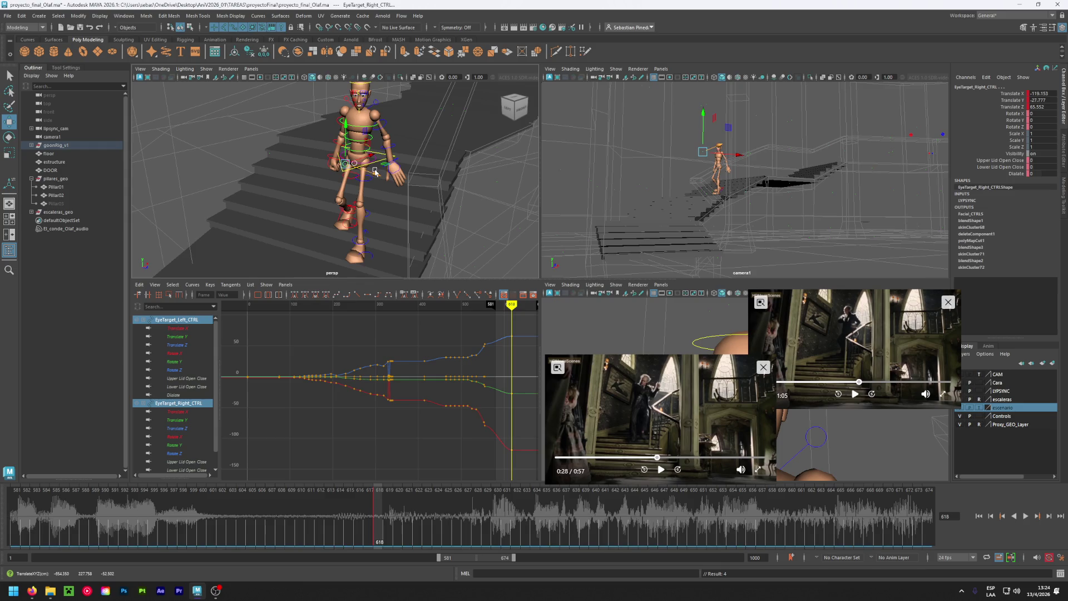
click(375, 172)
mouse_move(409, 277)
alt+mouse_down()
mouse_move(345, 193)
mouse_move(340, 205)
alt+mouse_up()
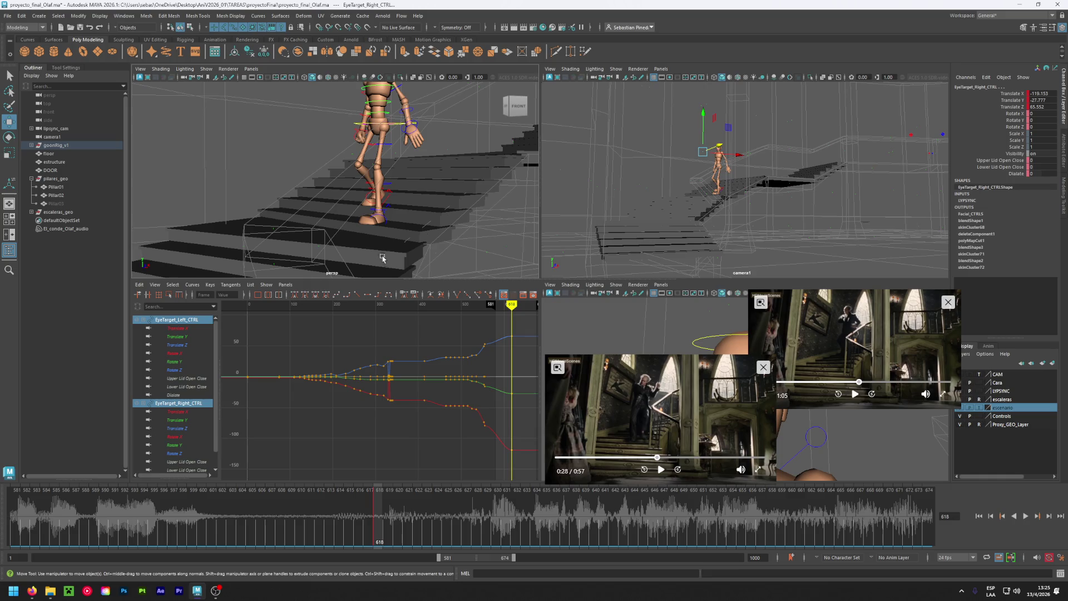
alt+drag(376, 167, 382, 277)
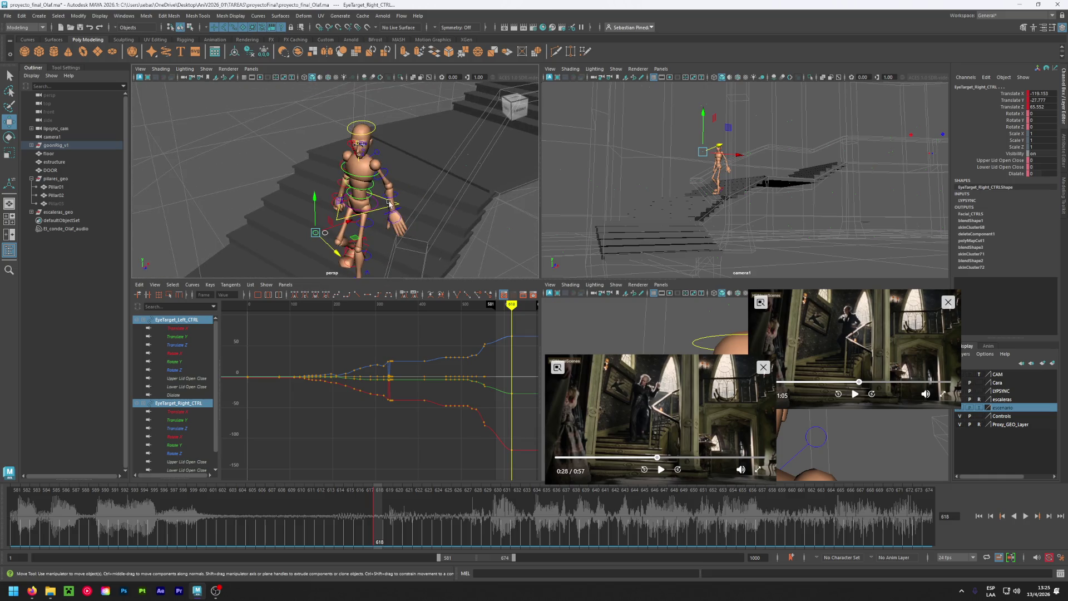
alt+drag(388, 202, 360, 228)
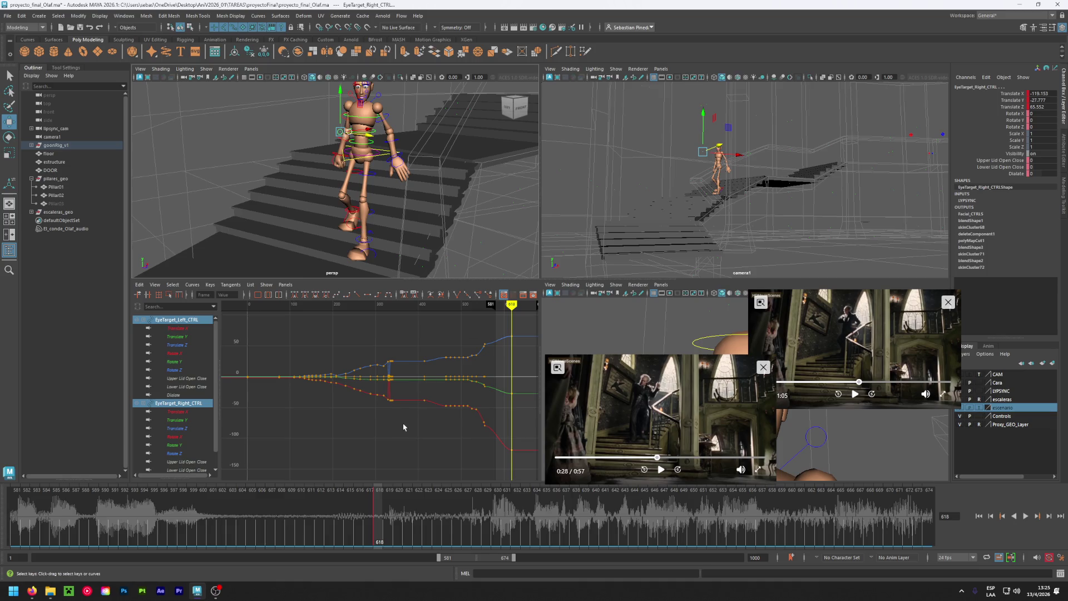
click(400, 507)
drag(375, 512, 379, 522)
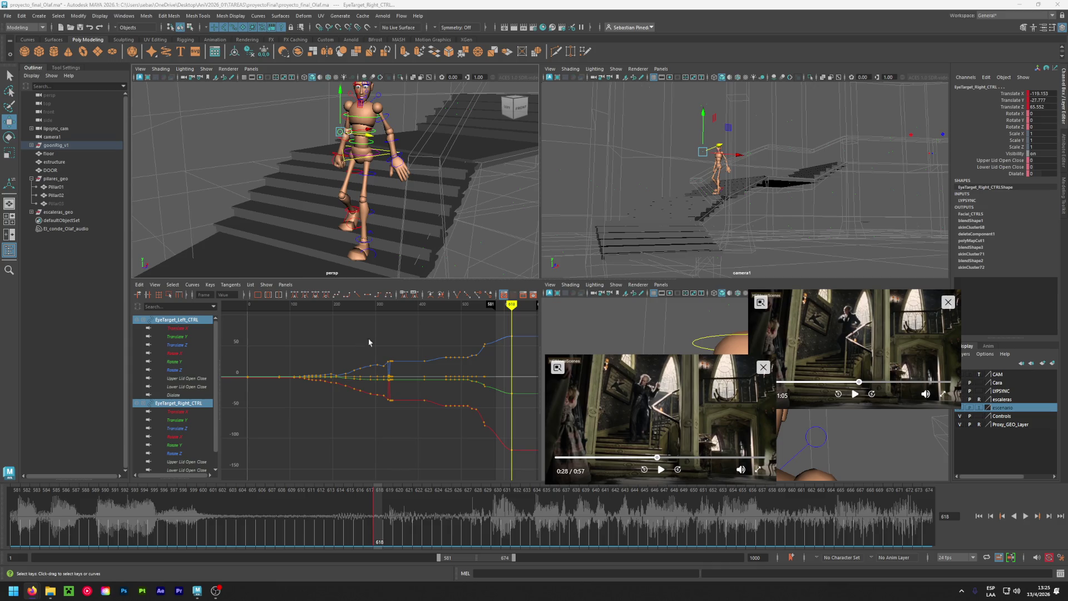
scroll(349, 227, down, 1)
Scrub frames 617–627, settle on frame 625, and rewind the reference clip to 0:26.
scroll(366, 230, down, 1)
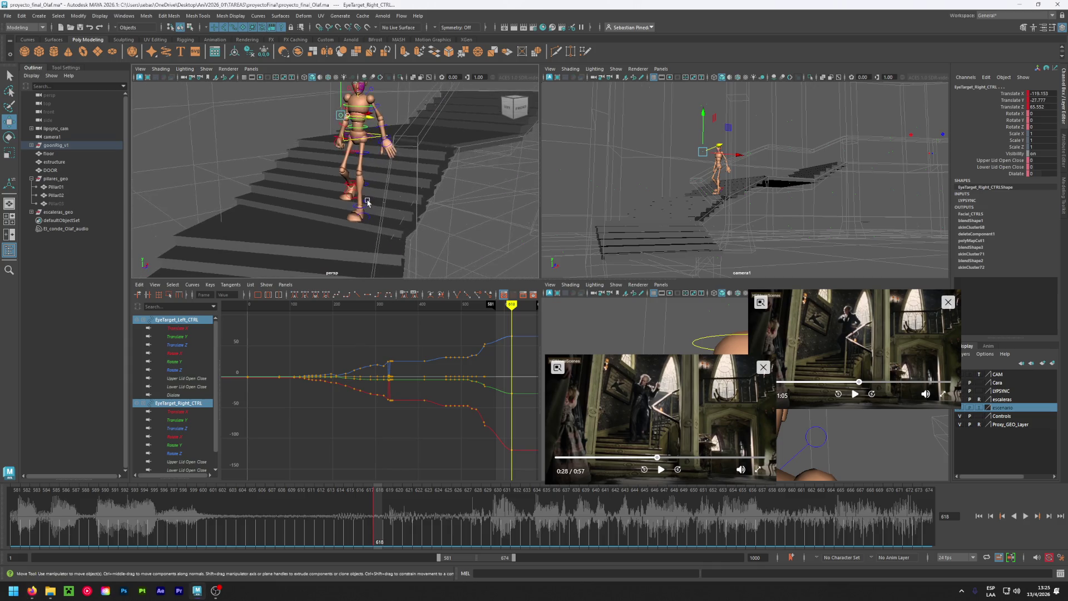
click(366, 505)
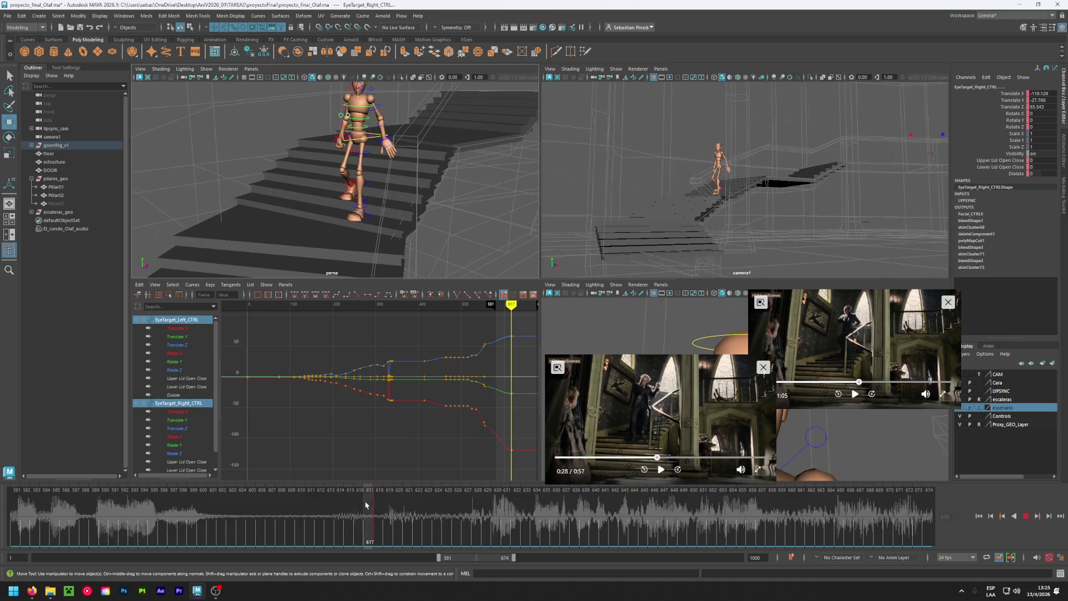
drag(366, 505, 478, 514)
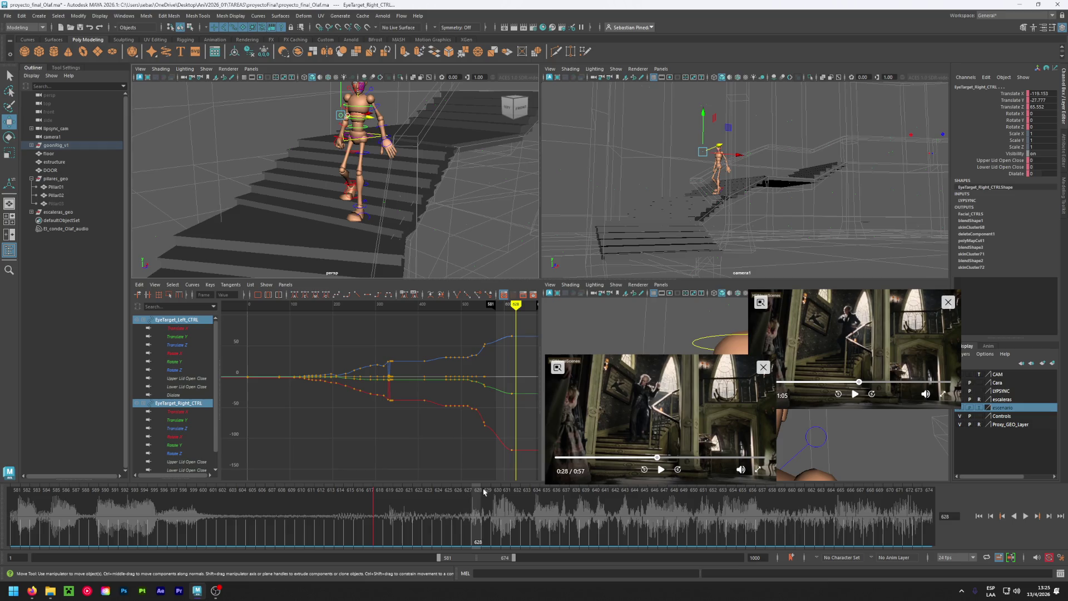
click(397, 510)
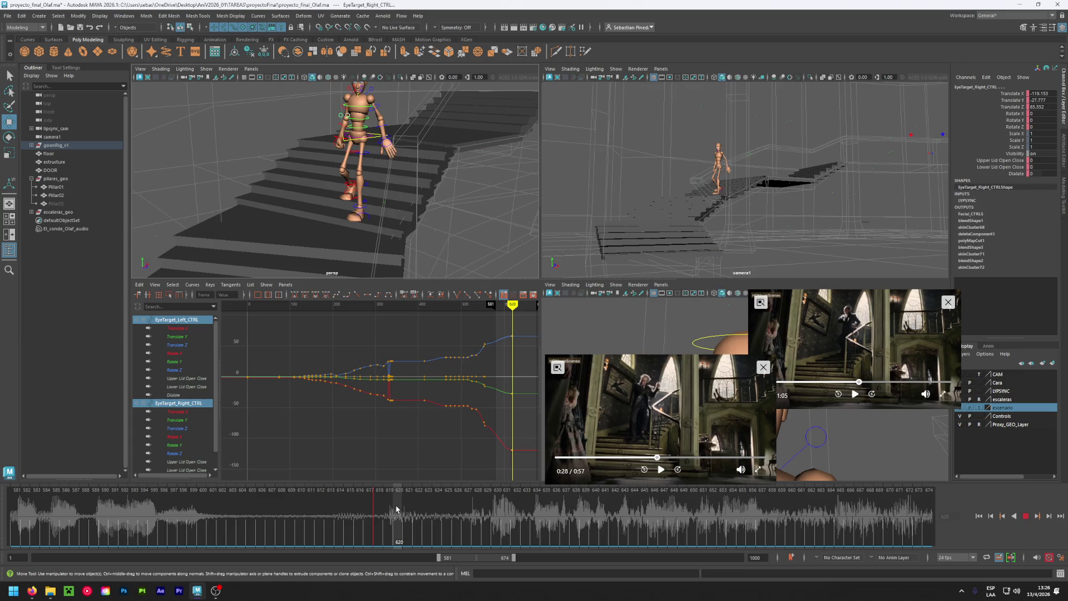
mouse_move(397, 510)
mouse_down()
mouse_move(447, 508)
mouse_move(399, 511)
mouse_up()
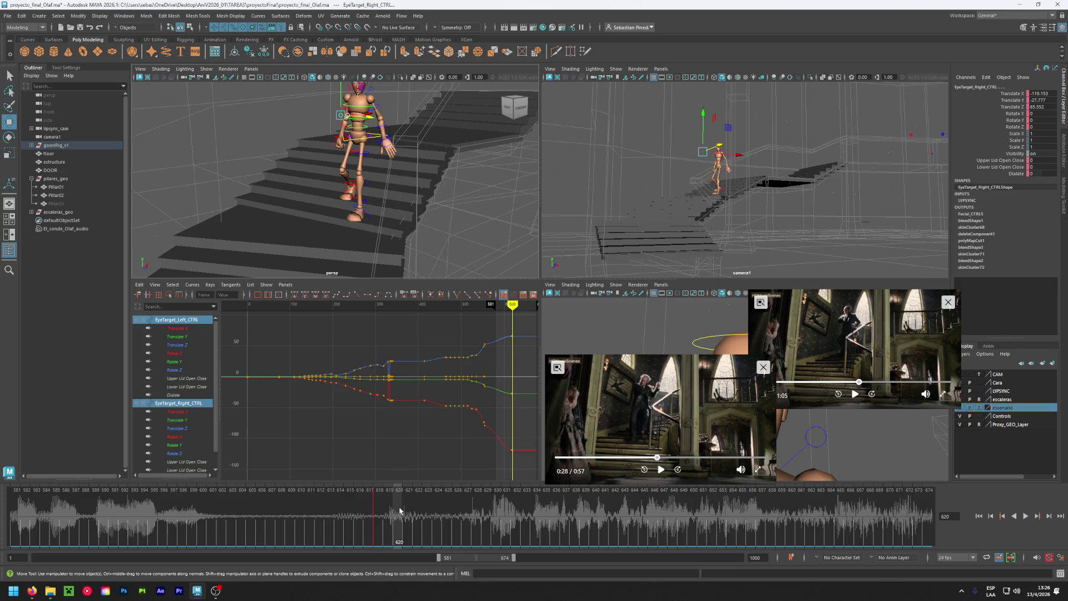
click(447, 507)
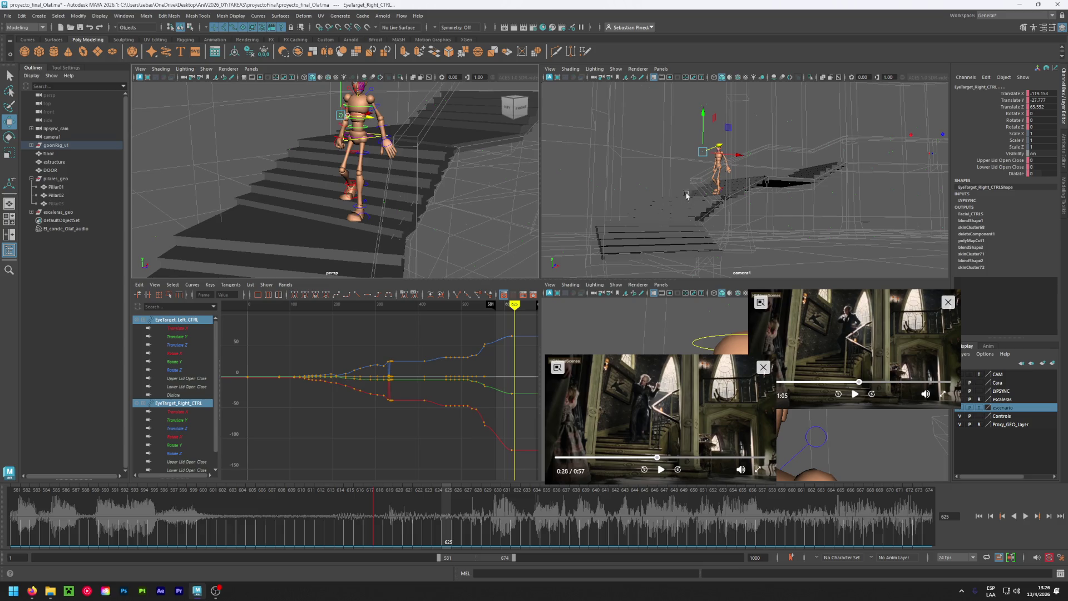
click(653, 458)
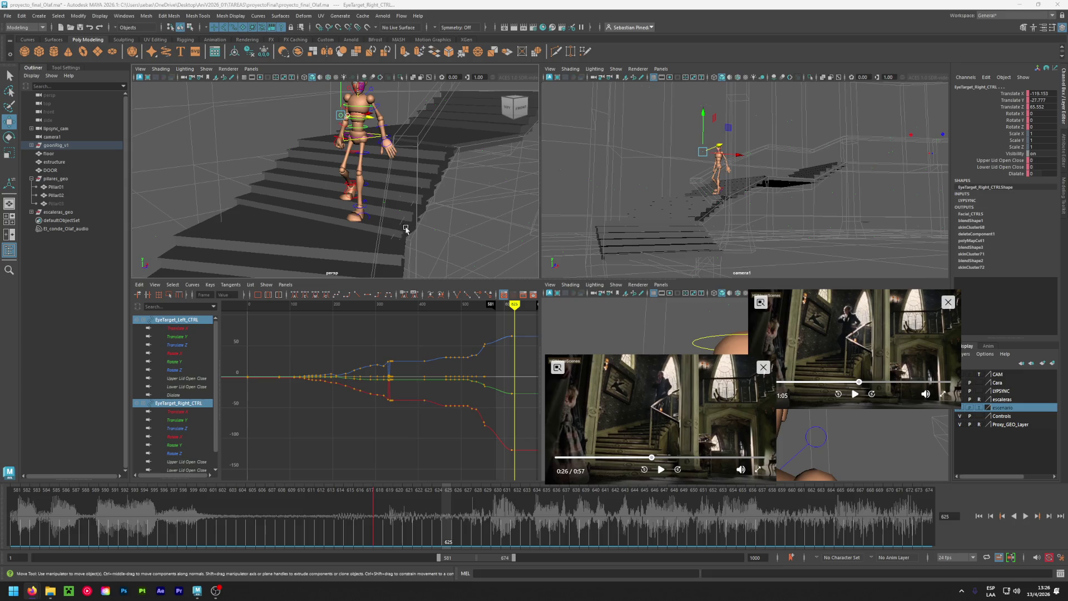
Move the right foot back and down, shift the root control left, and key it.
alt+drag(411, 221, 406, 229)
click(405, 229)
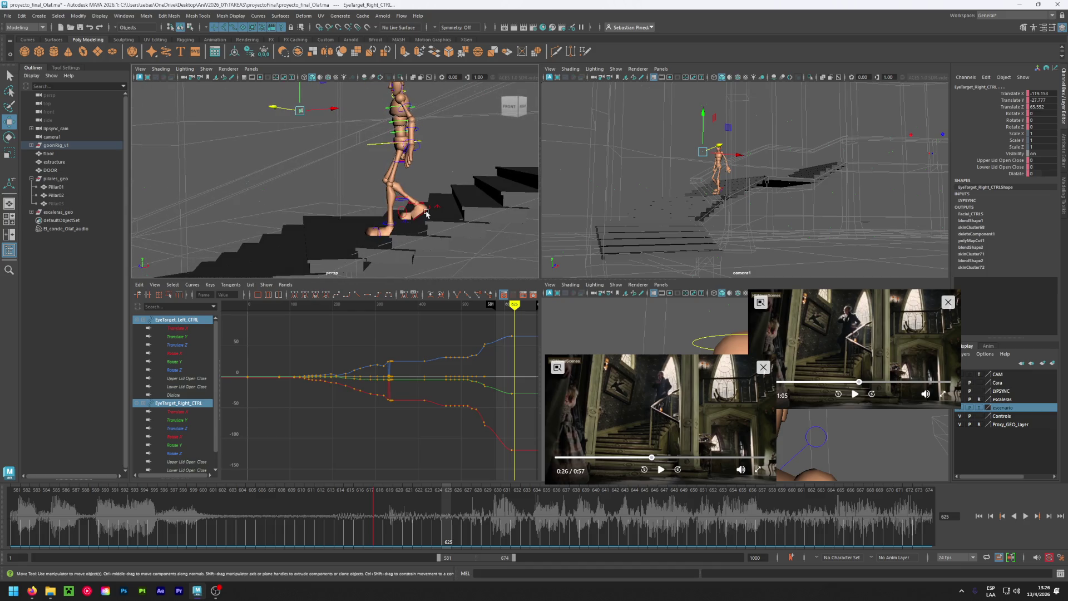
drag(425, 210, 355, 215)
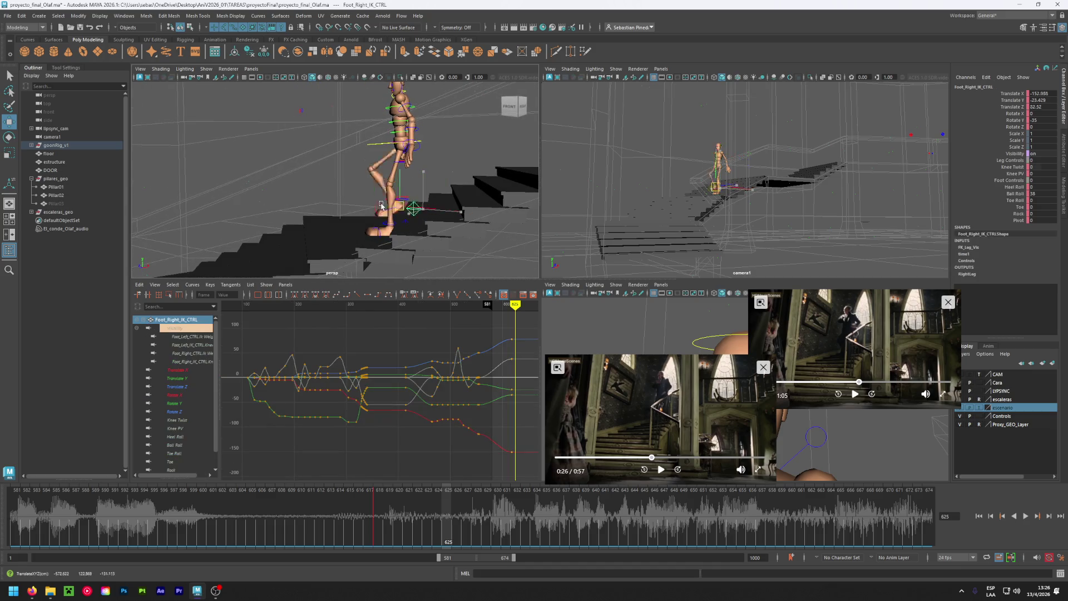
click(381, 148)
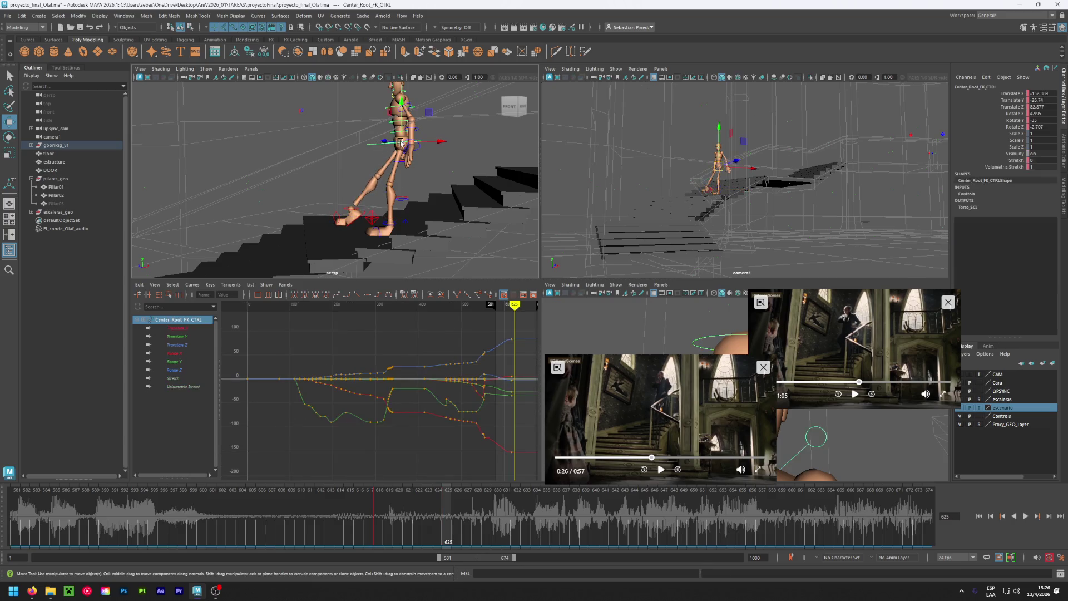
drag(390, 148, 381, 148)
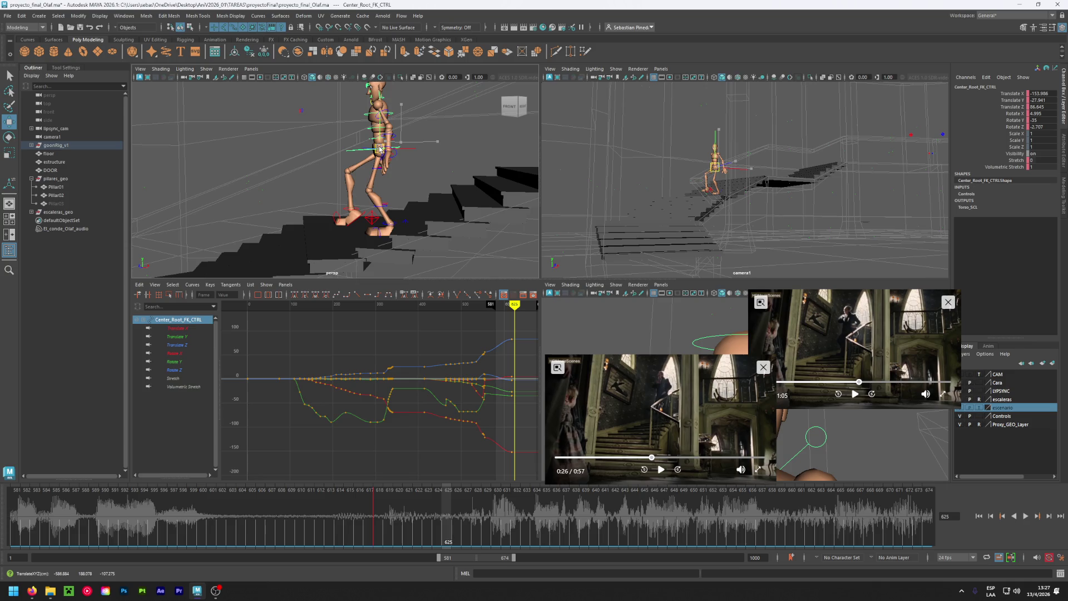
key(s)
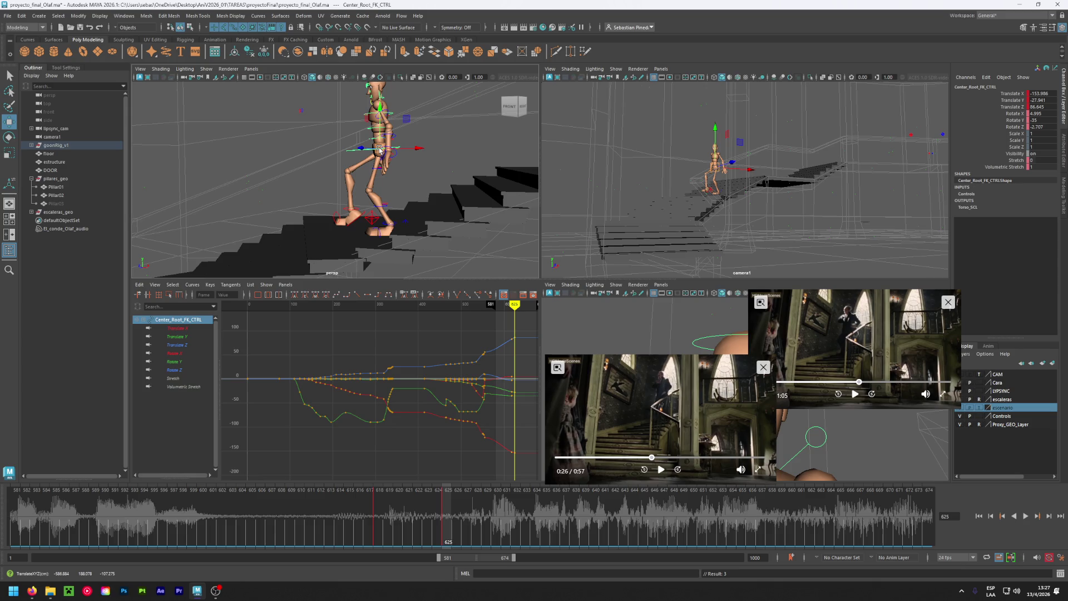
Roll the right foot onto its heel, pull it back slightly, and key its pose.
click(391, 222)
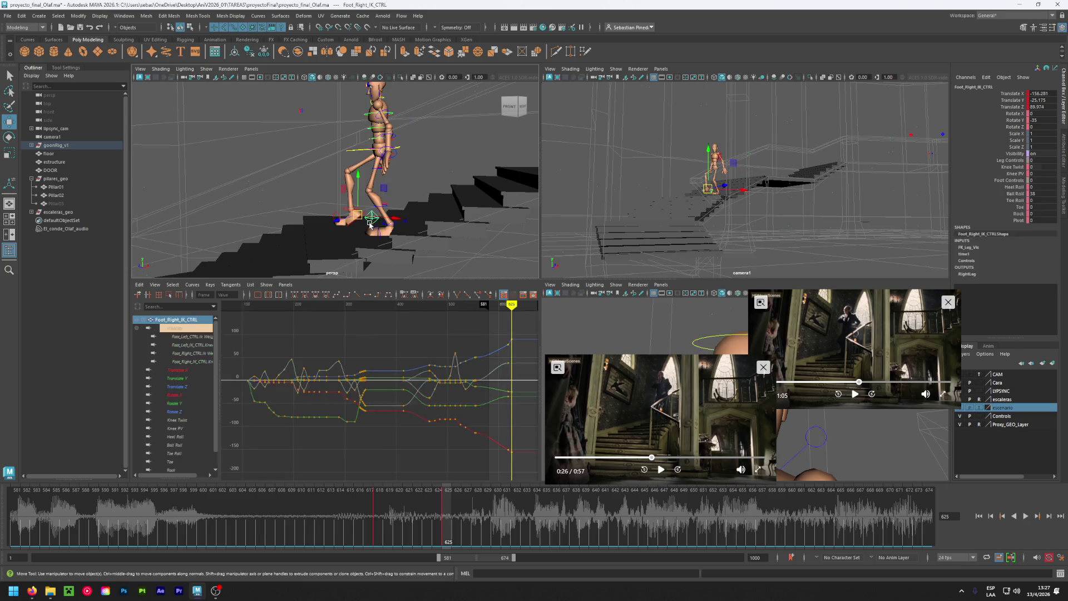
drag(392, 223, 397, 221)
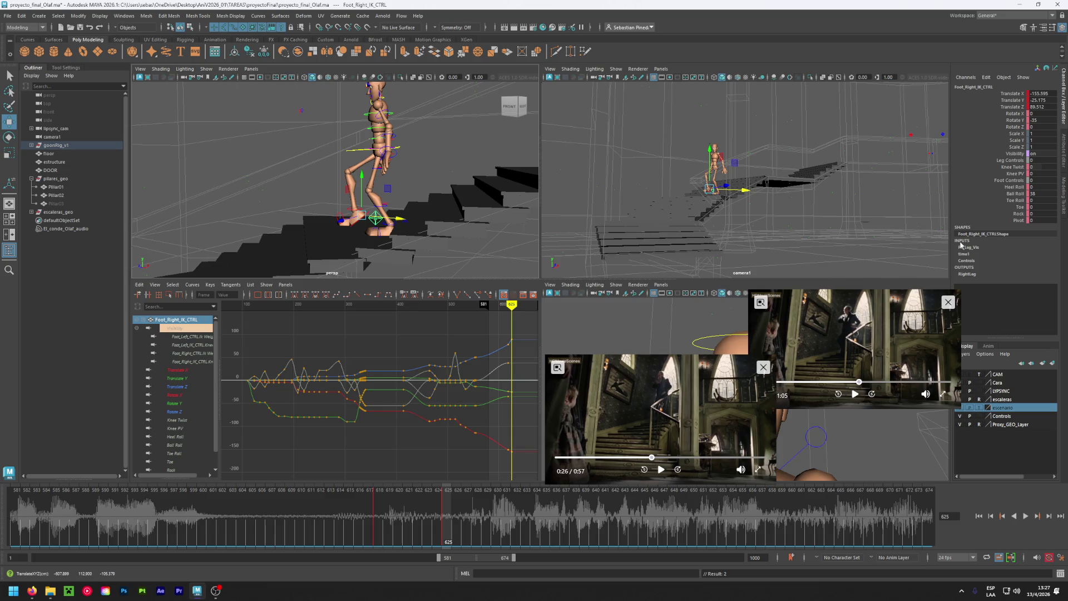
double_click(1036, 194)
text(0)
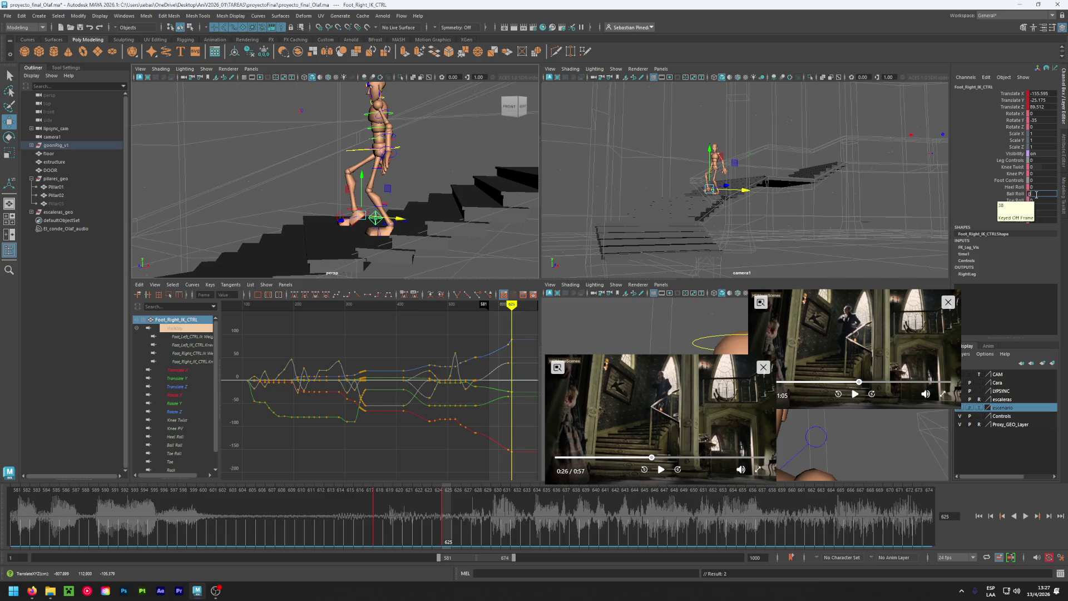
key(Return)
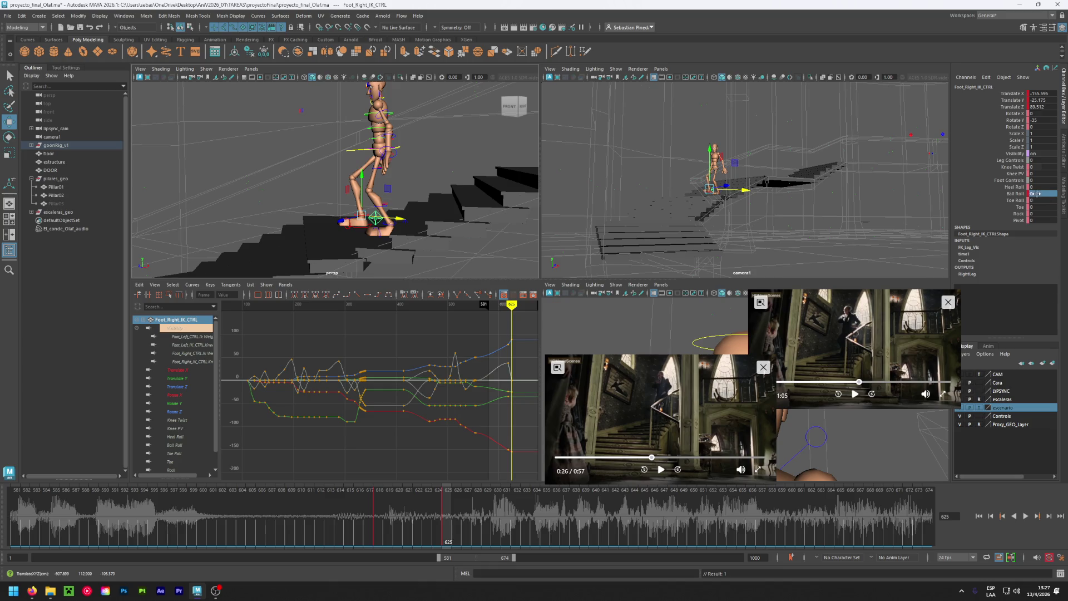
text(-18)
key(Return)
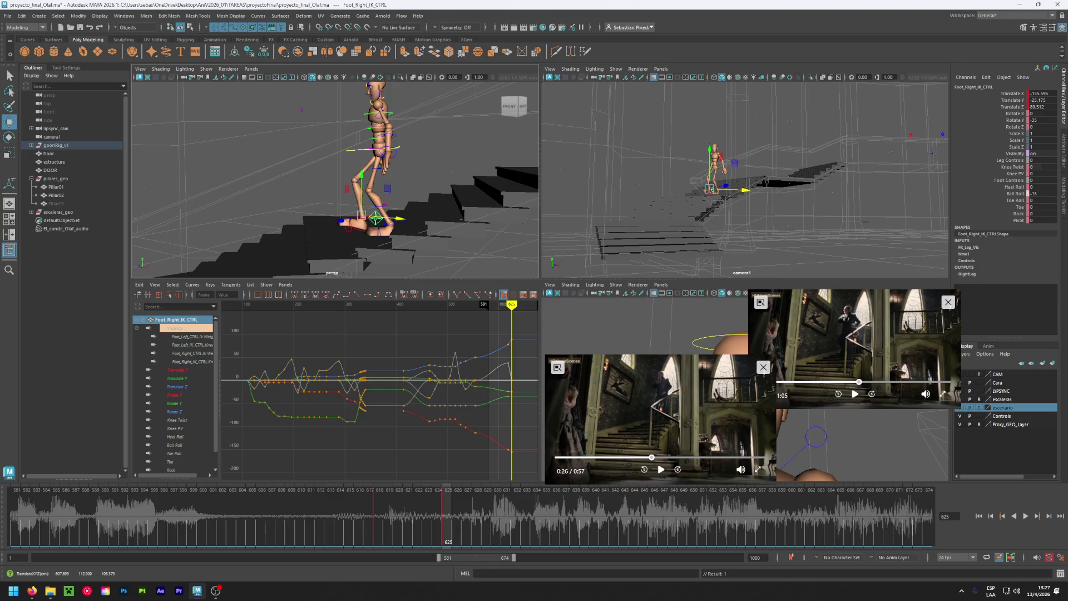
key(ctrl+z)
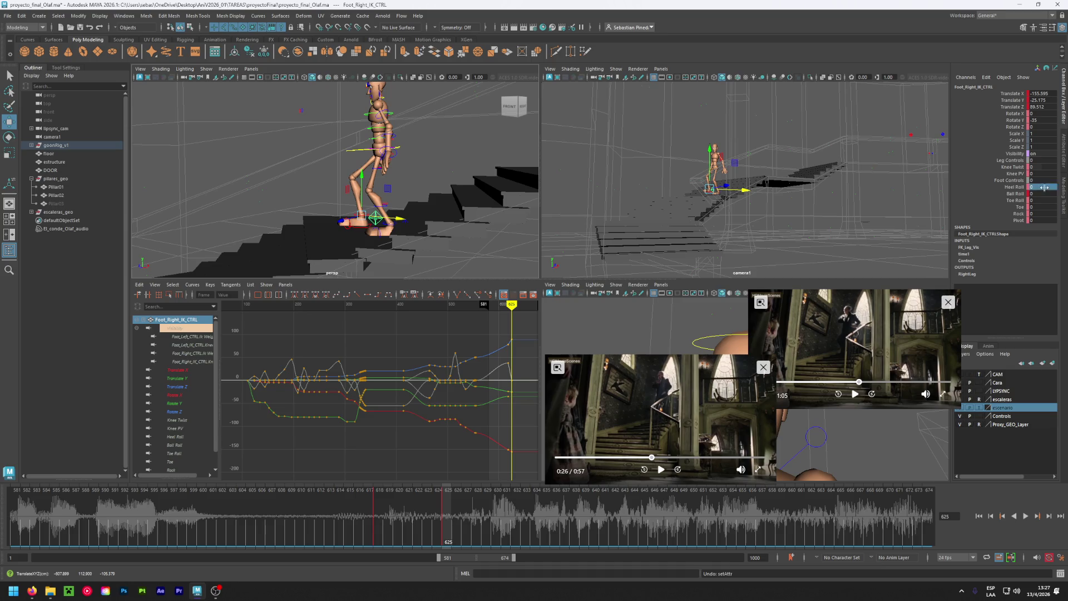
middle_drag(1039, 190, 1052, 190)
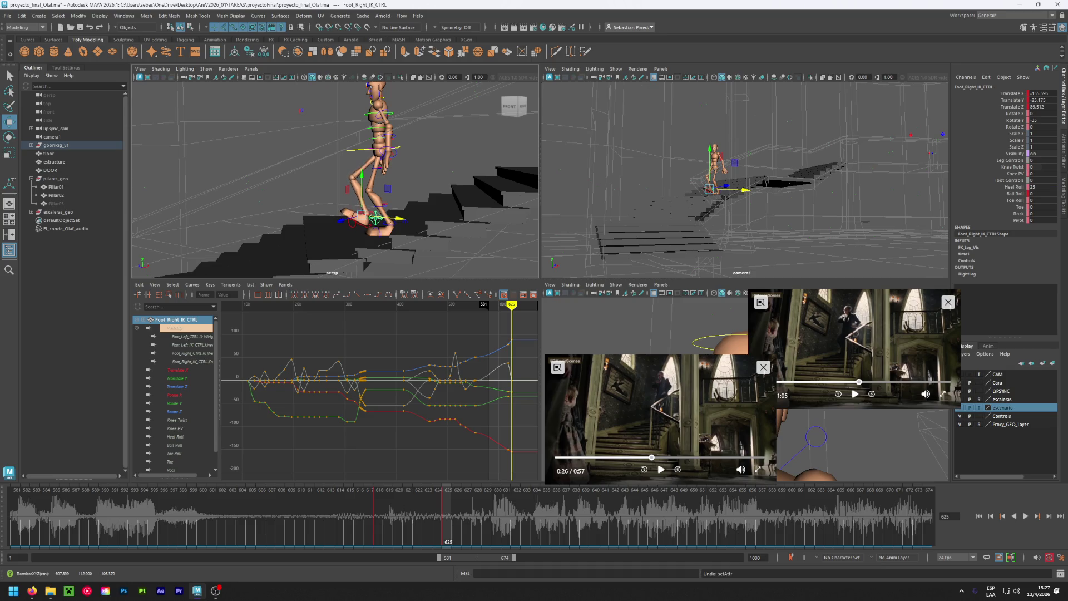
drag(376, 217, 359, 212)
key(shift+w)
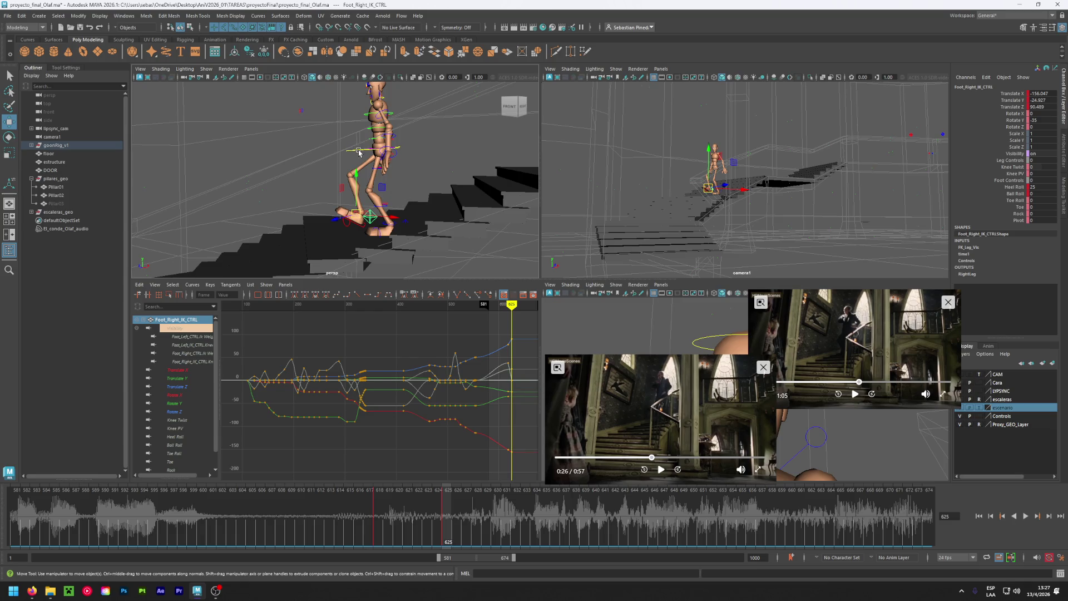
Nudge and key the torso root control, then set the right foot's Heel Roll to 12.
click(378, 159)
drag(379, 160, 376, 157)
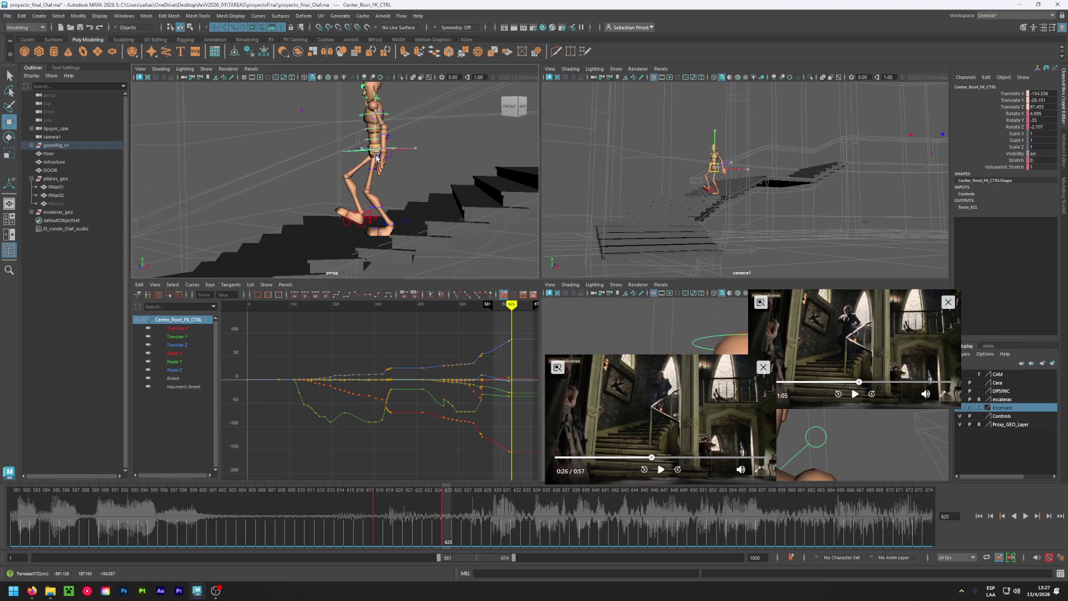
key(shift+w)
click(370, 221)
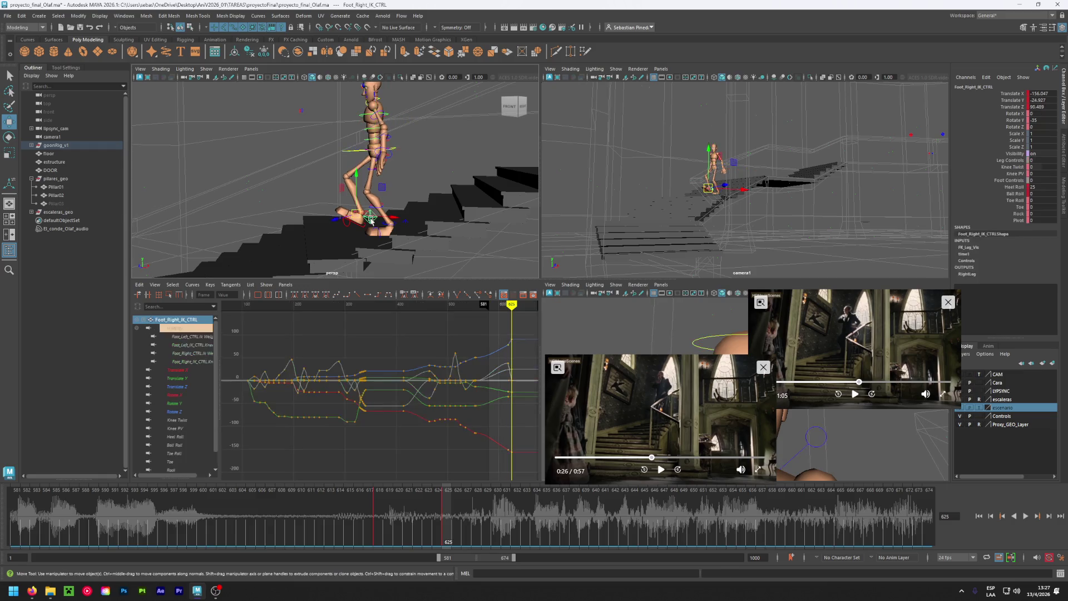
mouse_move(1040, 185)
middle_down()
mouse_move(1040, 210)
mouse_move(1056, 209)
middle_up()
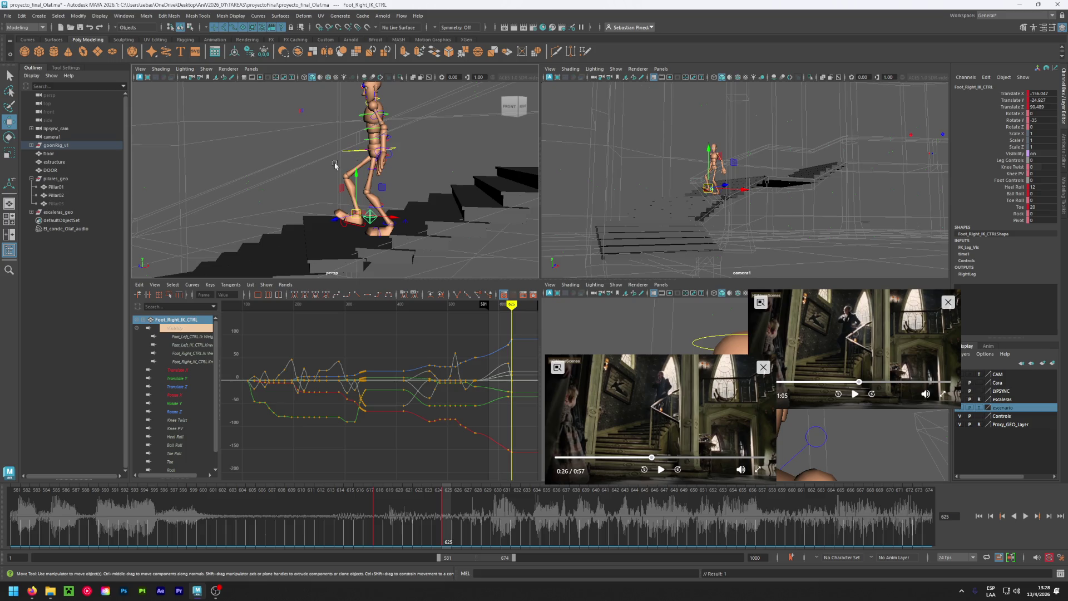
Shift the upper body left and down, set left foot Ball Roll to -22, go to frame 630.
click(349, 151)
drag(375, 149, 370, 151)
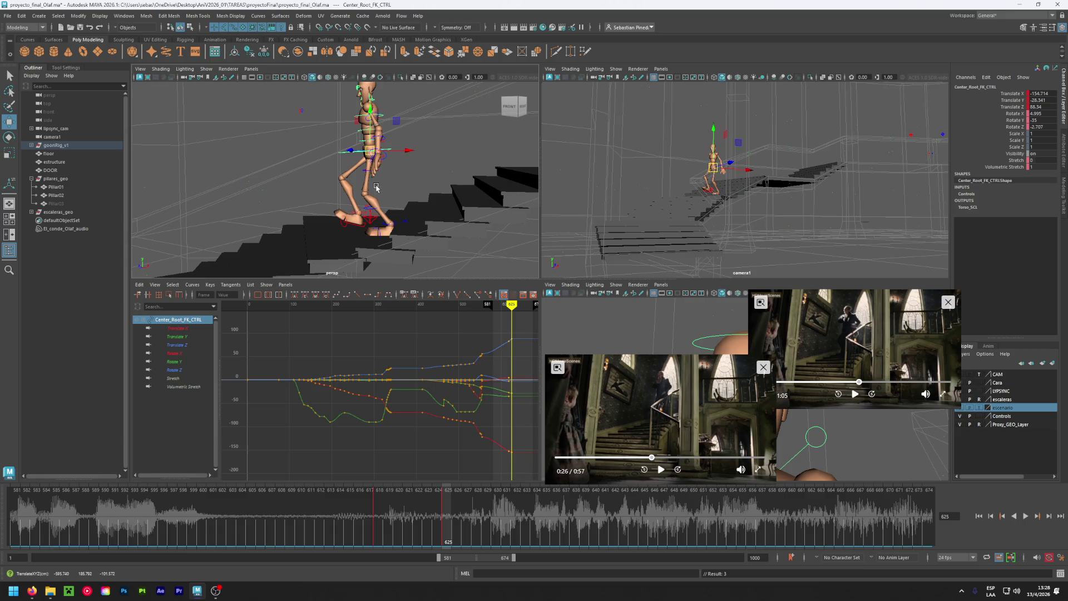
click(406, 228)
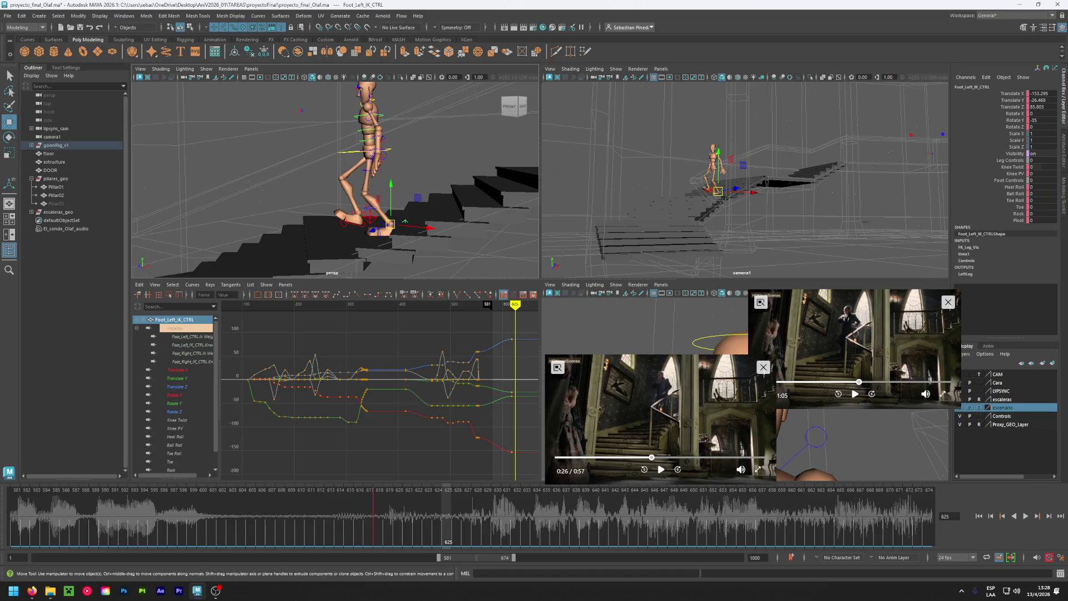
middle_drag(1042, 193, 1054, 193)
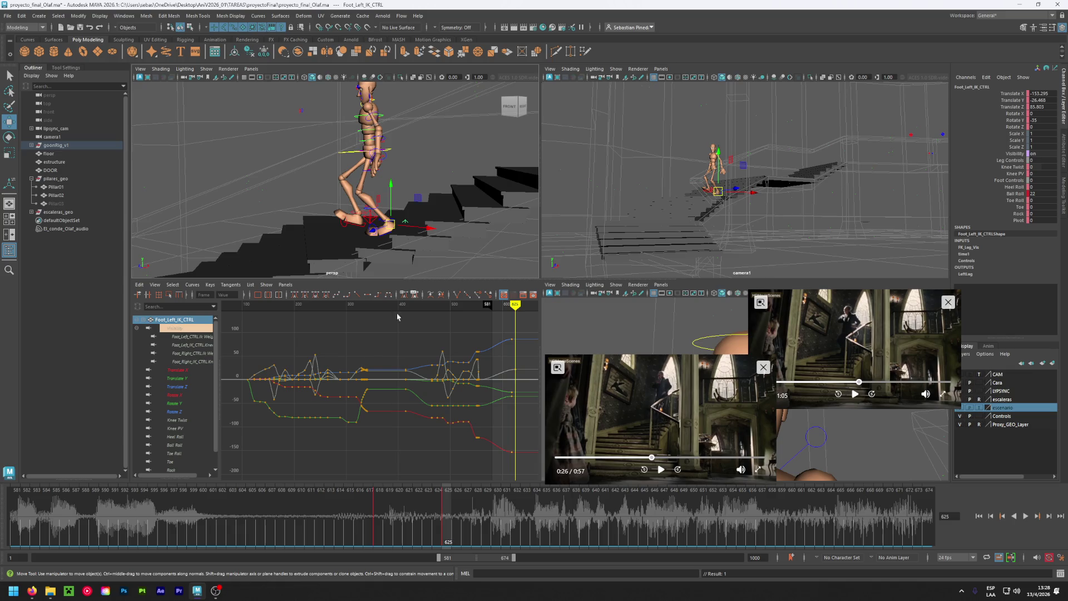
click(496, 511)
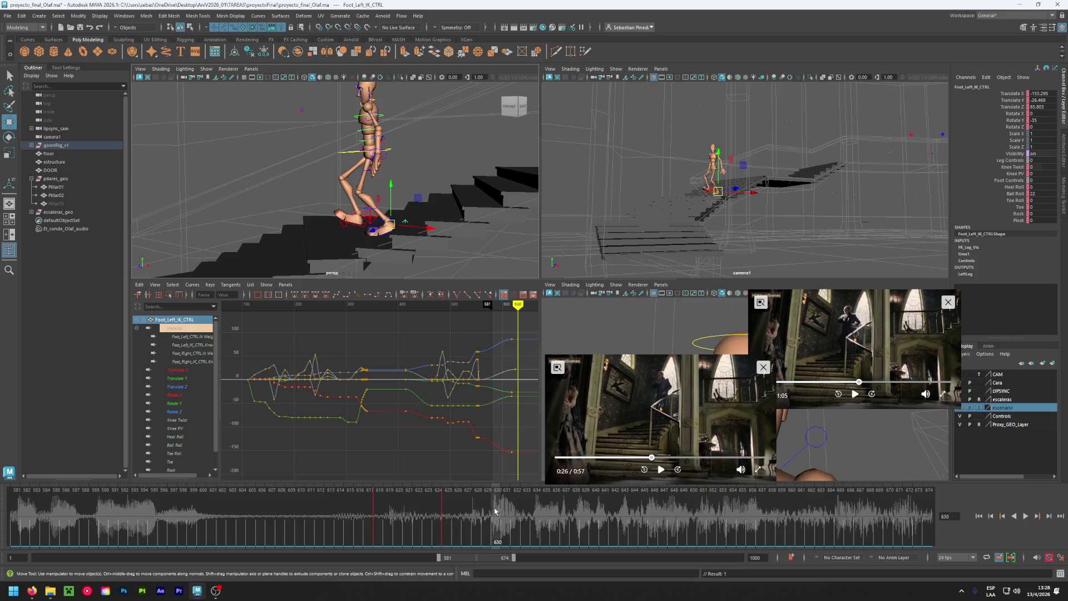
Select all rig controls and flip between frames 618 and 625.
click(444, 510)
scroll(374, 161, down, 5)
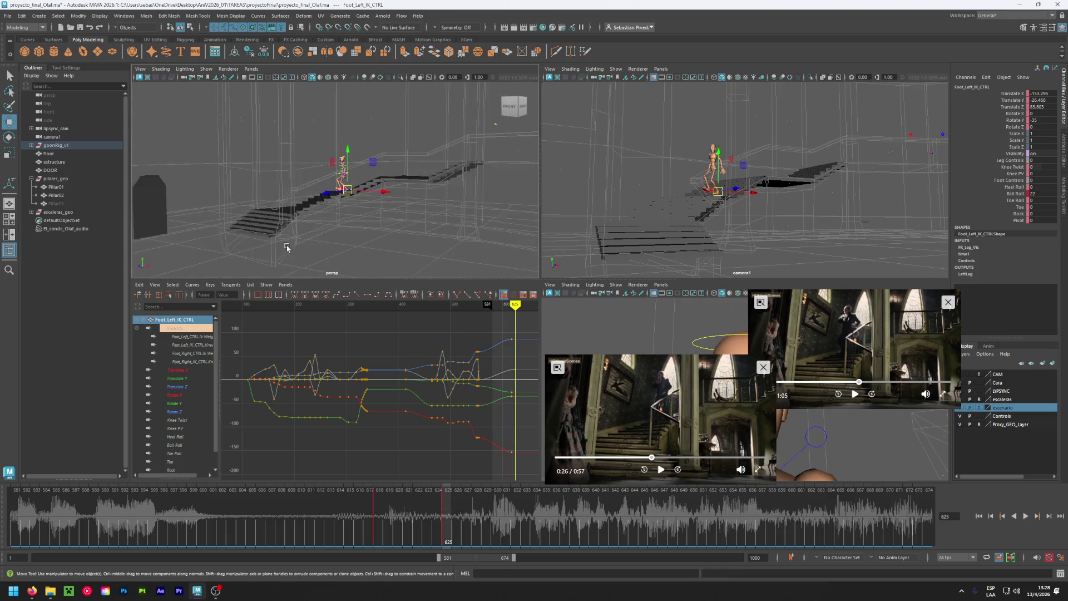
drag(287, 246, 409, 162)
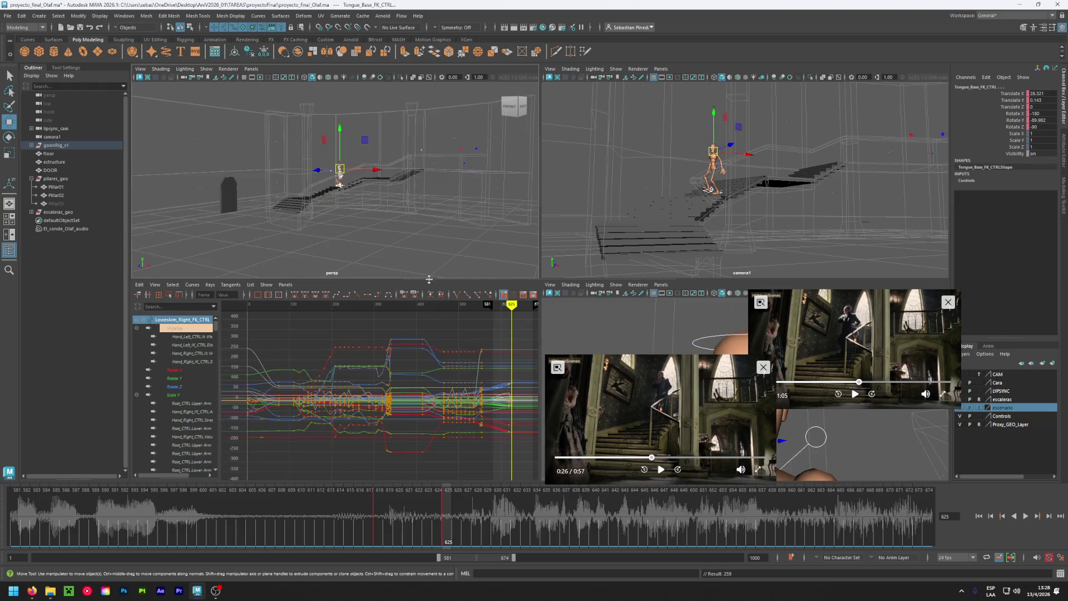
click(379, 507)
click(444, 512)
scroll(361, 139, up, 3)
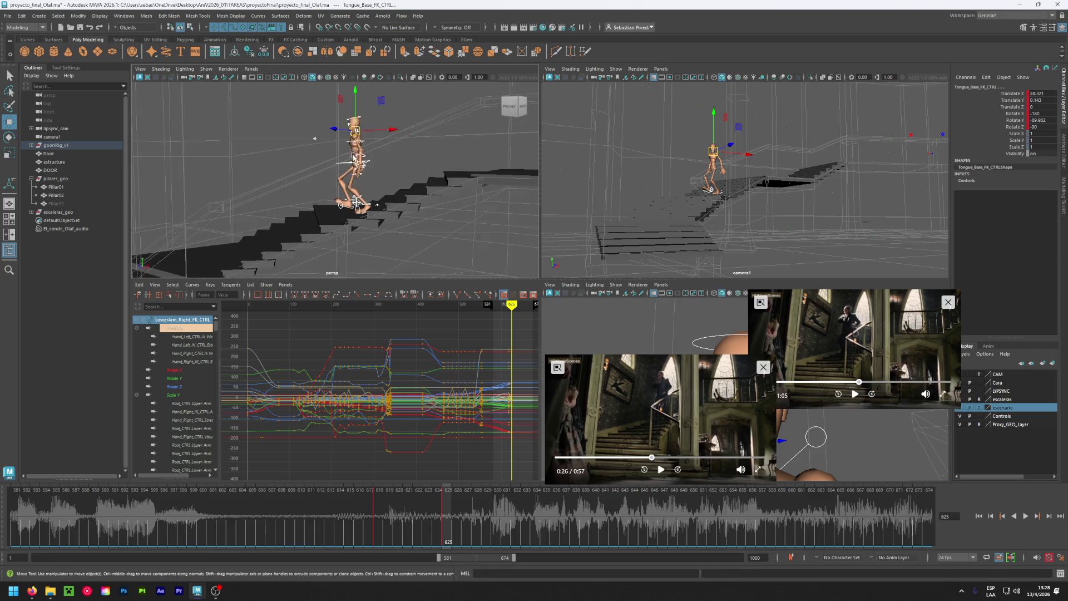
scroll(357, 166, up, 3)
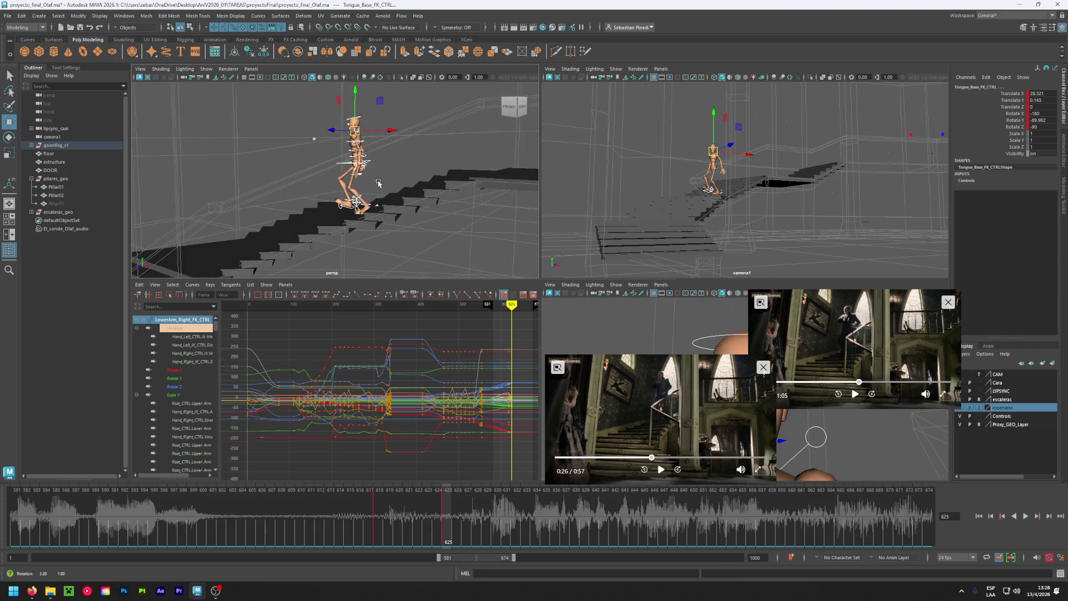
Play back the stair descent, stop at frame 630, and clear the selection.
alt+drag(368, 187, 384, 205)
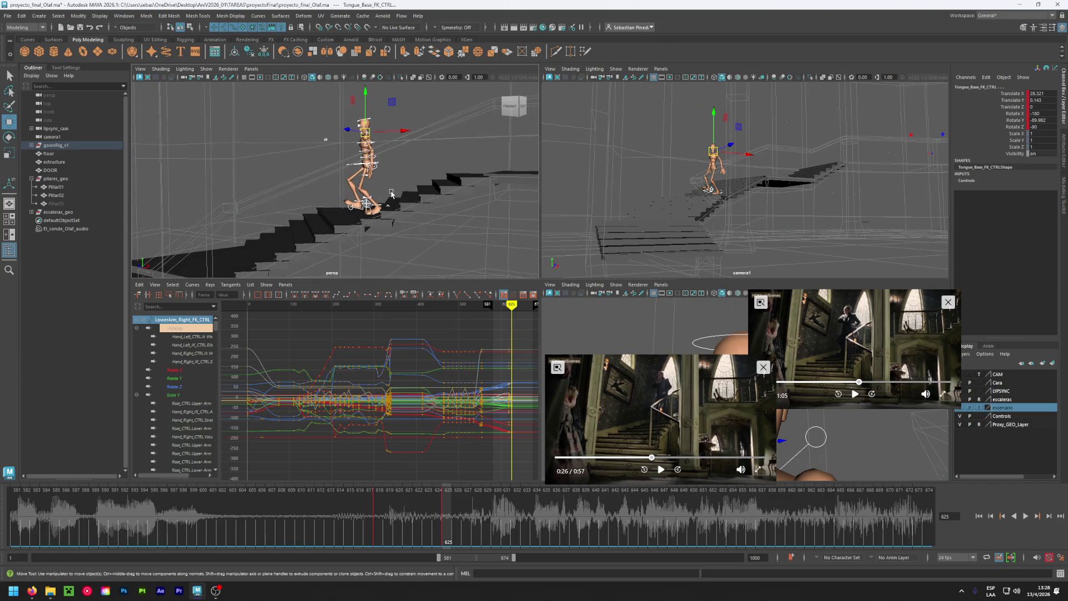
key(alt+v)
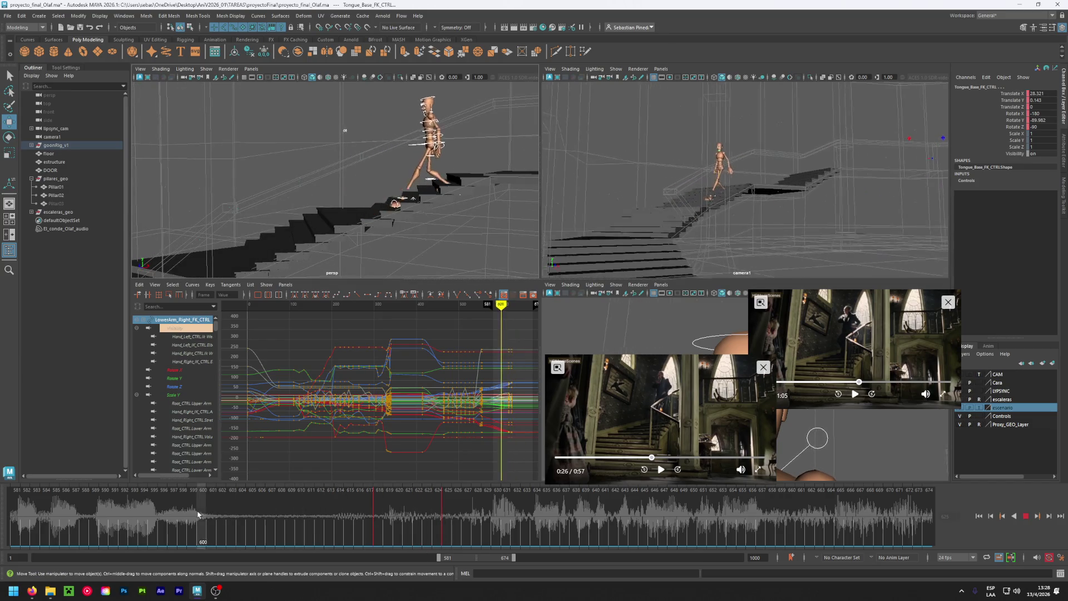
drag(388, 515, 494, 523)
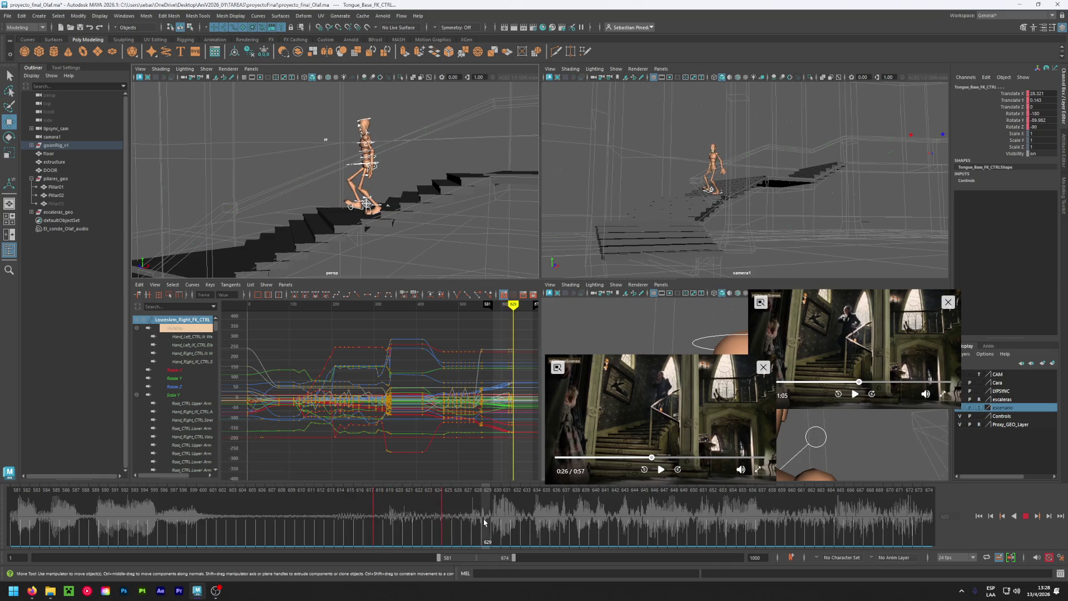
key(alt+v)
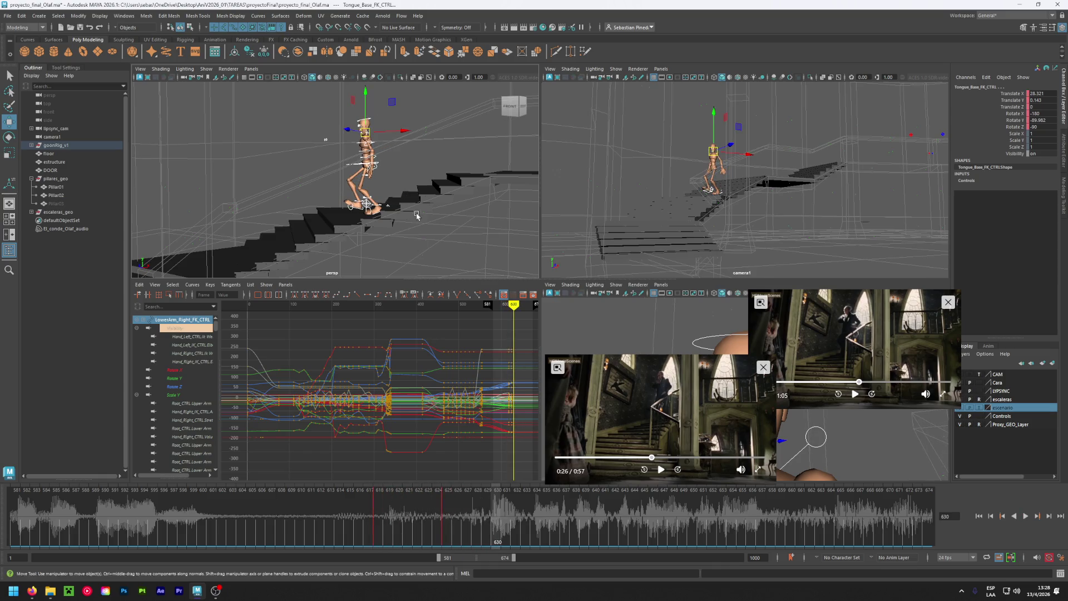
scroll(367, 200, up, 1)
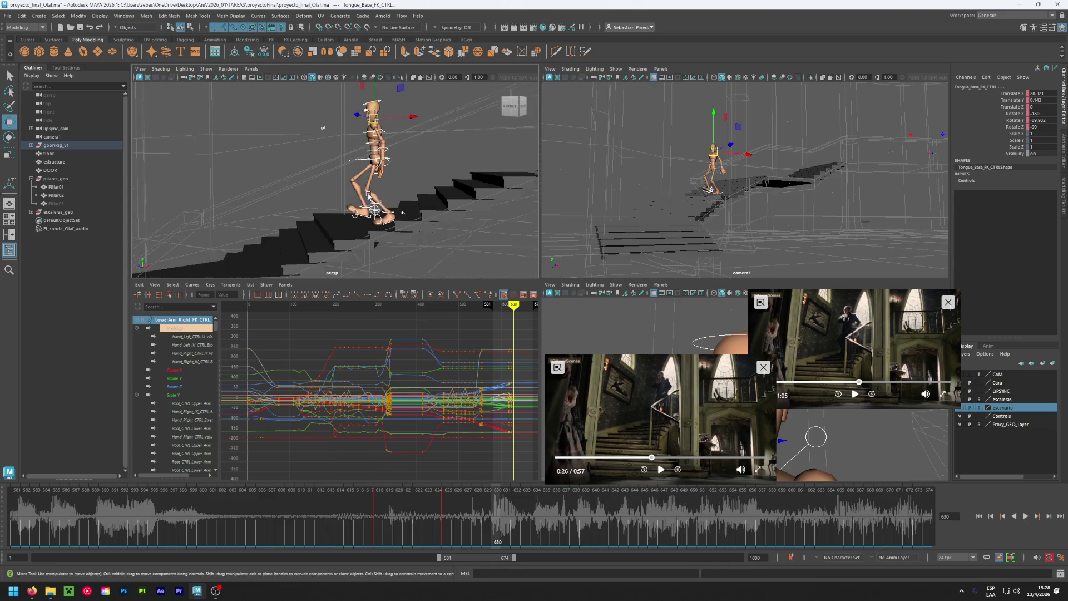
click(364, 220)
scroll(365, 220, up, 2)
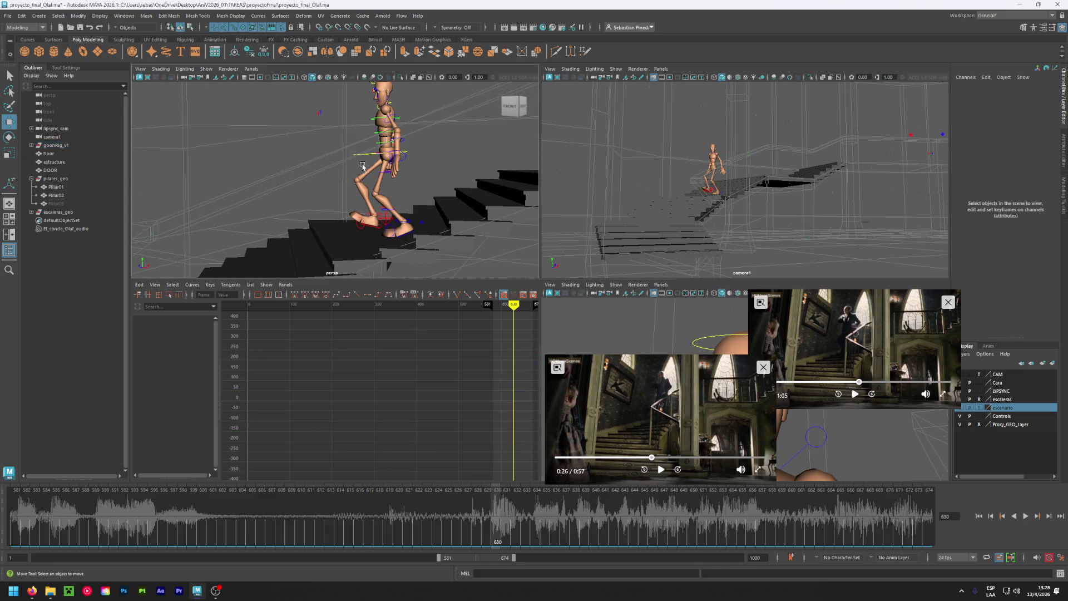
Zero the right foot's Heel Roll and Toe and lower it onto the step.
click(382, 222)
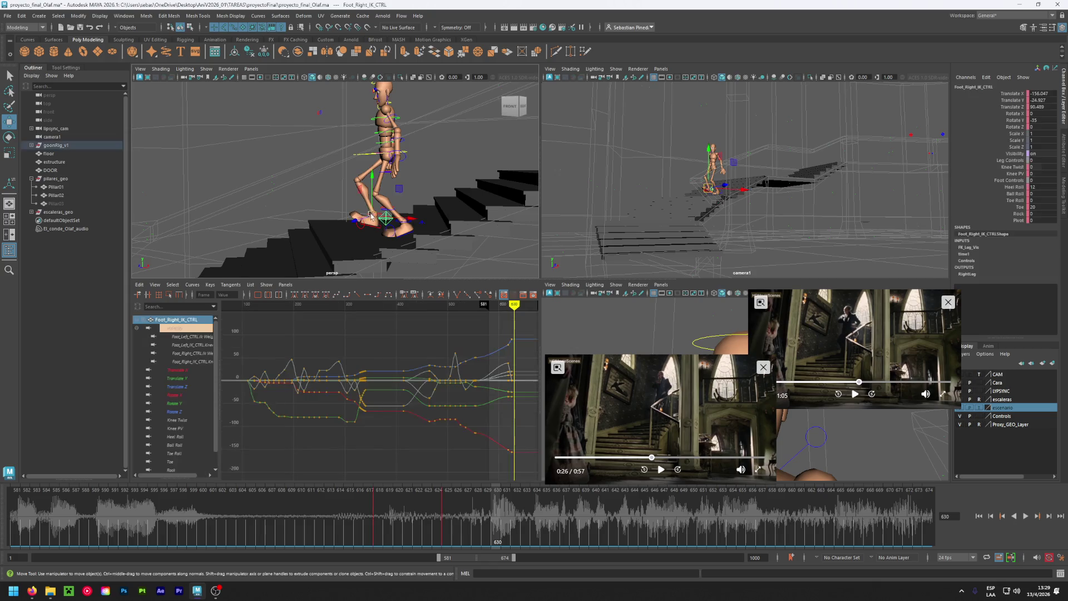
double_click(1036, 187)
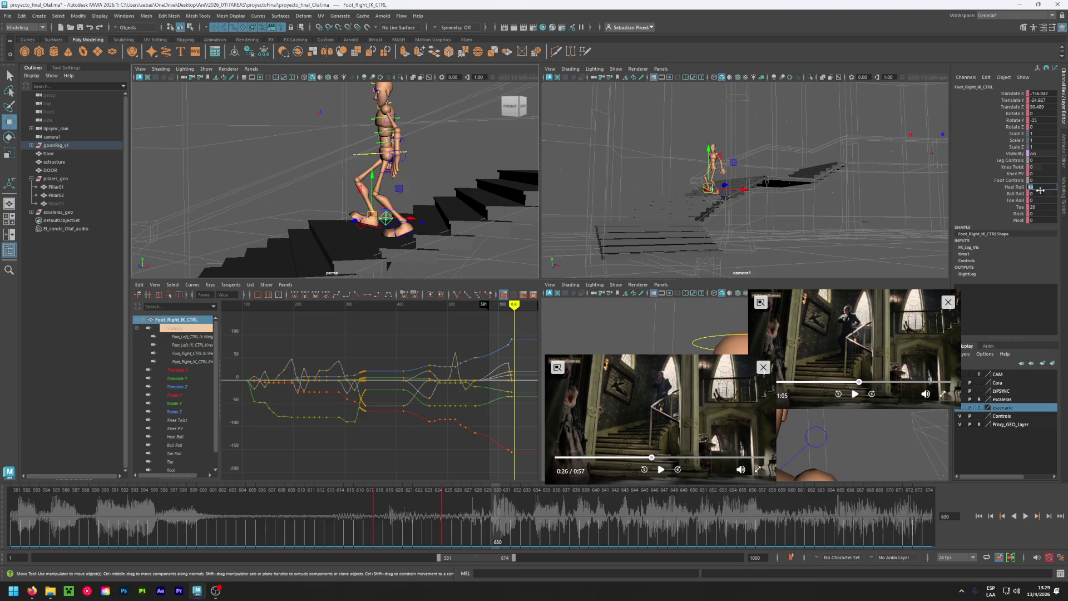
text(0)
click(1042, 206)
text(0)
key(Return)
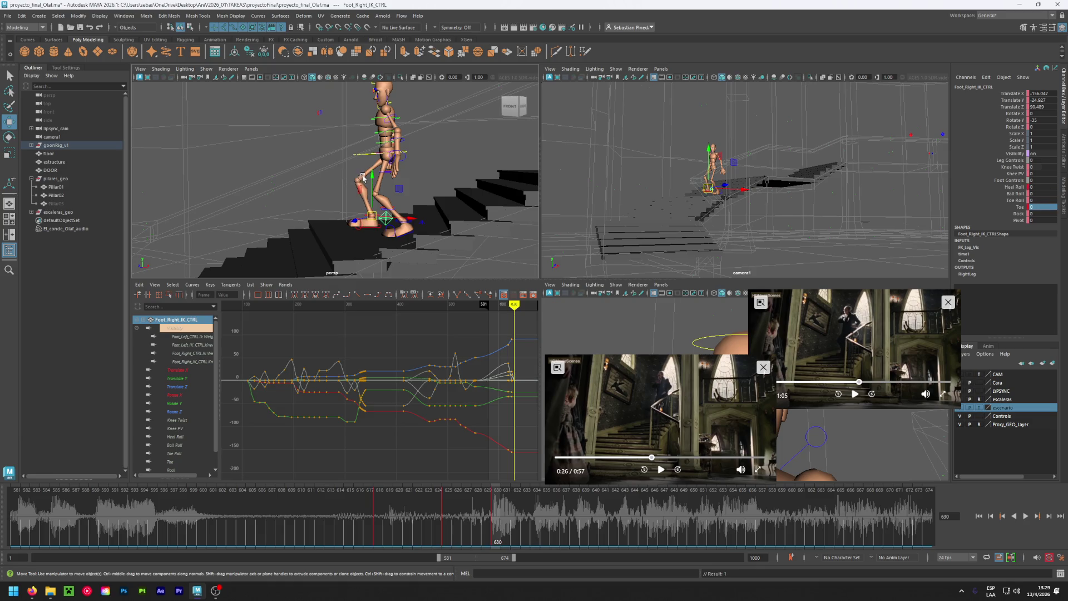
mouse_move(372, 176)
mouse_down()
mouse_move(386, 264)
mouse_move(367, 264)
mouse_up()
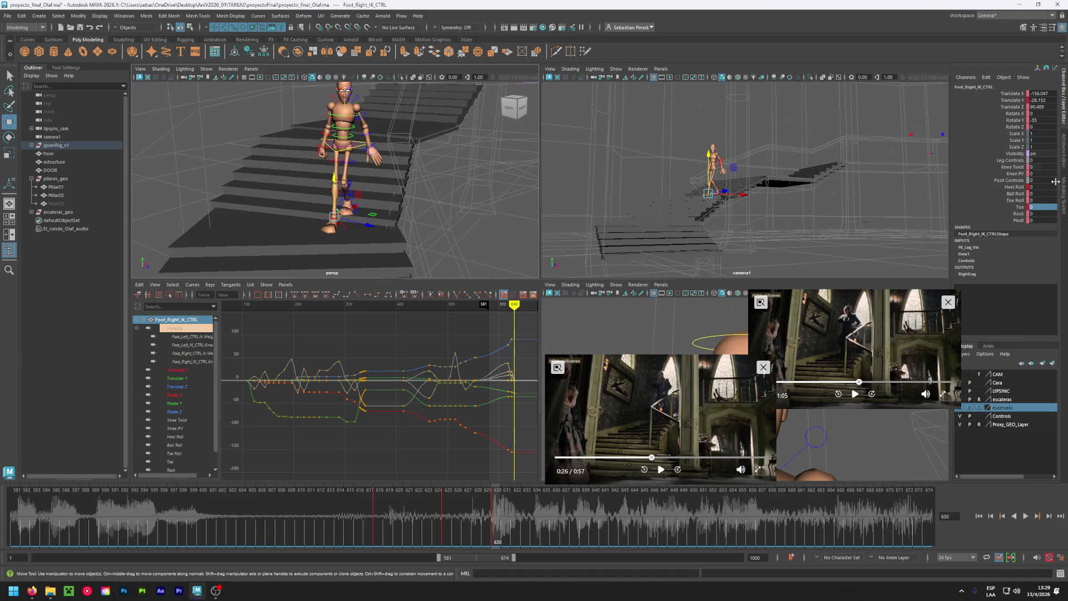
Set the left foot control's Rotate Y to -25.
click(1044, 119)
text(-25)
alt+drag(422, 229, 409, 235)
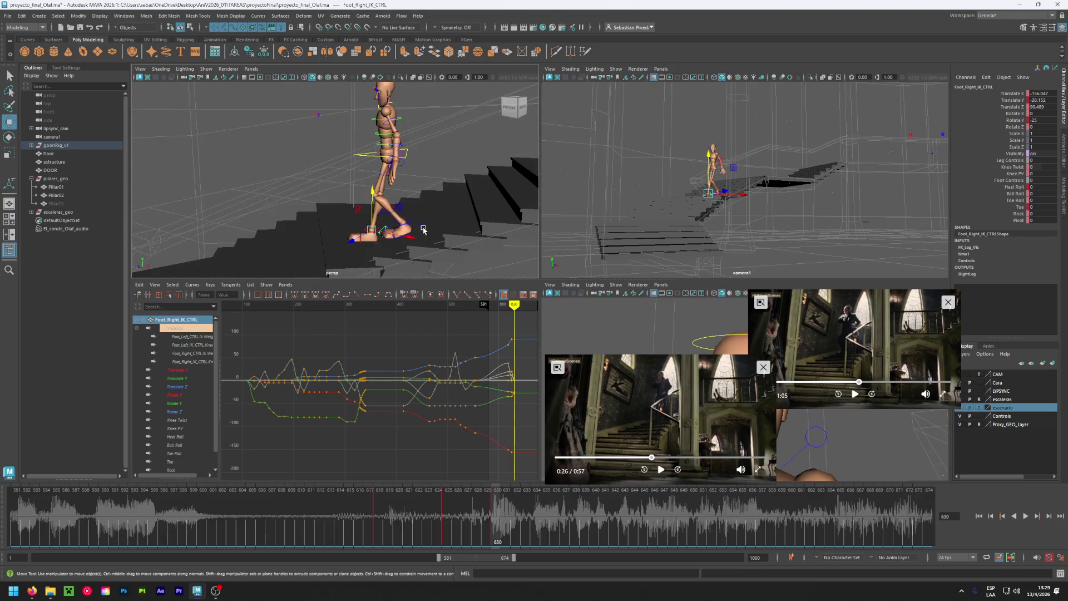
click(423, 229)
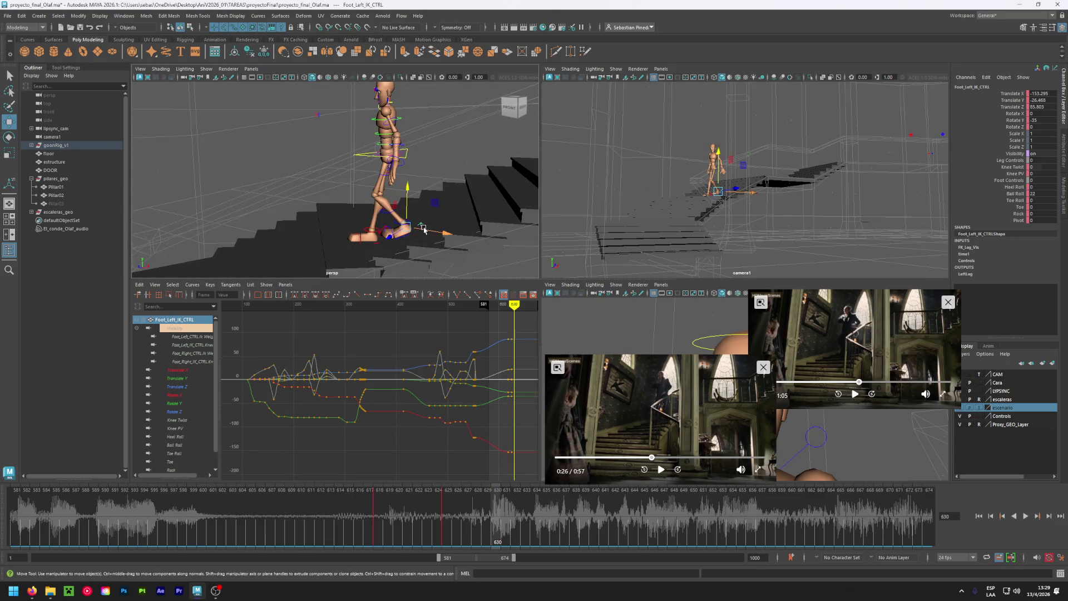
double_click(1042, 120)
text(-25)
key(Return)
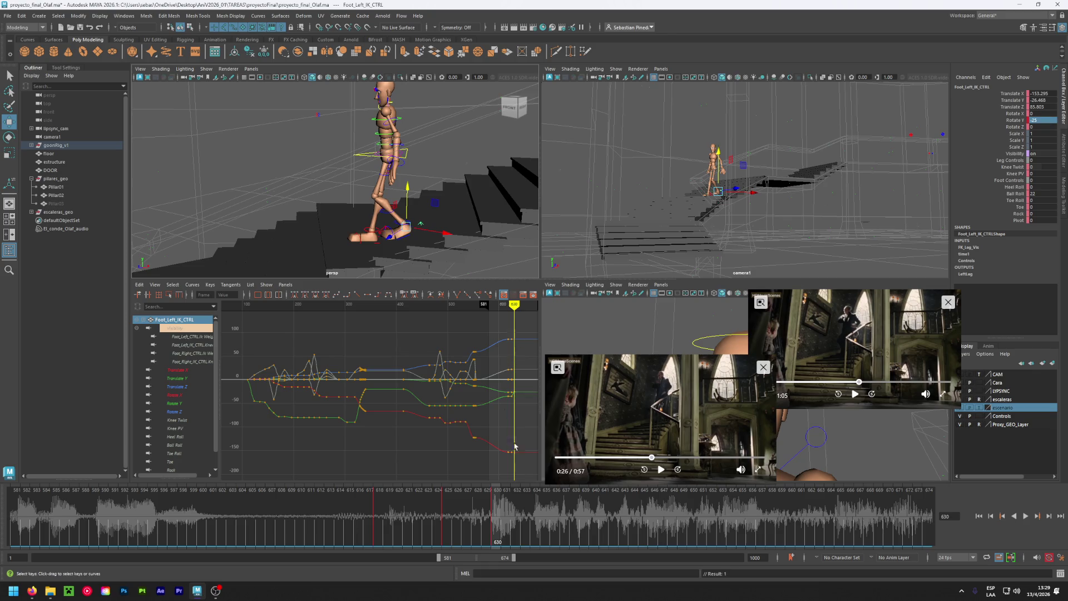
Compare frames 625–629, nudge the left foot along Z, and review playback to frame 630.
mouse_move(490, 510)
mouse_down()
mouse_move(474, 522)
mouse_move(480, 544)
mouse_up()
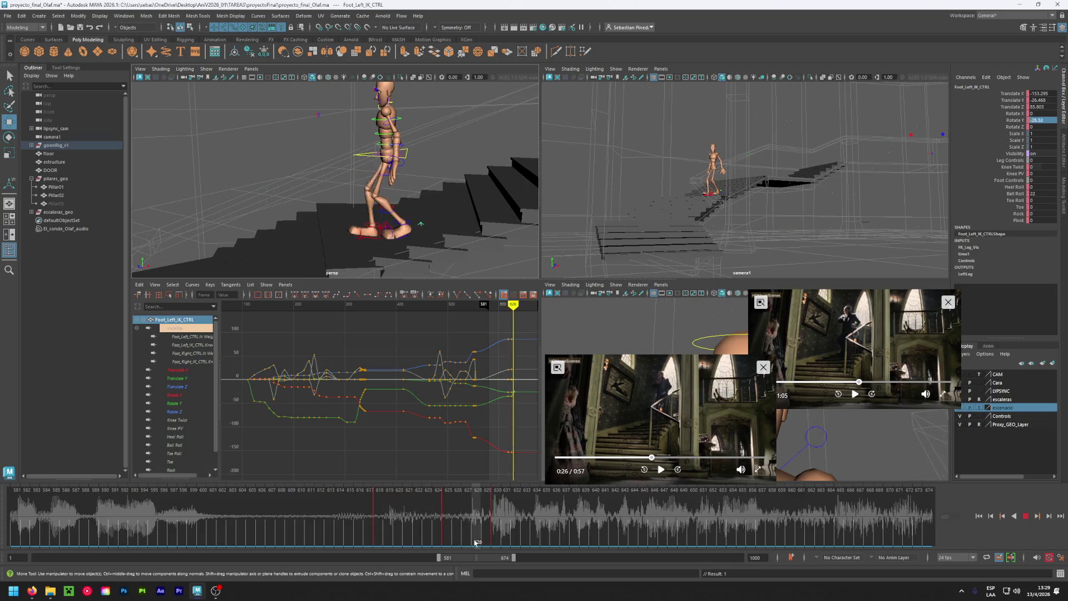
drag(480, 544, 448, 543)
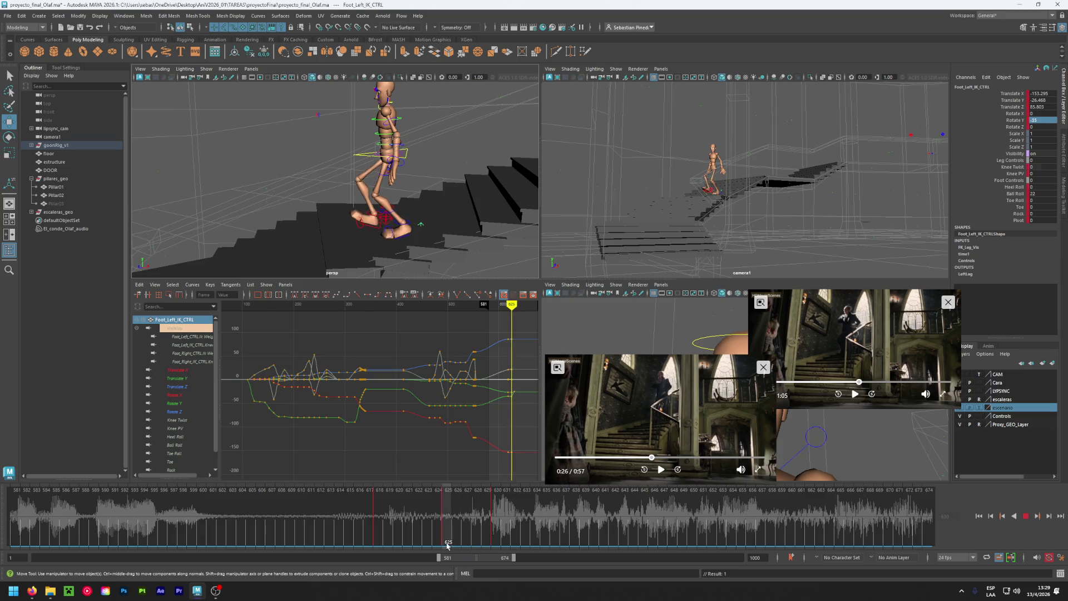
alt+drag(316, 249, 384, 217)
scroll(386, 213, up, 3)
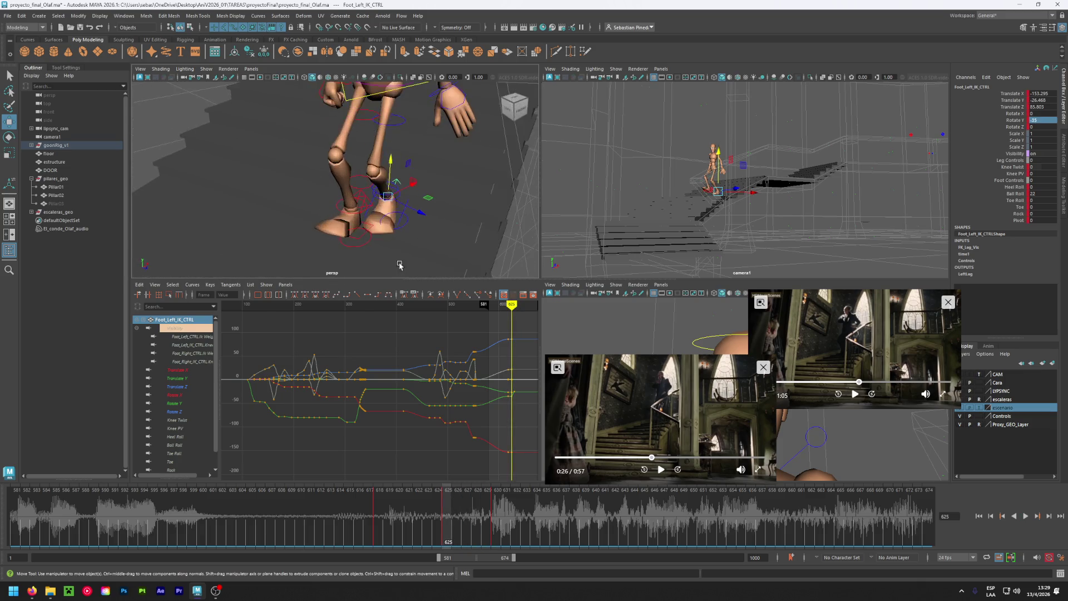
scroll(387, 213, up, 2)
drag(448, 515, 485, 513)
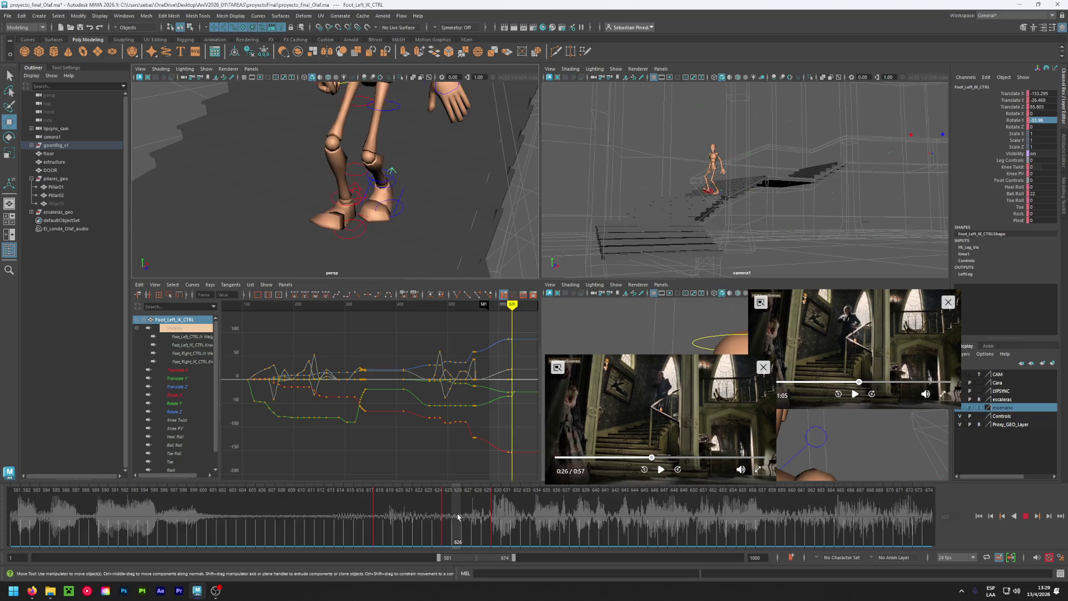
mouse_move(460, 517)
mouse_down()
mouse_move(448, 517)
mouse_move(497, 518)
mouse_up()
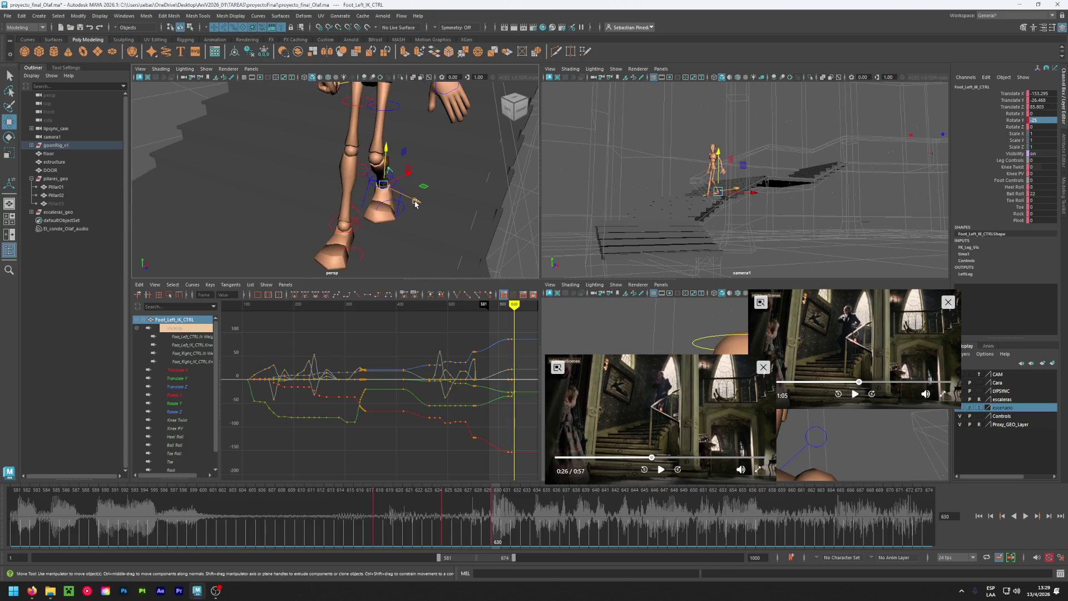
drag(413, 199, 410, 196)
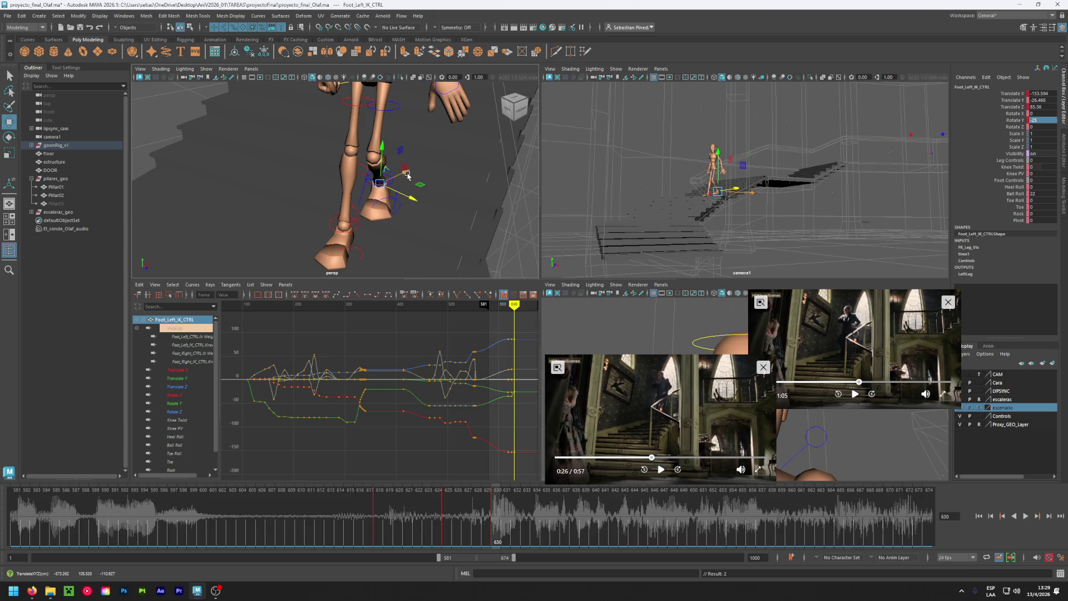
drag(412, 198, 405, 199)
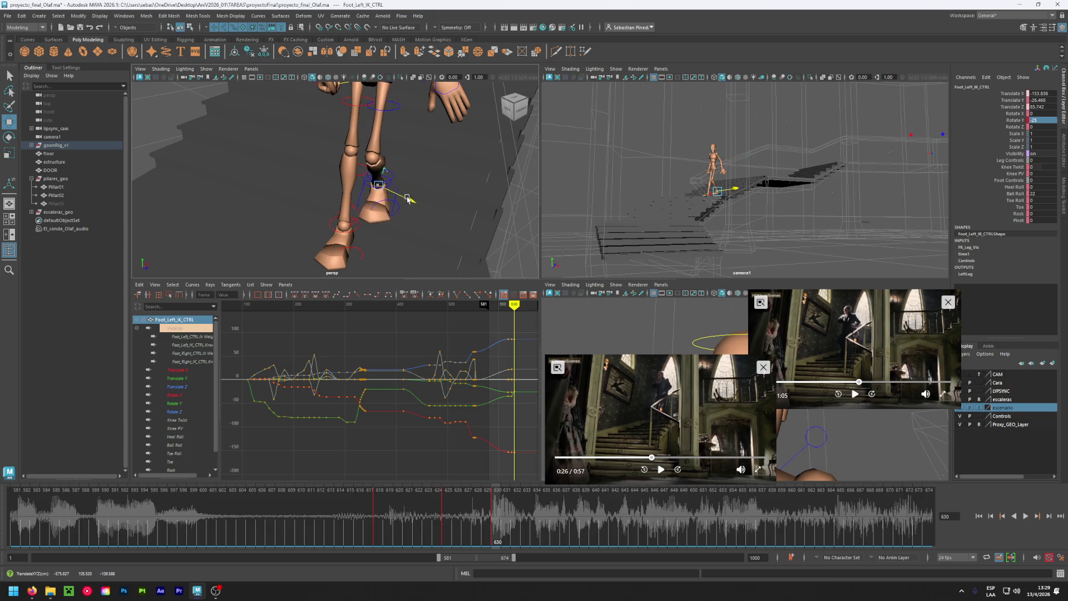
key(alt+v)
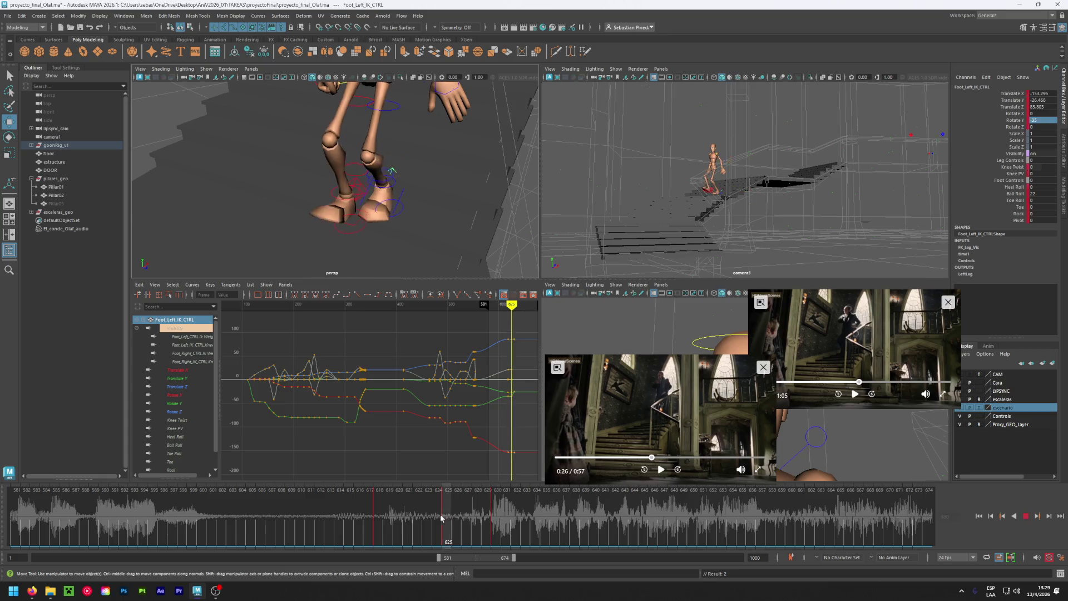
click(499, 522)
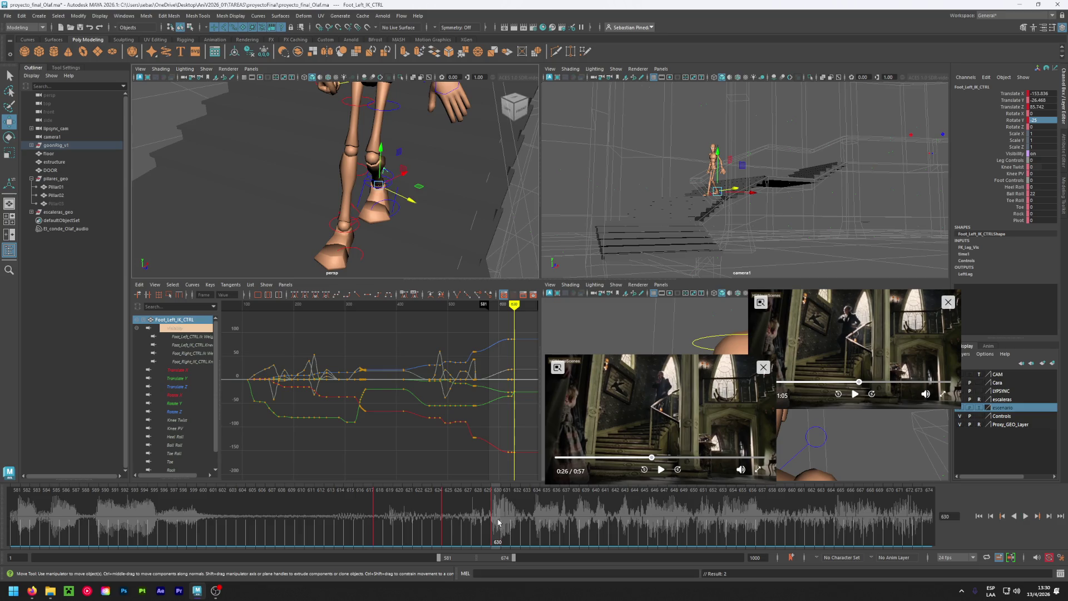
Shift the root slightly, raise the left foot's Ball Roll from 38 to 45, and key it.
alt+drag(406, 232, 337, 222)
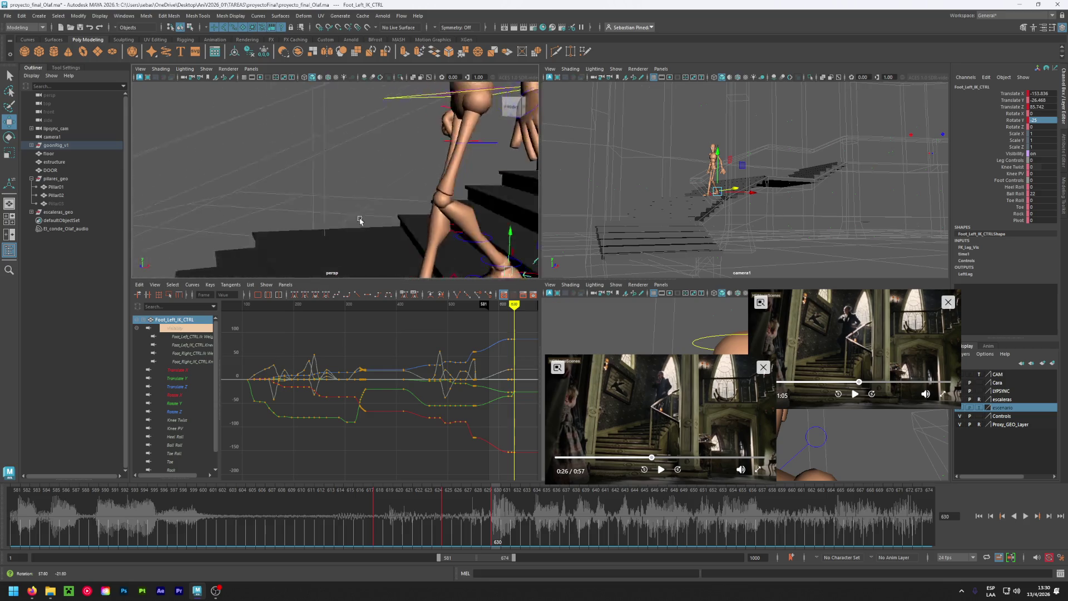
click(383, 143)
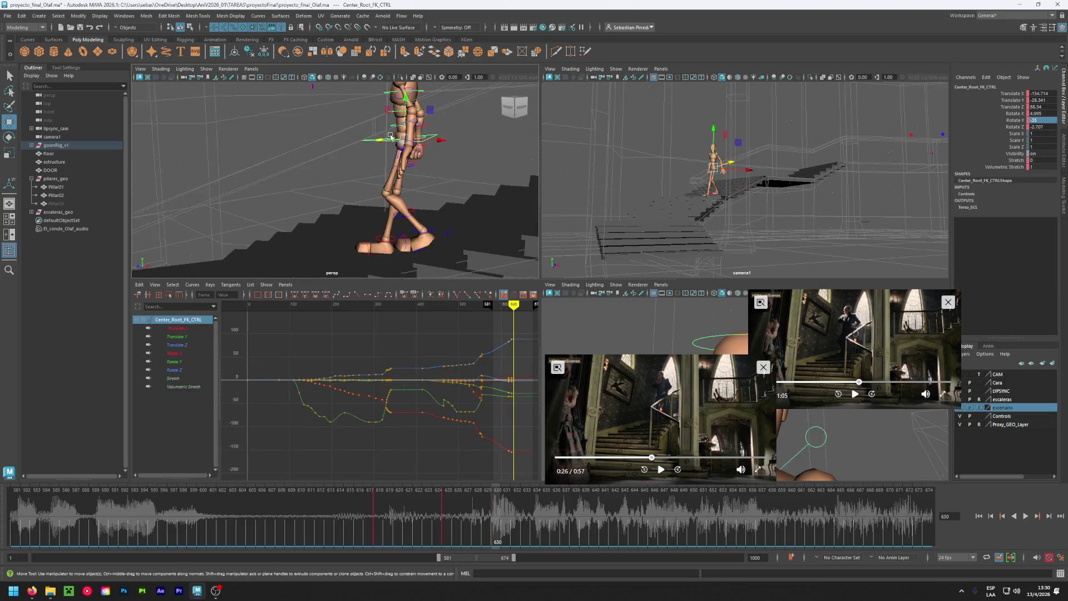
drag(406, 140, 384, 147)
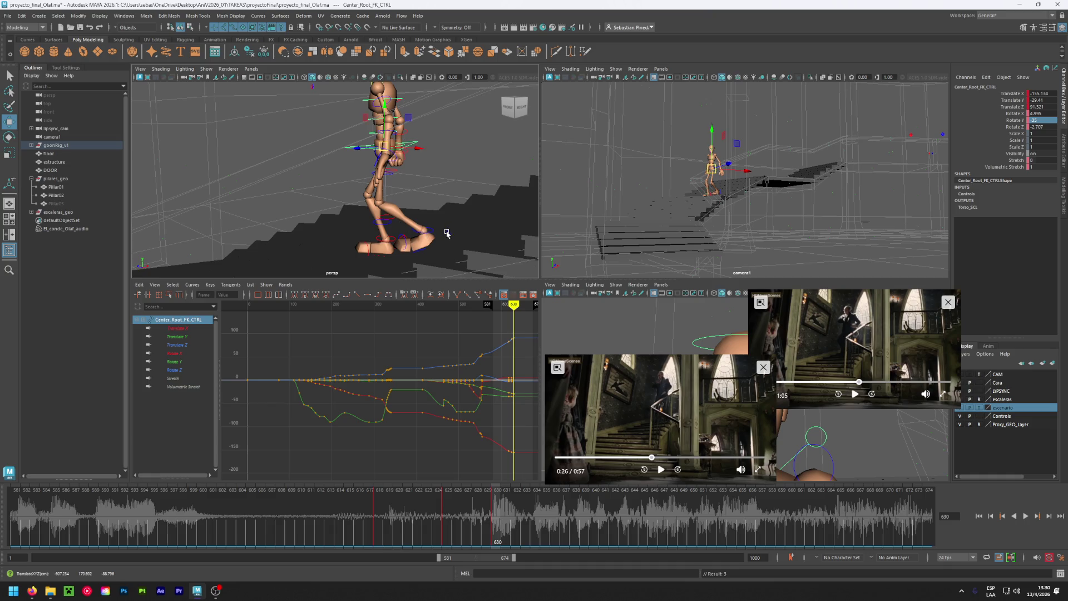
click(454, 233)
click(1038, 194)
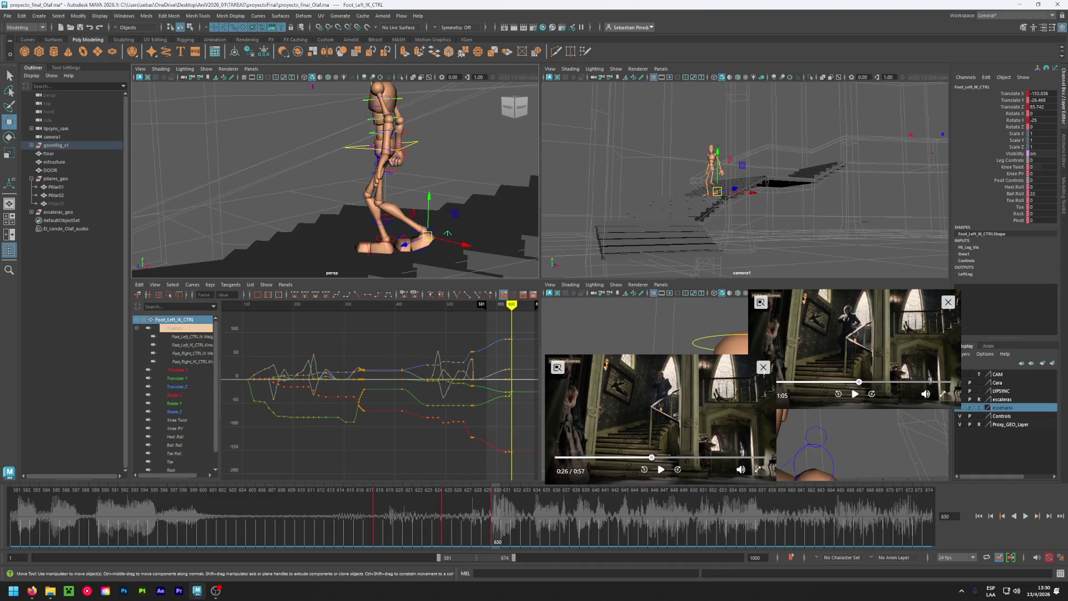
text(38)
key(Return)
middle_drag(406, 248, 418, 247)
key(s)
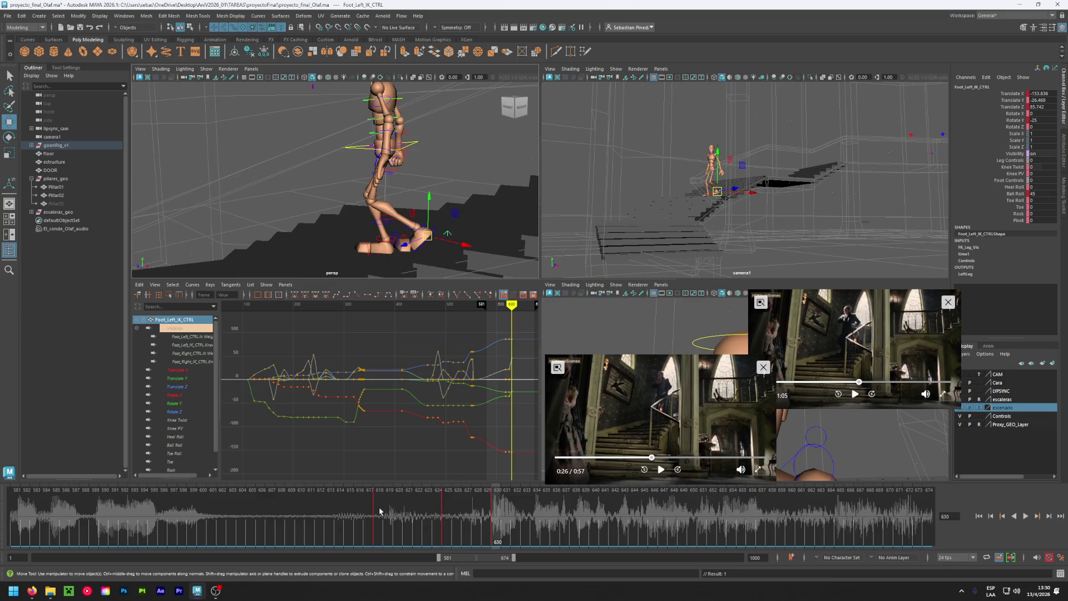
drag(446, 517, 377, 521)
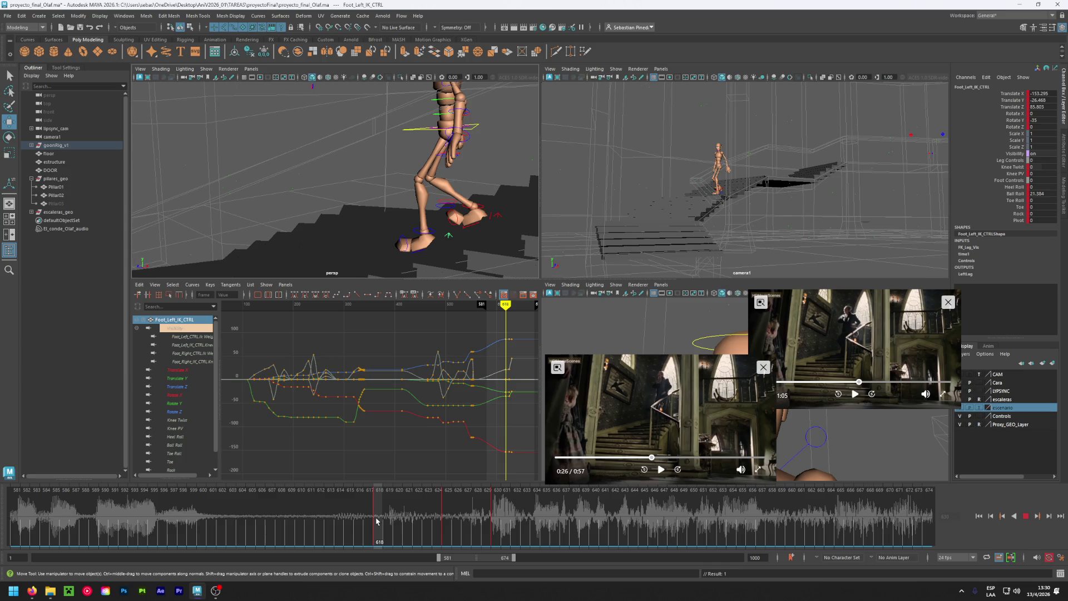
At frame 618, select the right foot control and set its Toe to 0.
drag(376, 521, 376, 521)
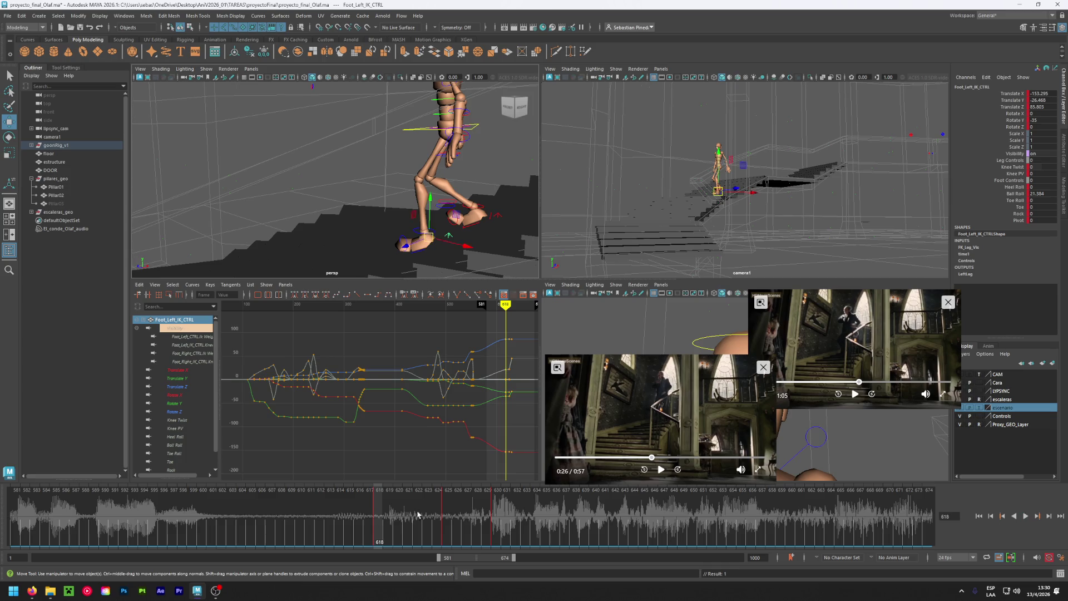
click(496, 218)
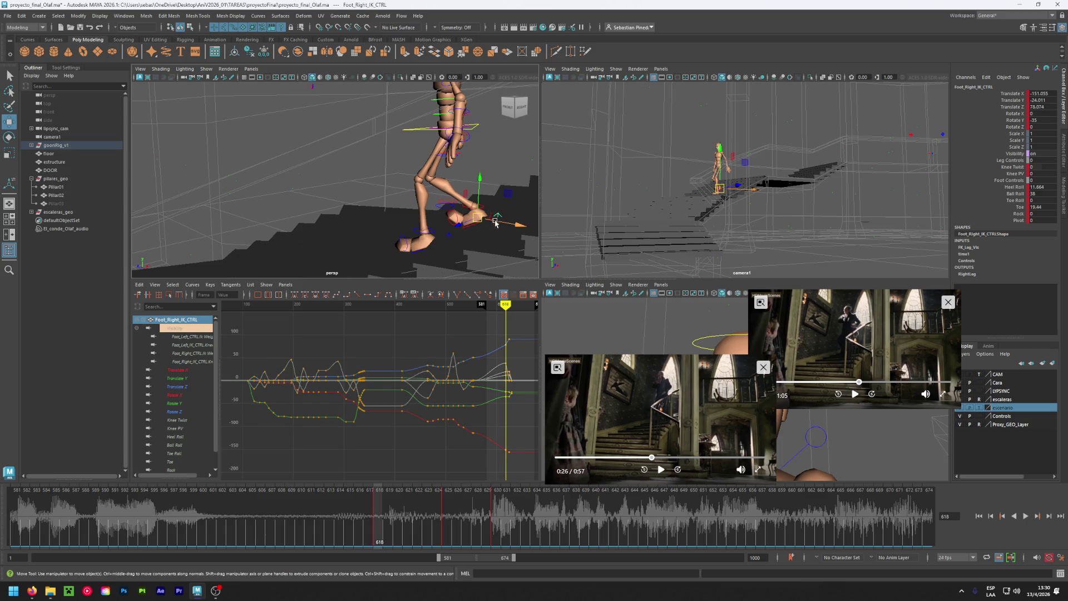
mouse_move(377, 516)
mouse_down()
mouse_move(495, 520)
mouse_move(380, 506)
mouse_up()
alt+drag(390, 184, 456, 178)
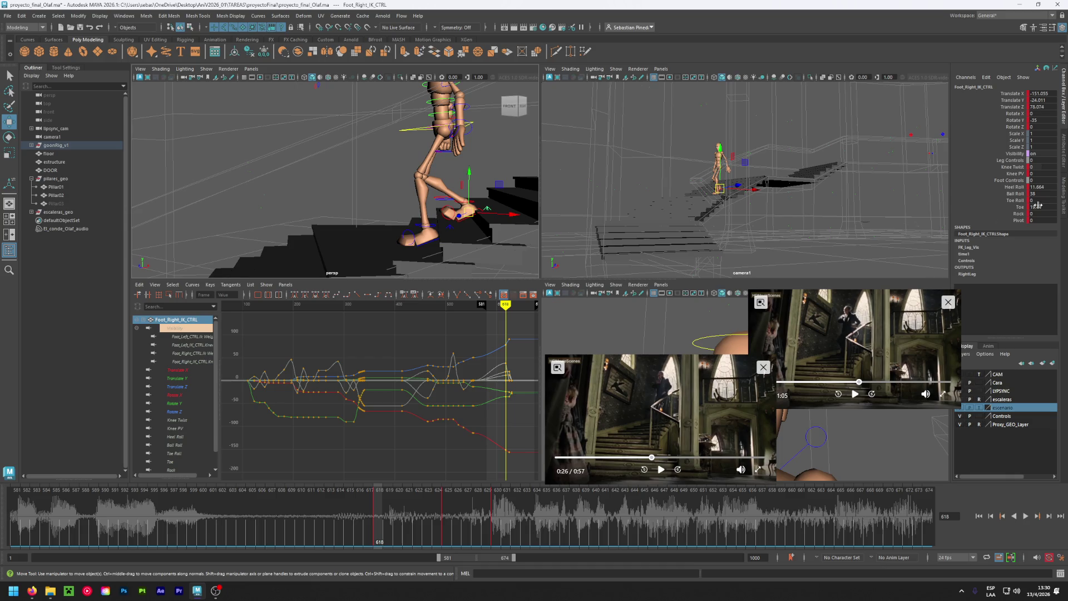
text(0)
key(Return)
Lower the right foot controller, cut its Heel Roll to 6, and scrub to check the step.
mouse_move(445, 229)
alt+mouse_down()
mouse_move(516, 234)
mouse_move(425, 239)
alt+mouse_up()
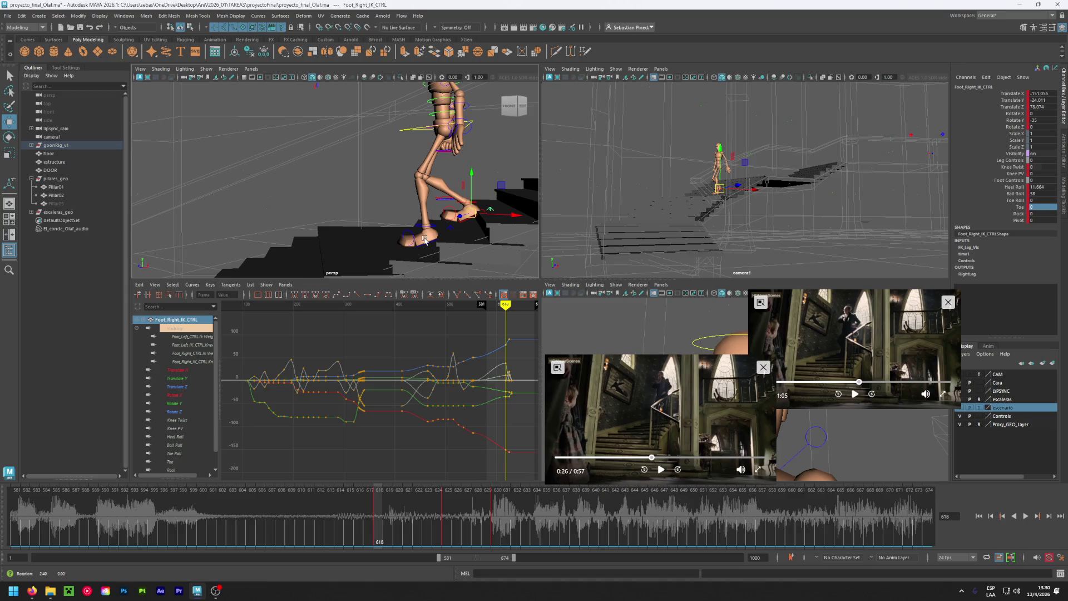
drag(473, 179, 483, 184)
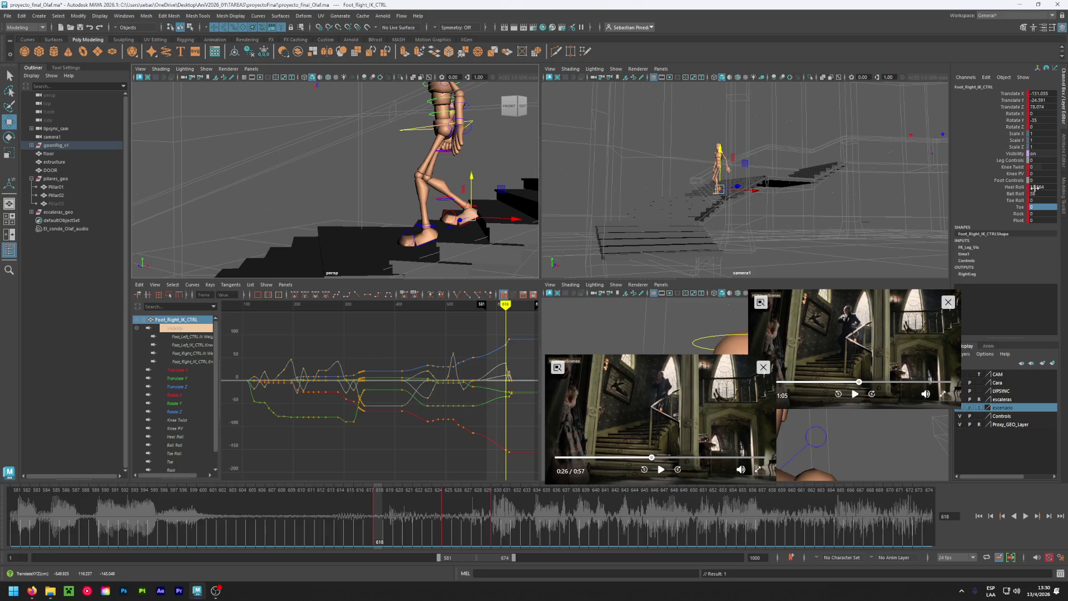
drag(1044, 187, 1037, 187)
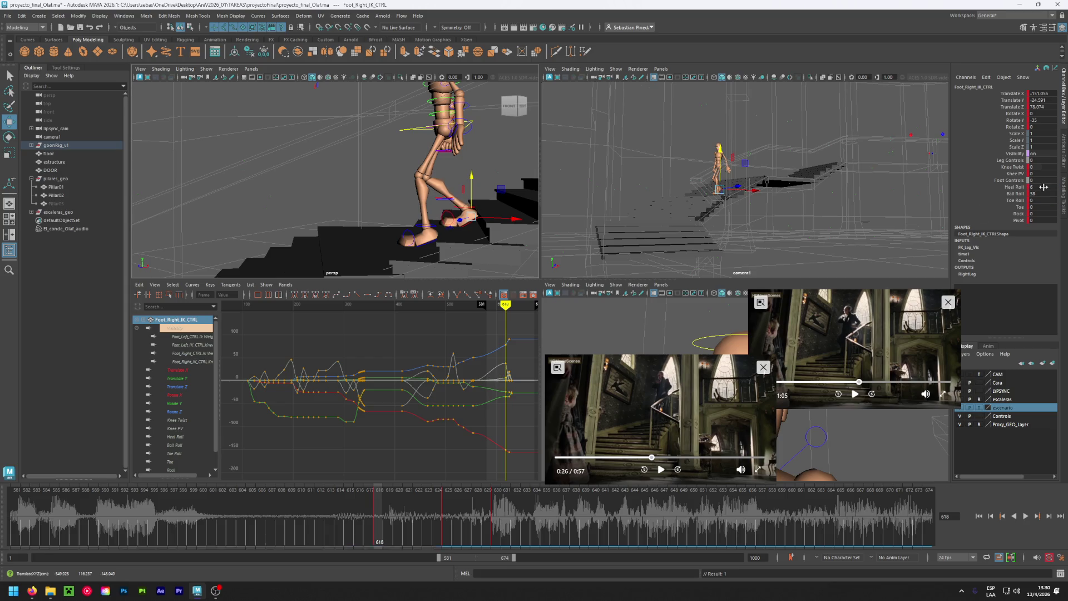
mouse_move(472, 177)
mouse_down()
mouse_move(343, 212)
mouse_move(368, 223)
mouse_up()
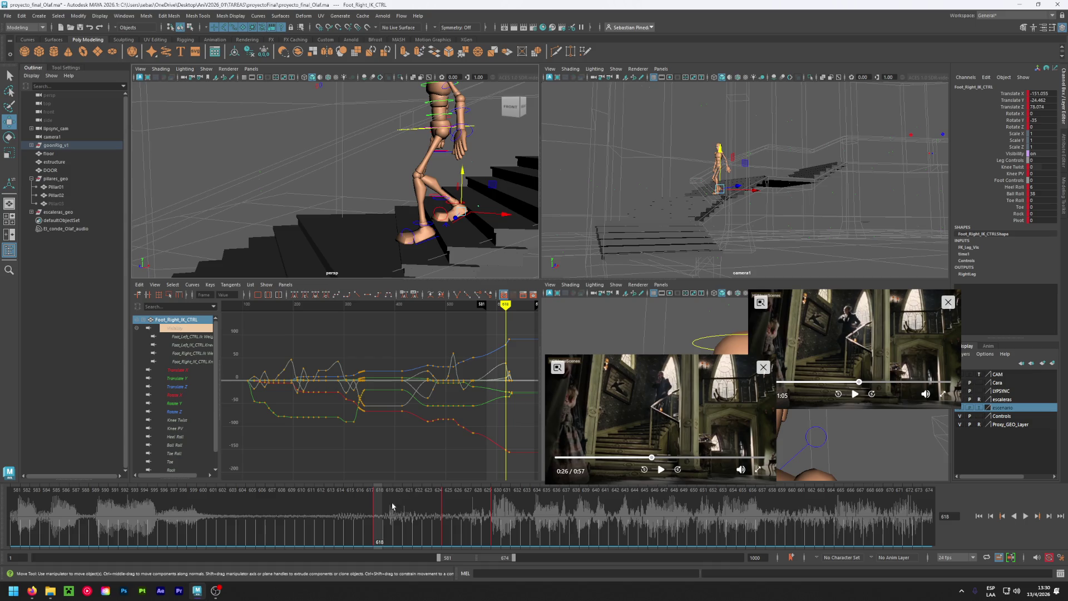
mouse_move(378, 512)
mouse_down()
mouse_move(430, 512)
mouse_move(399, 513)
mouse_up()
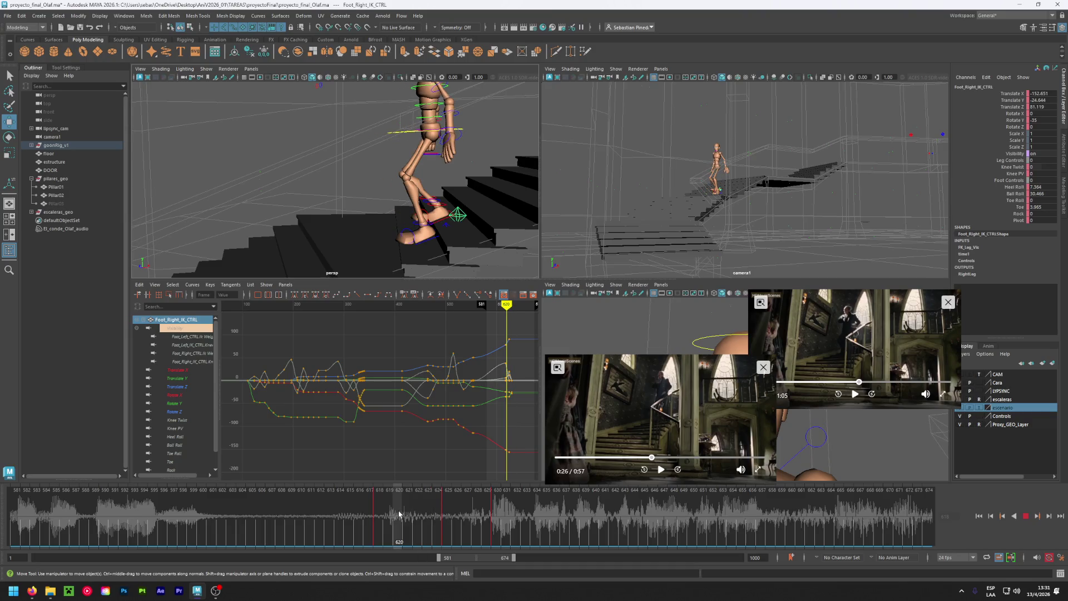
click(448, 230)
click(402, 132)
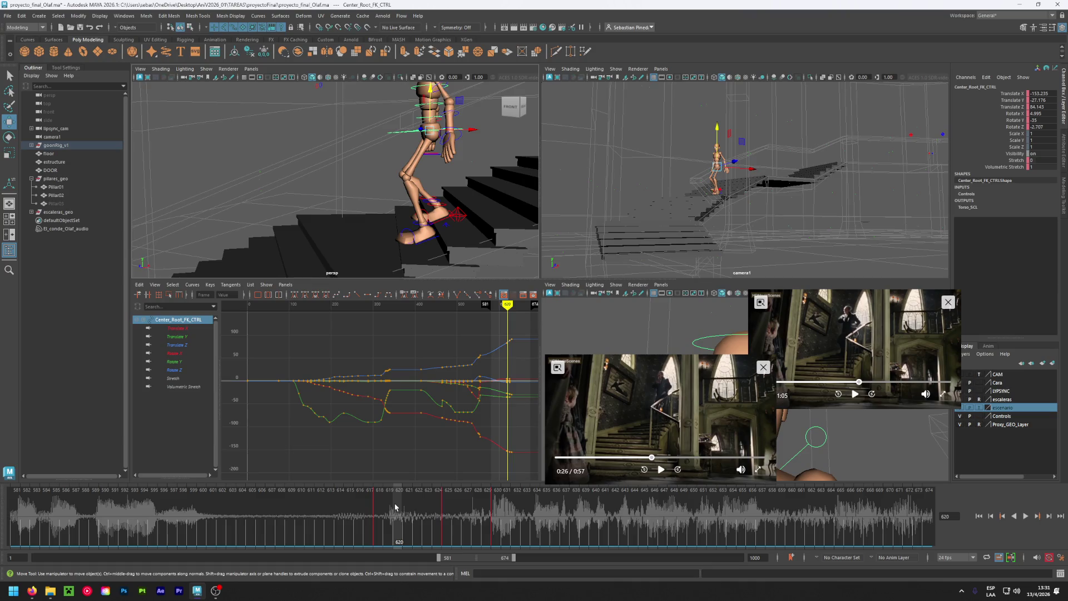
Marquee-select every rig control and zoom the view in on the legs and feet.
click(379, 503)
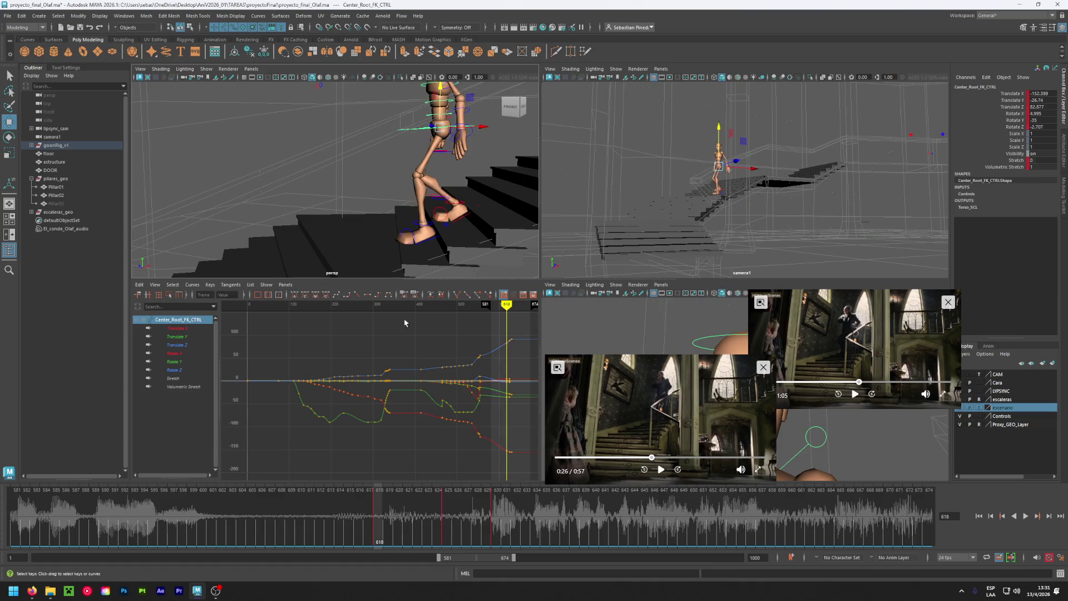
scroll(366, 233, down, 3)
drag(335, 239, 423, 103)
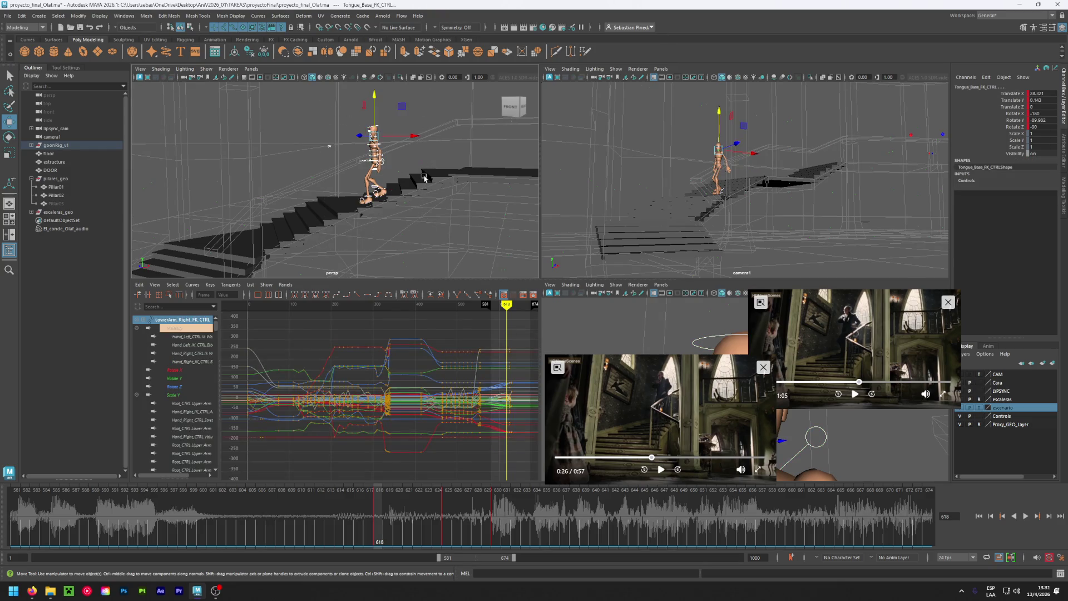
click(398, 513)
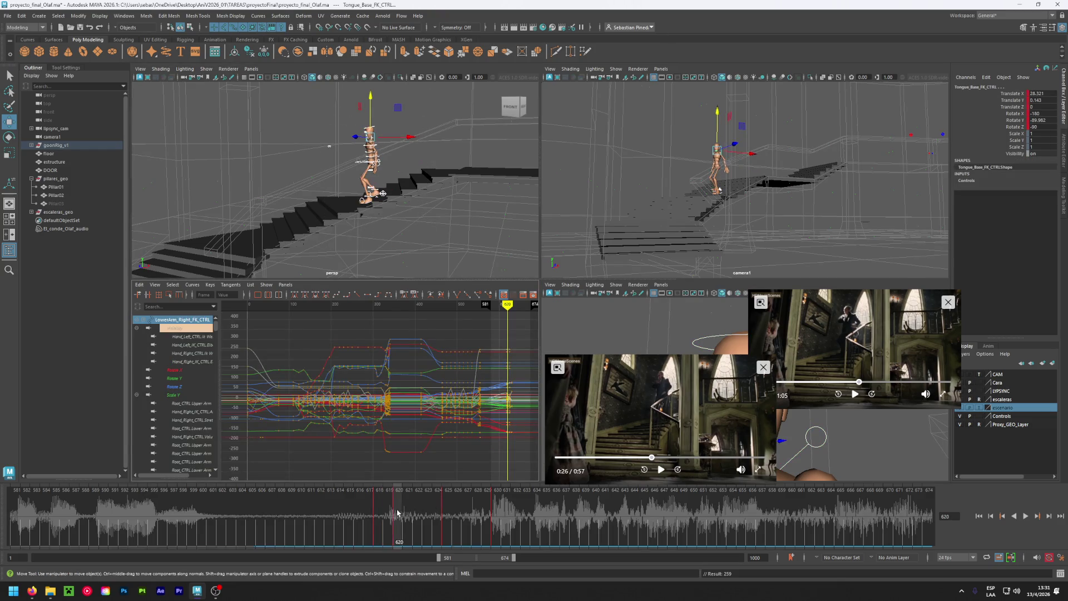
scroll(367, 184, up, 5)
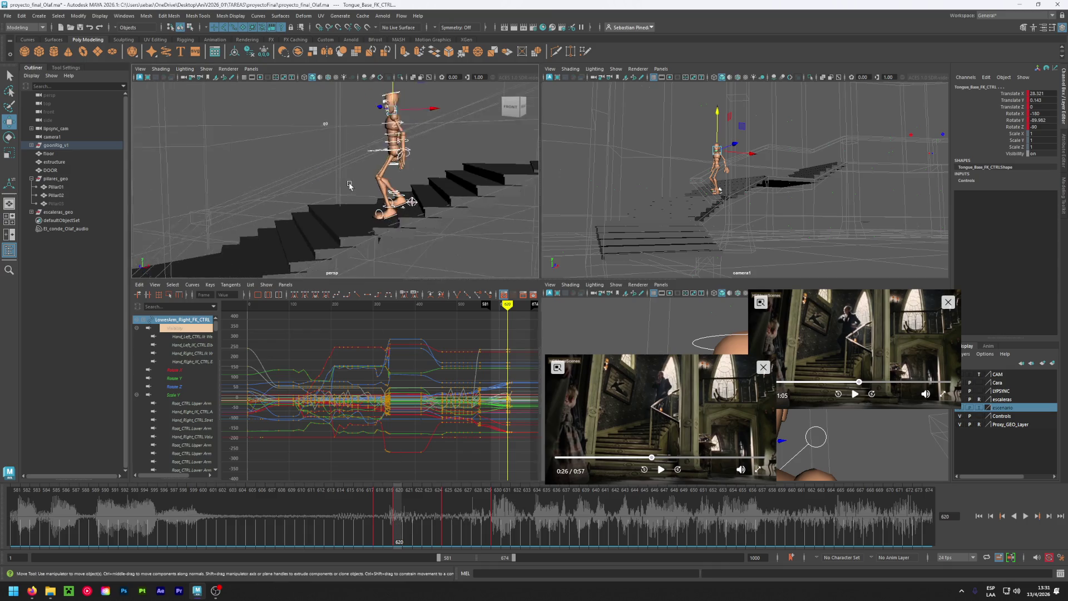
scroll(425, 232, up, 3)
alt+drag(425, 232, 452, 244)
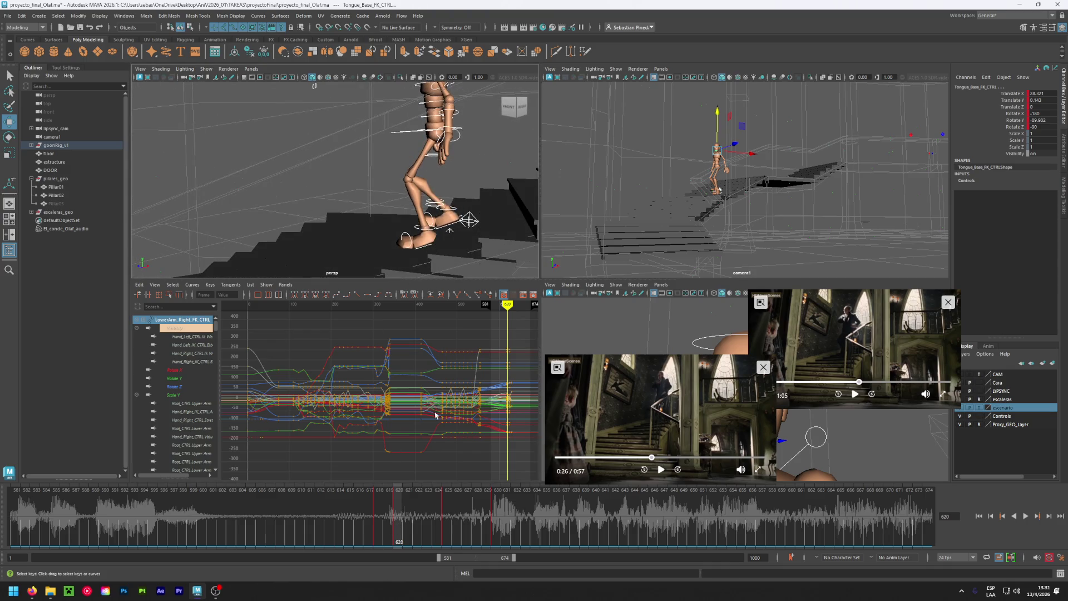
Copy the rig's keys at frame 618, paste them onto frame 620, and play back.
click(379, 514)
right_click(384, 511)
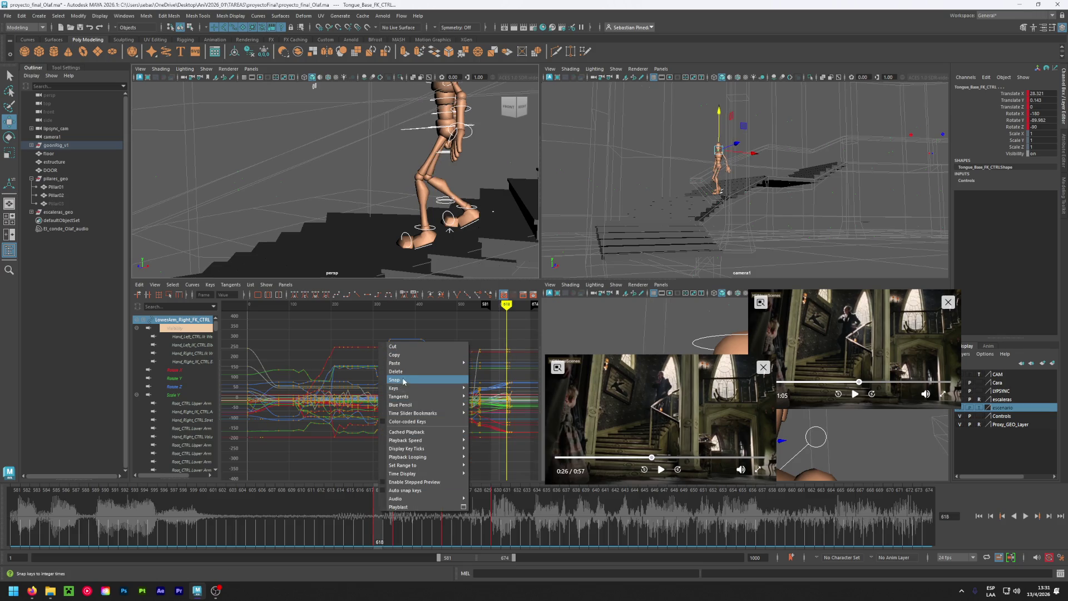
click(403, 354)
click(399, 507)
right_click(399, 507)
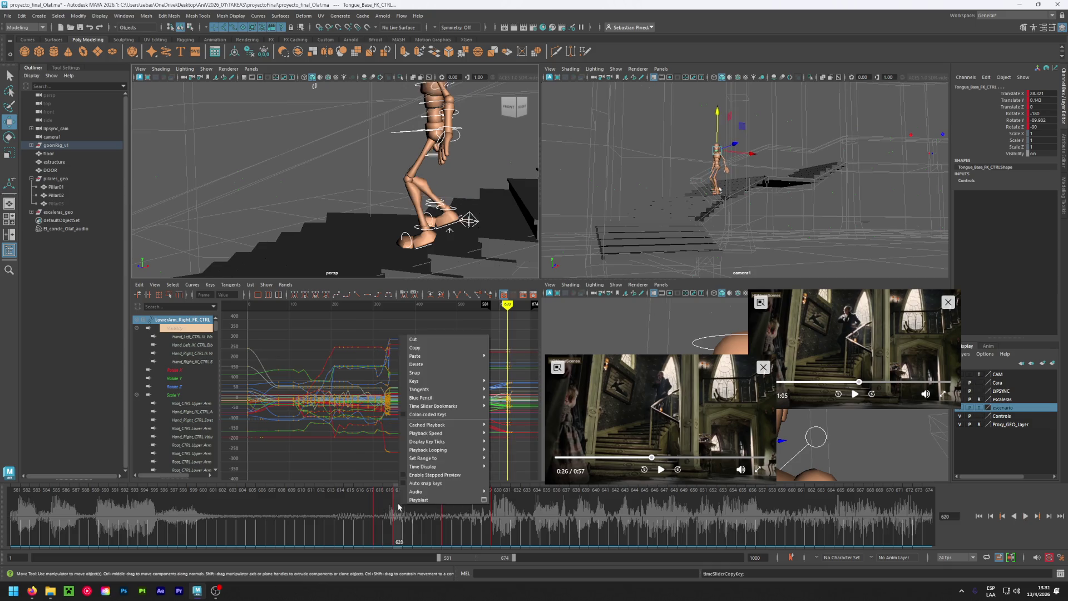
mouse_move(423, 356)
click(518, 356)
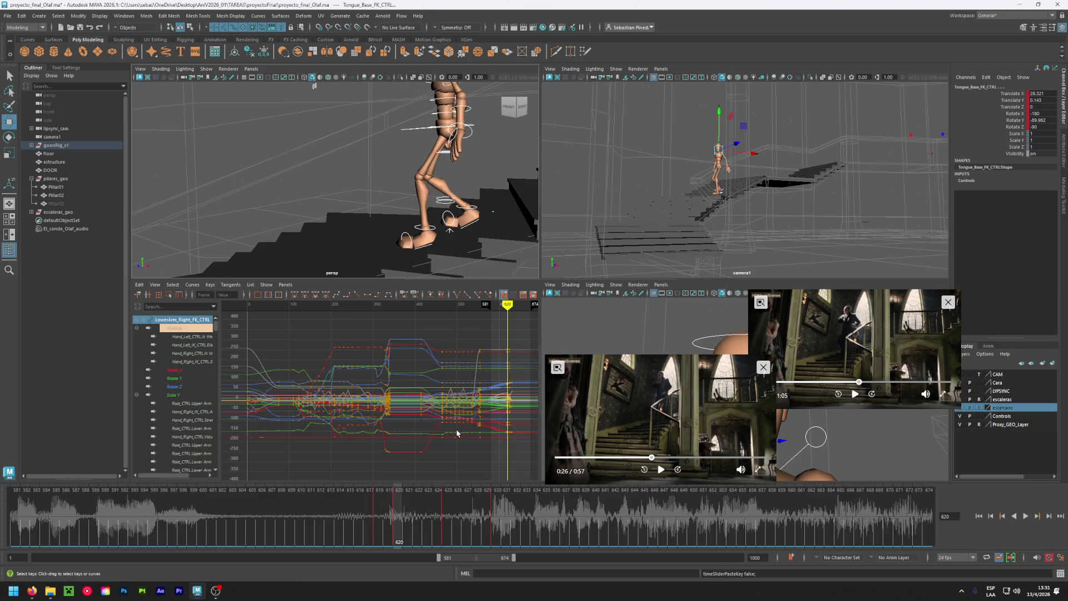
key(alt+v)
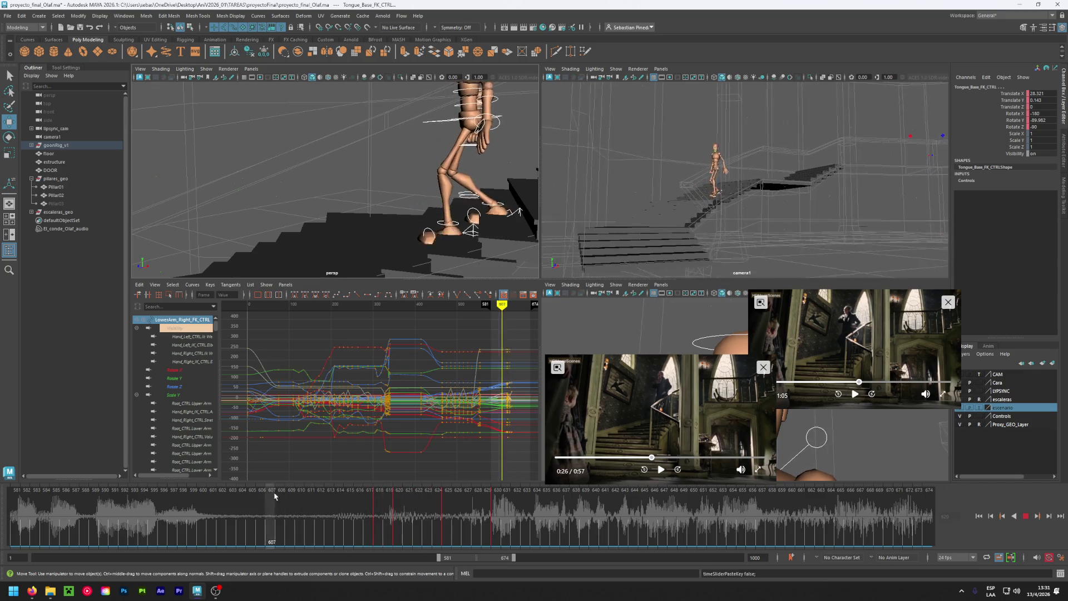
Scrub to frame 618 and bring its keys into view in the Graph Editor.
drag(275, 496, 391, 500)
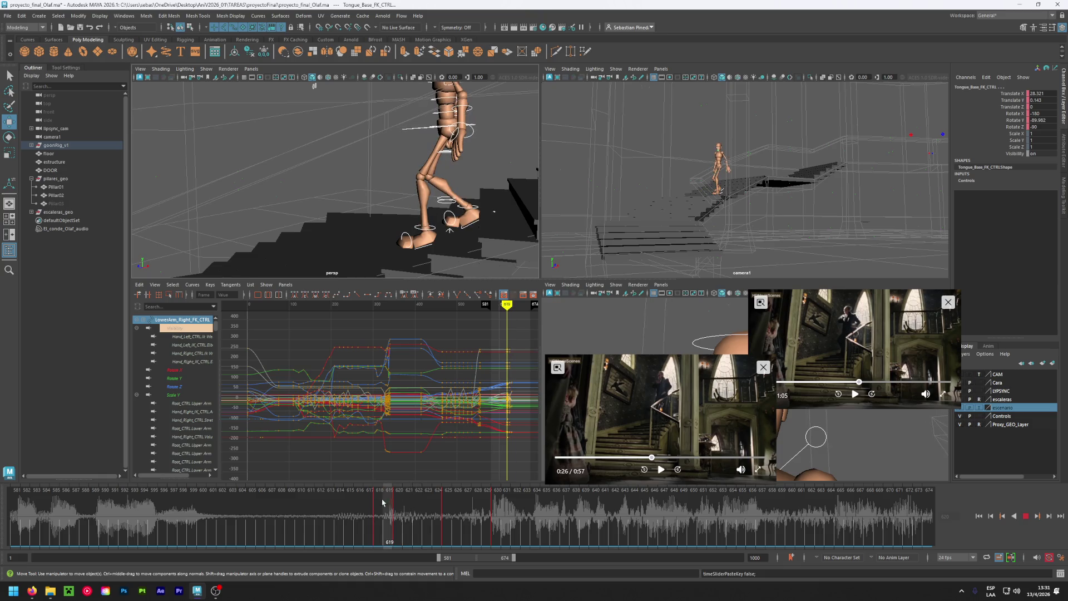
click(382, 503)
scroll(467, 445, up, 5)
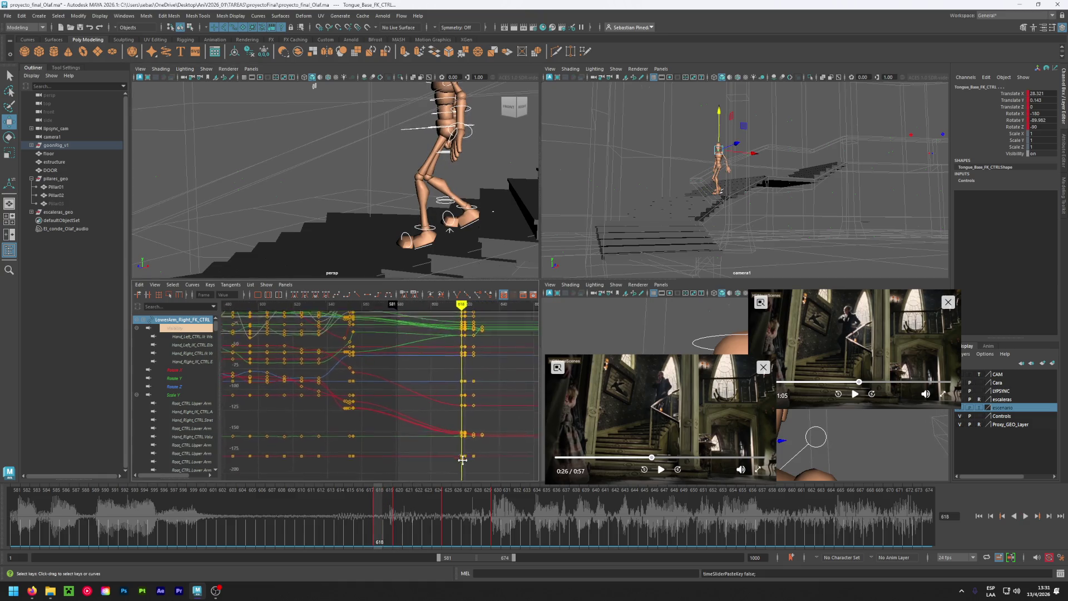
alt+middle_drag(462, 460, 439, 457)
Flatten the tangents of all frame-618 keys and scrub past frame 630 to check the hold.
drag(431, 455, 443, 310)
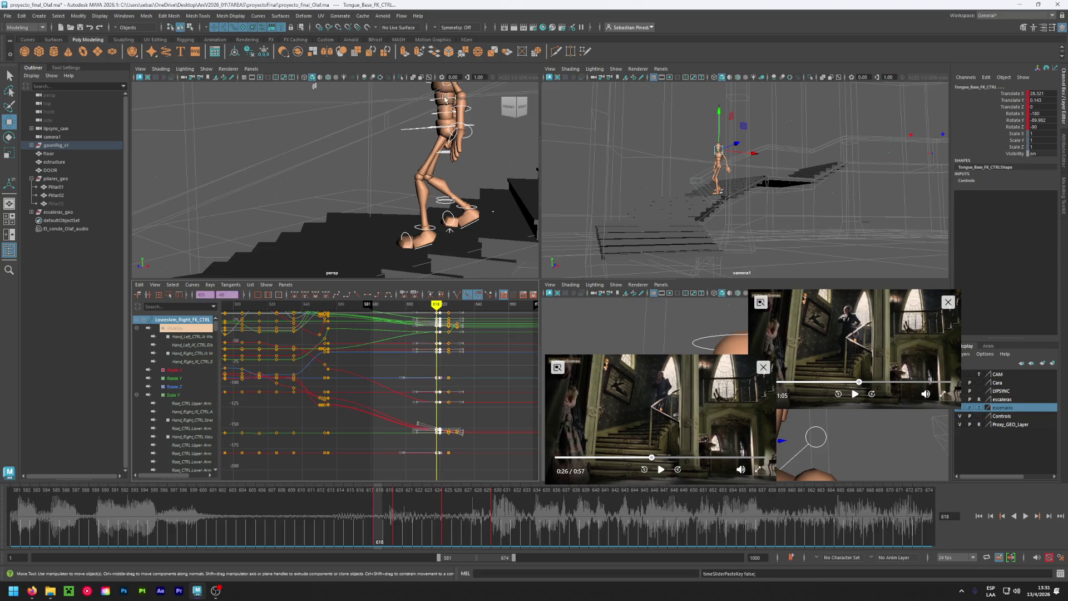
click(367, 294)
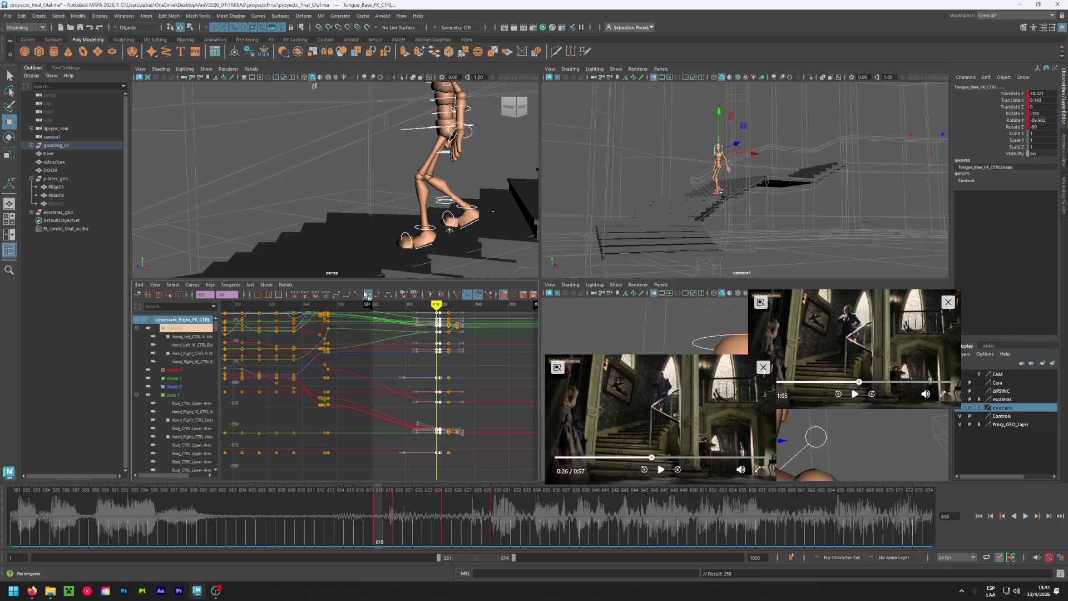
drag(378, 504, 432, 498)
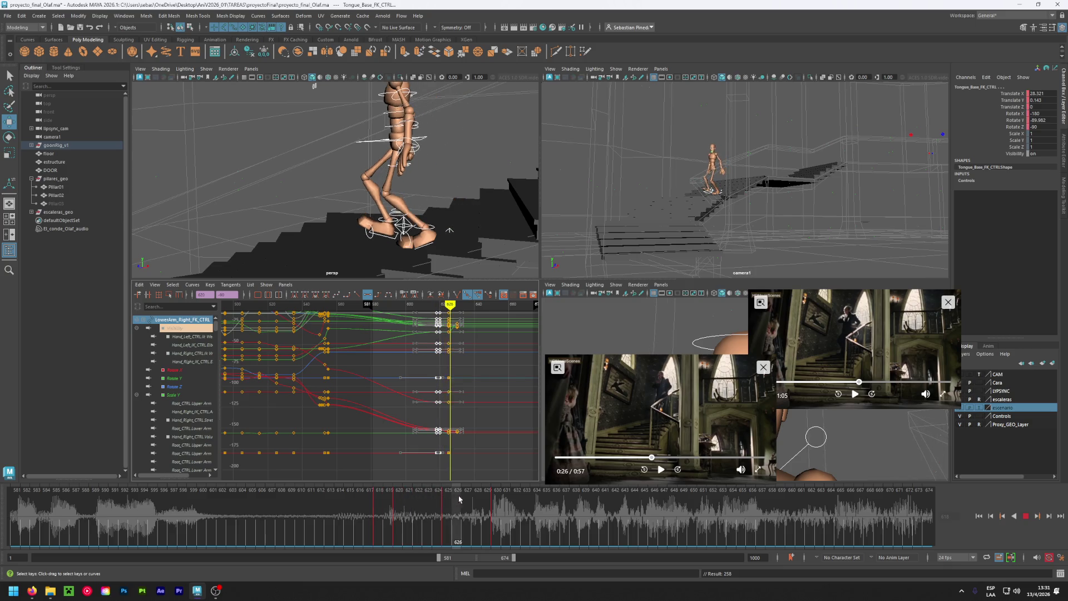
mouse_move(441, 499)
mouse_down()
mouse_move(400, 510)
mouse_move(505, 503)
mouse_move(498, 509)
mouse_up()
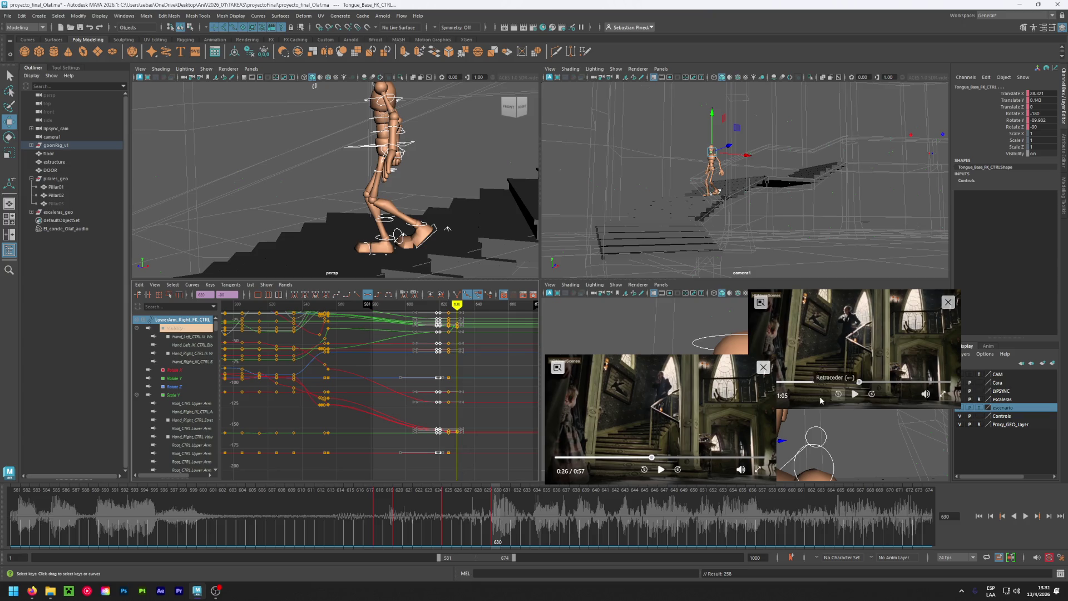
click(660, 471)
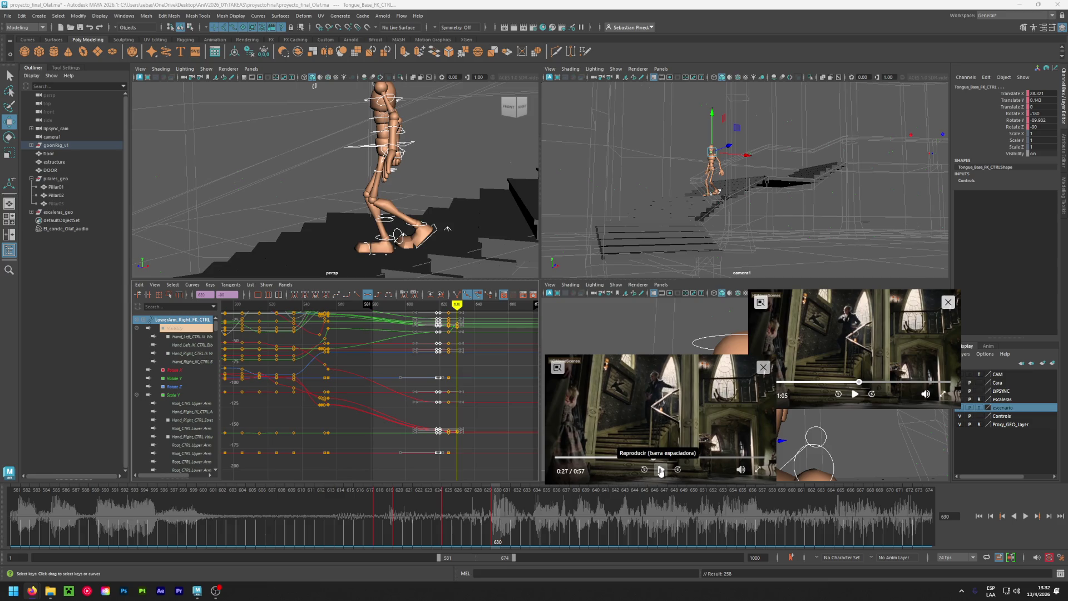
click(660, 470)
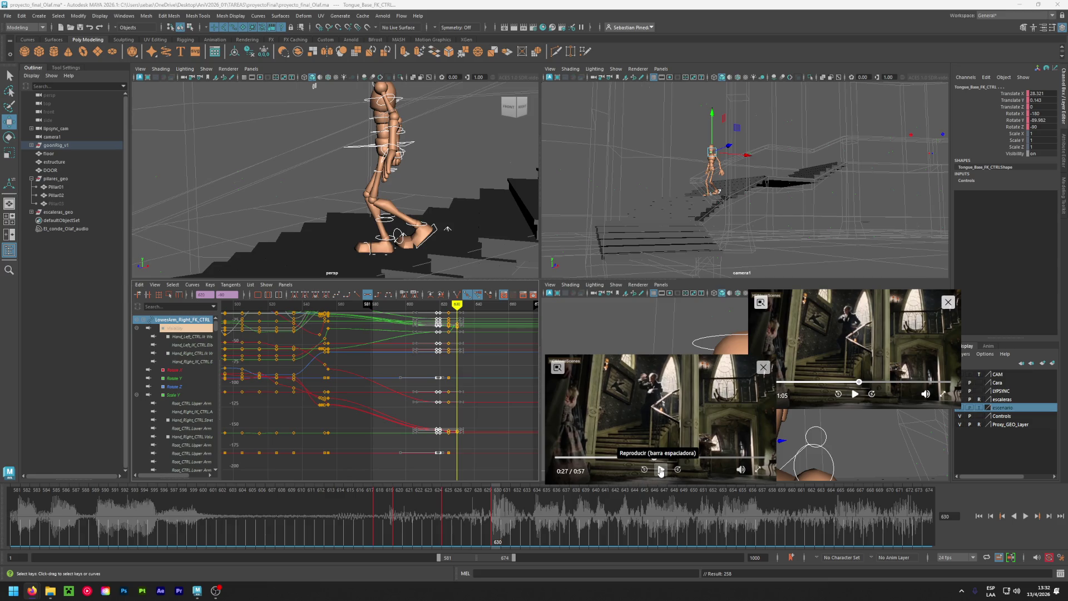
click(497, 528)
key(alt+v)
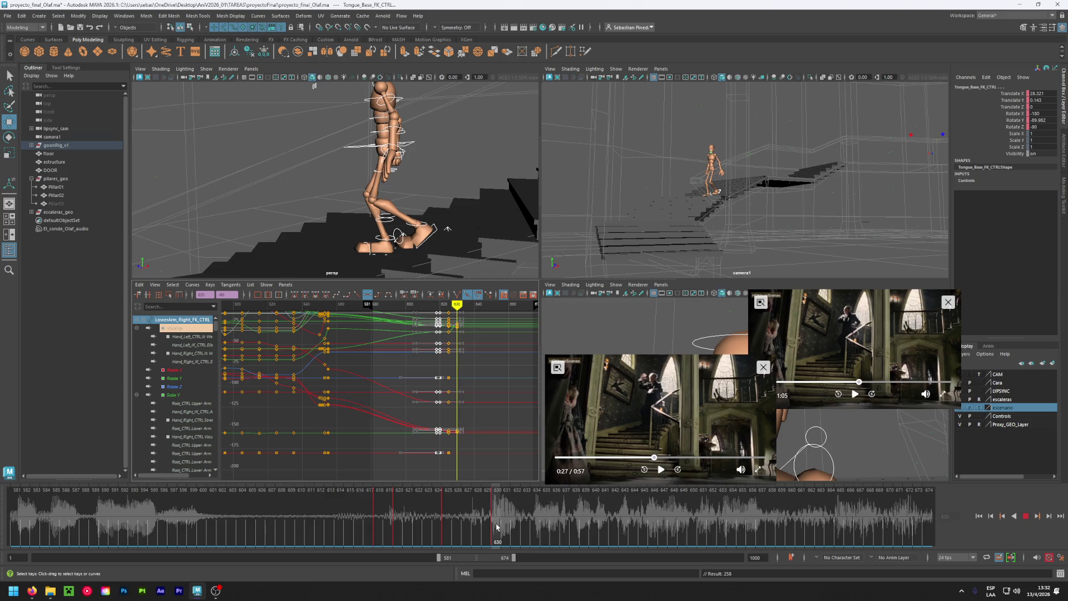
drag(497, 528, 623, 528)
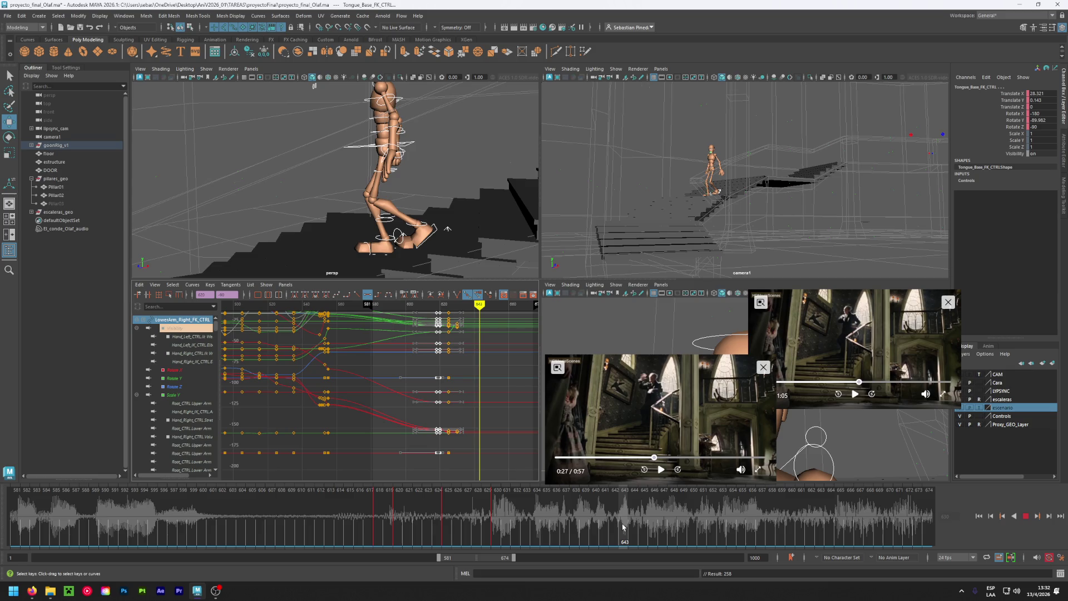
drag(623, 528, 598, 520)
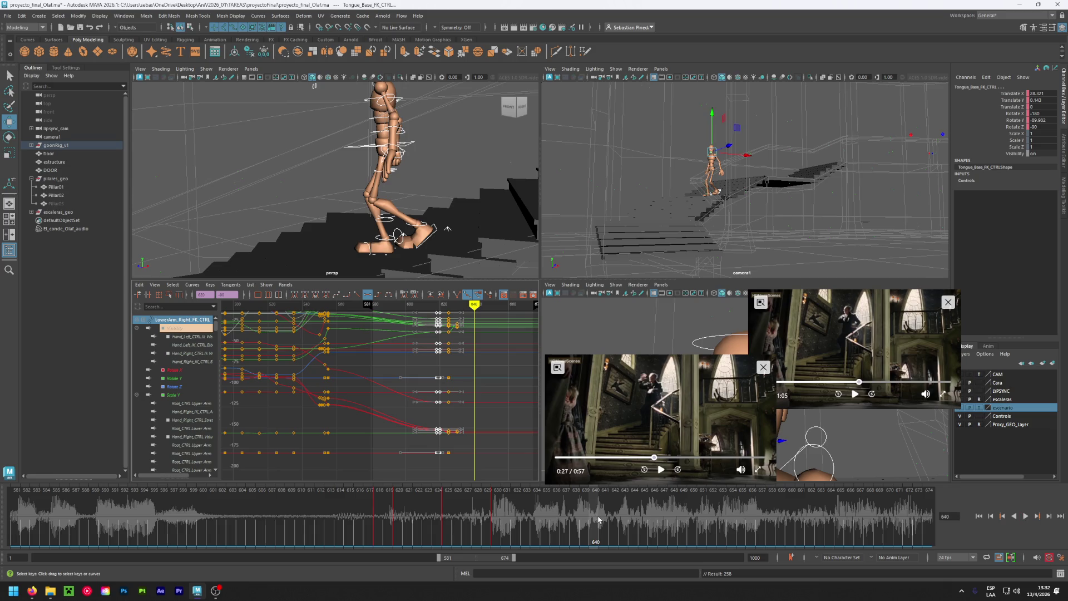
click(661, 471)
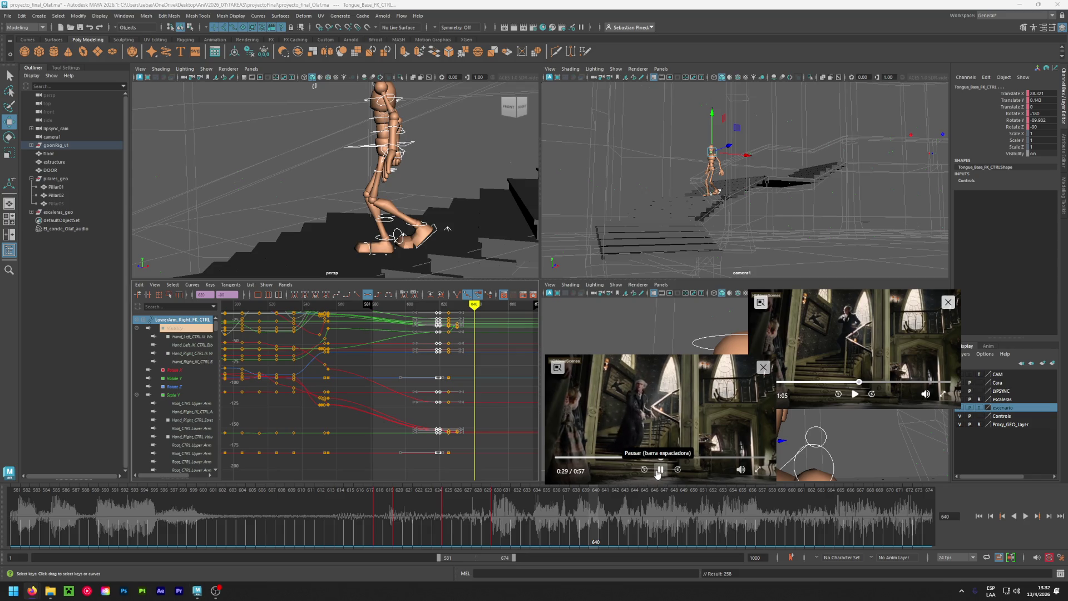
key(Left)
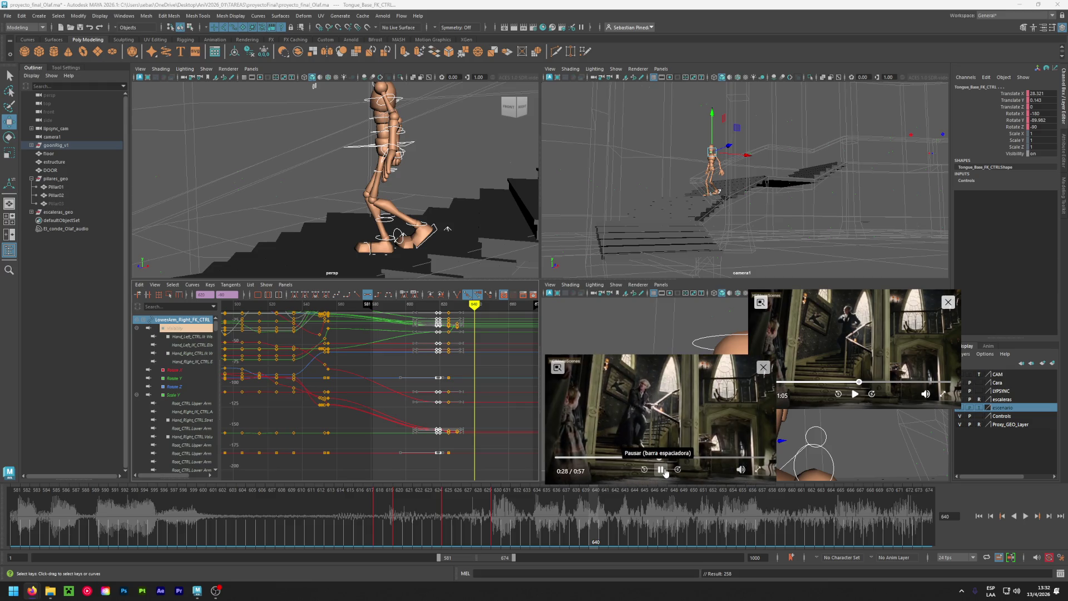
click(648, 458)
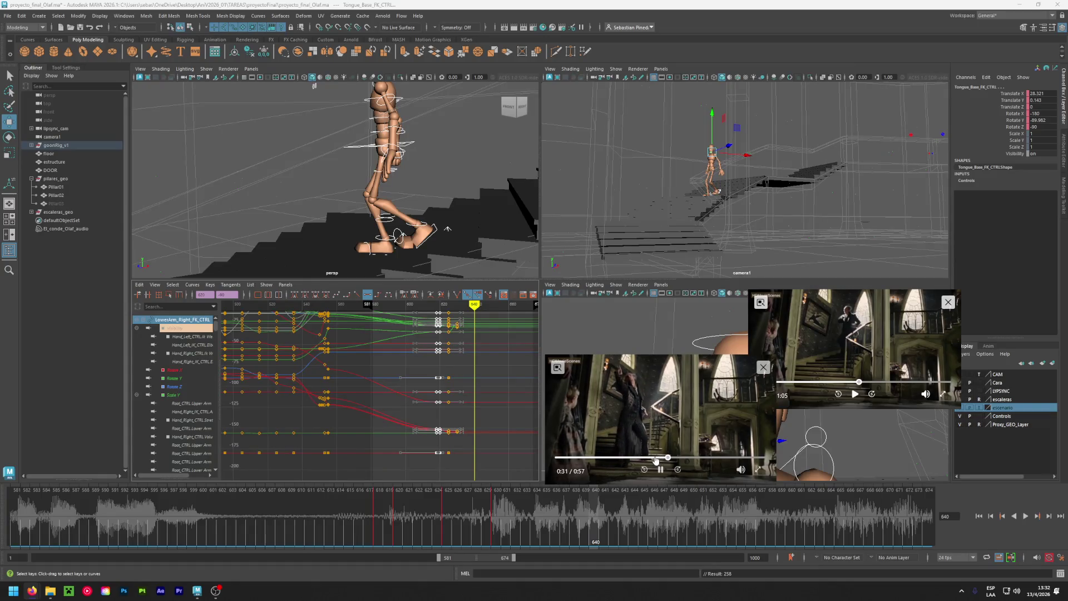
click(656, 458)
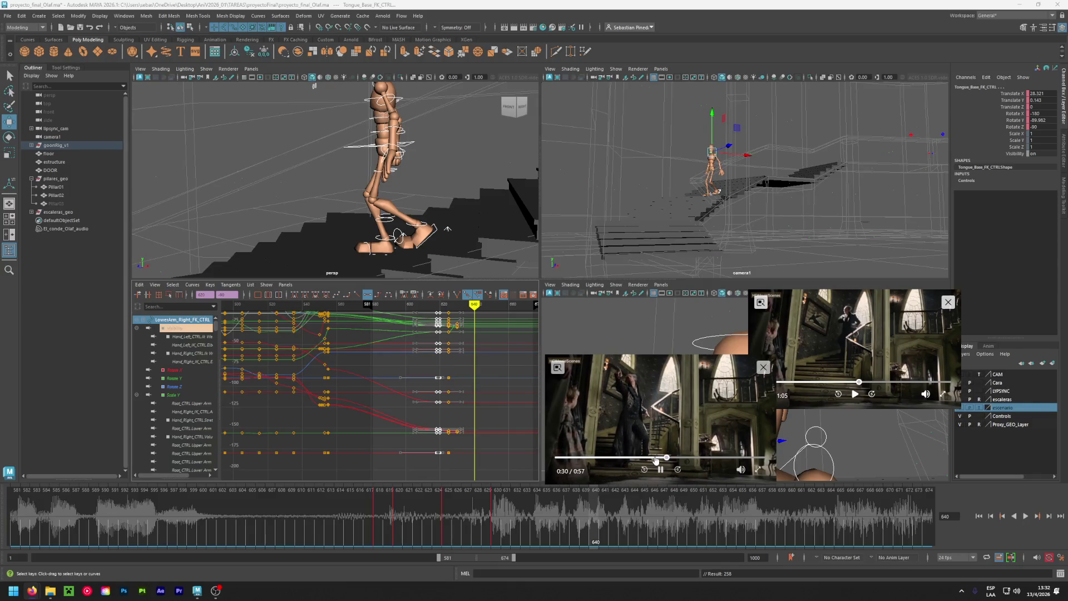
click(655, 457)
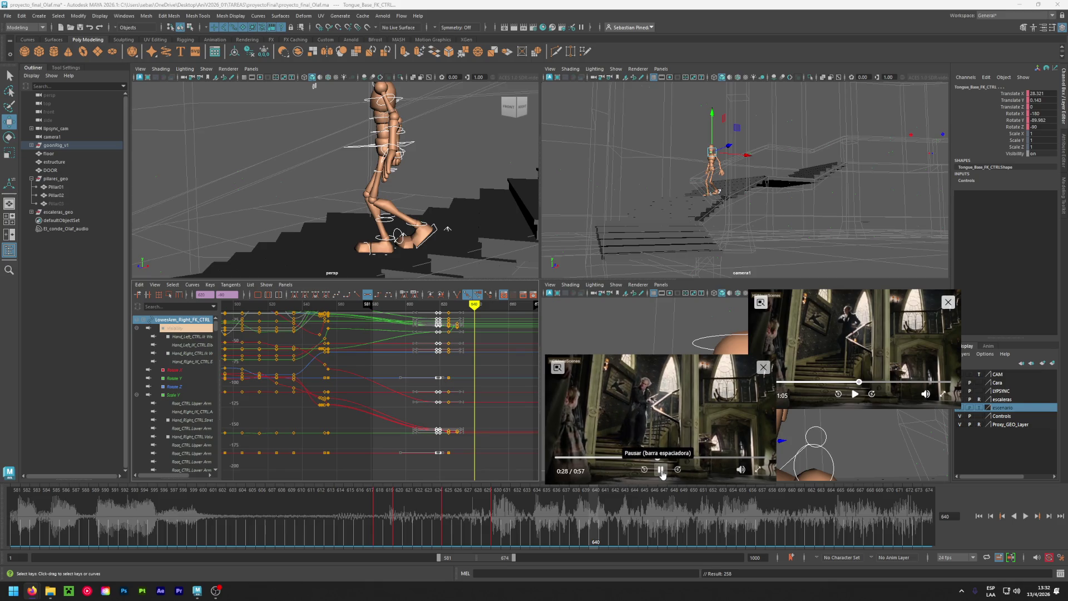
click(661, 469)
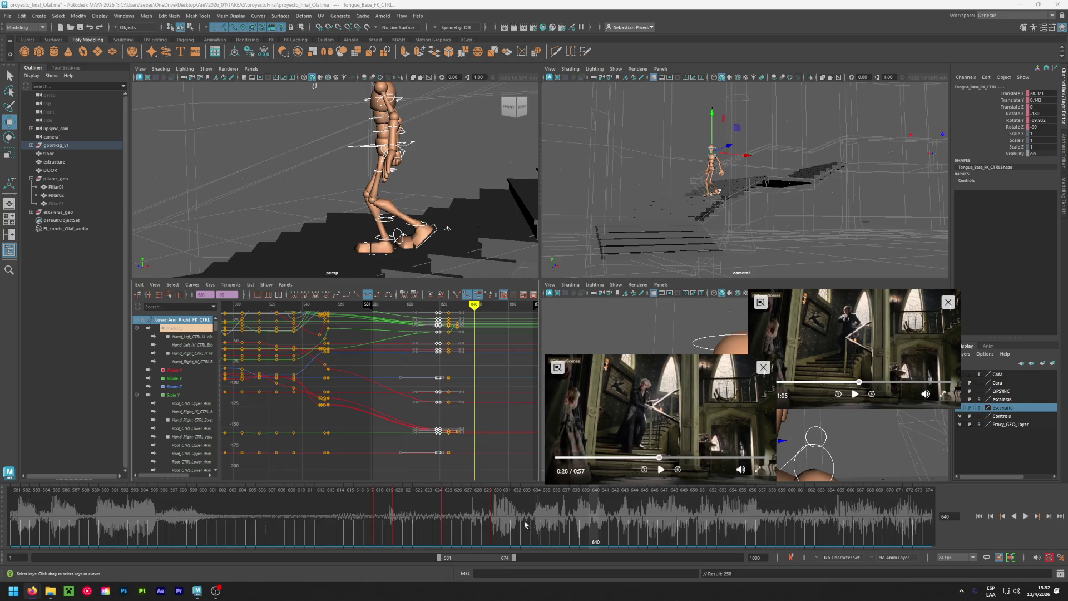
click(525, 524)
key(alt+v)
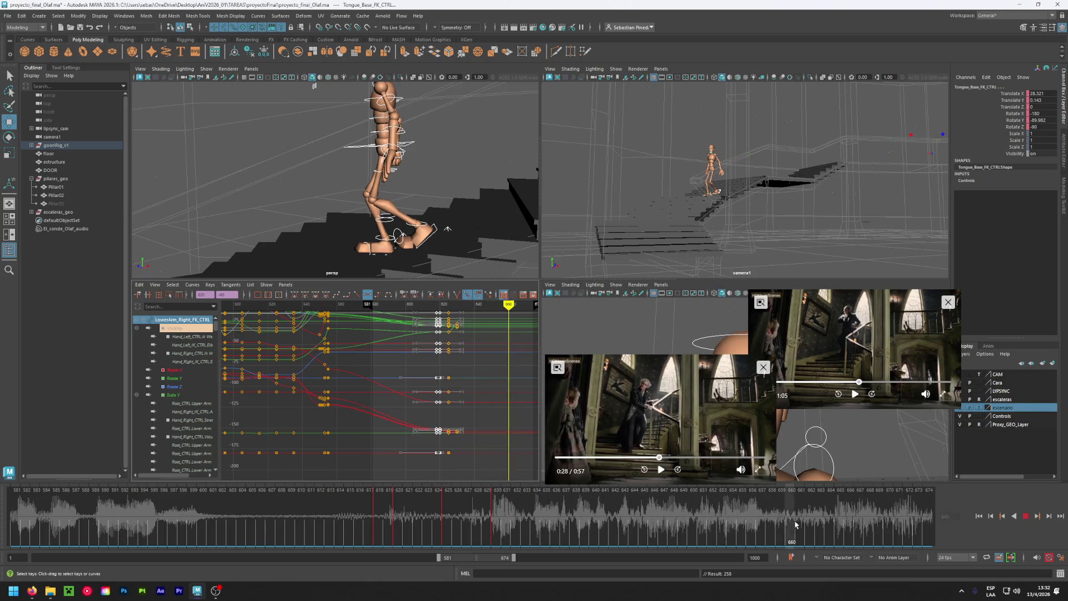
click(468, 508)
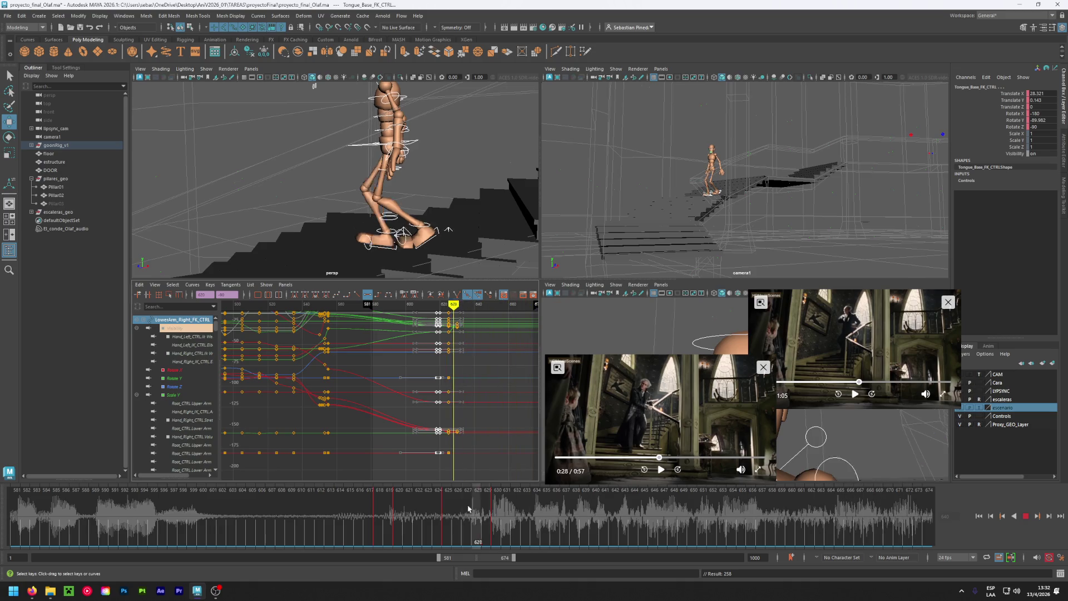
drag(468, 508, 775, 513)
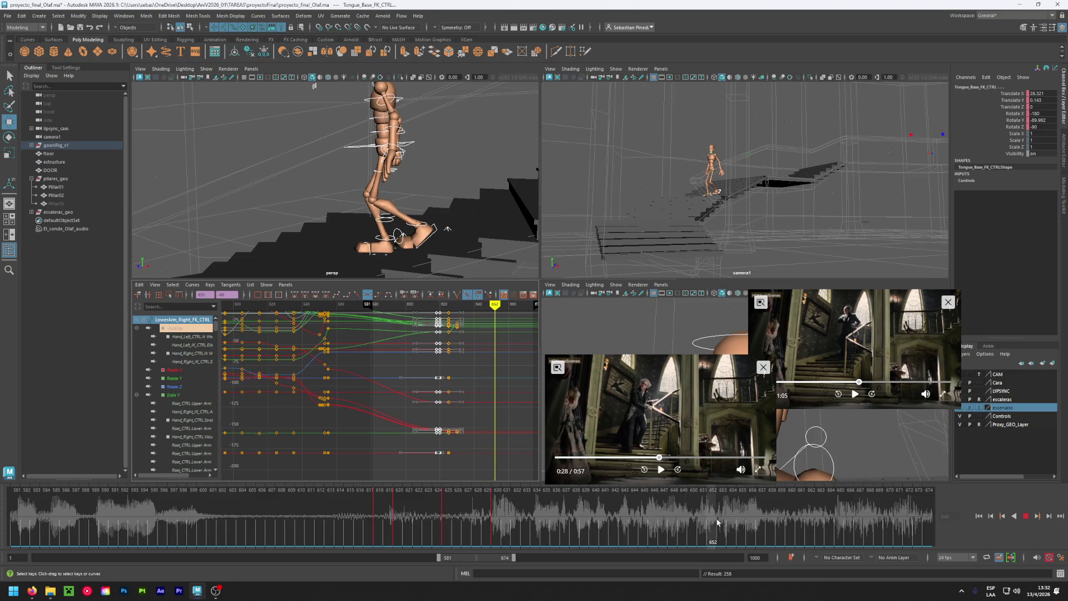
mouse_move(718, 523)
mouse_down()
mouse_move(503, 523)
mouse_move(909, 525)
mouse_up()
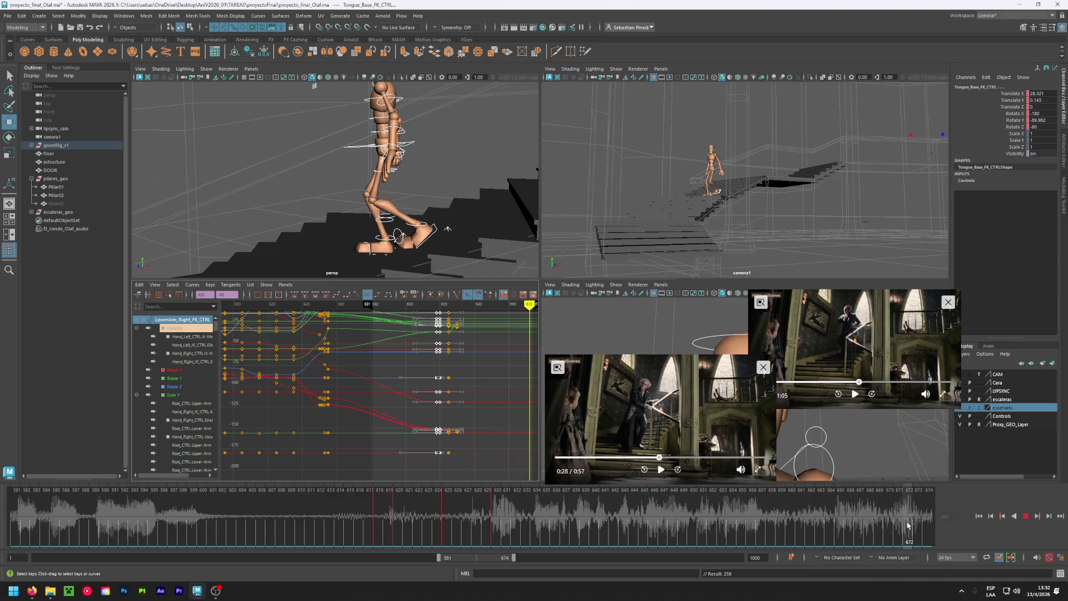
drag(909, 525, 375, 511)
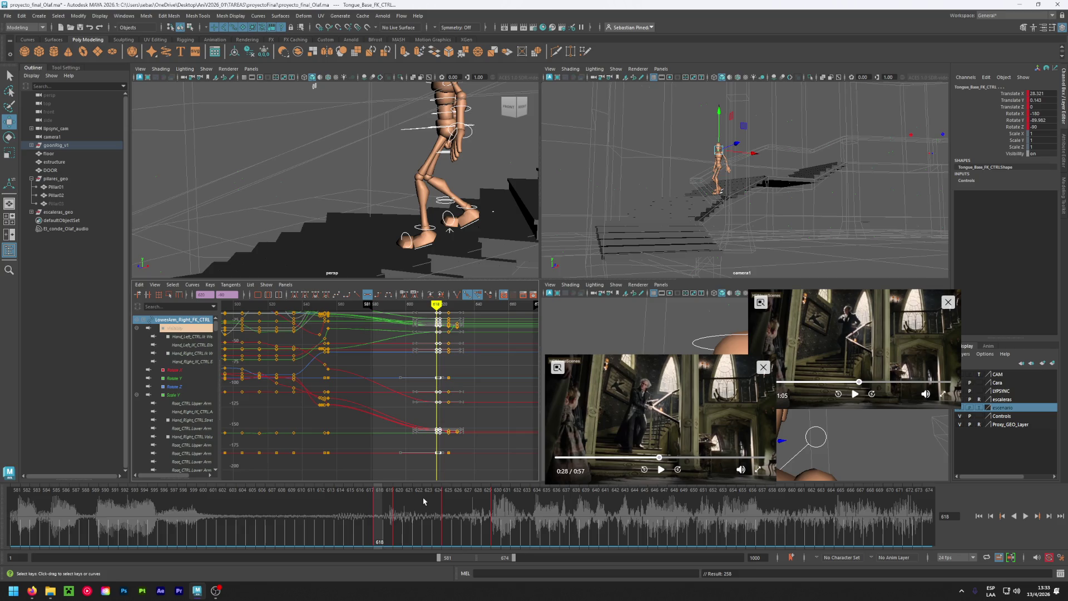
click(493, 531)
key(alt+v)
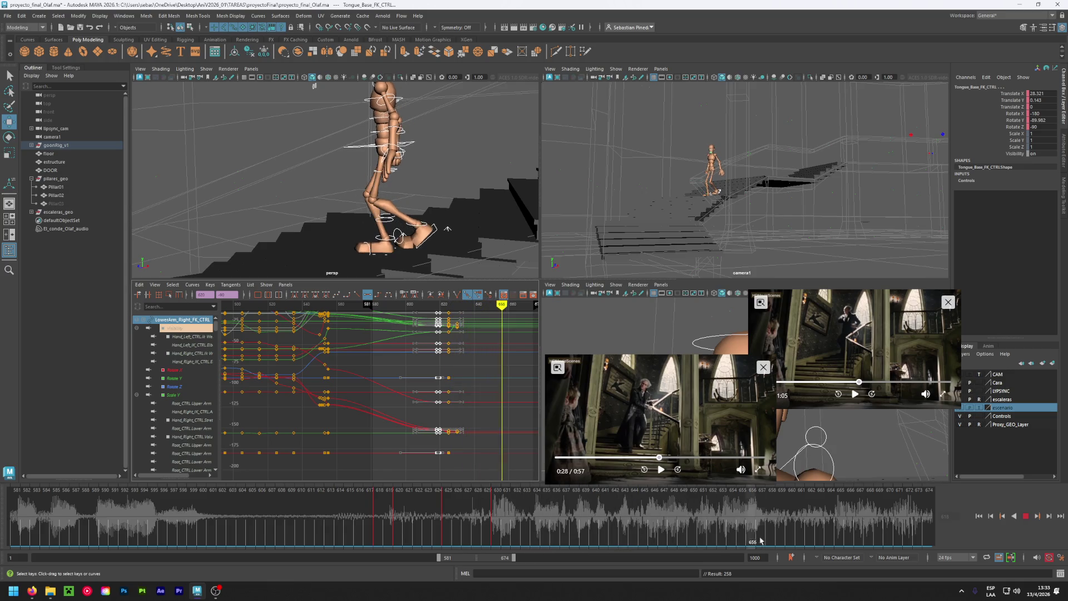
key(alt+v)
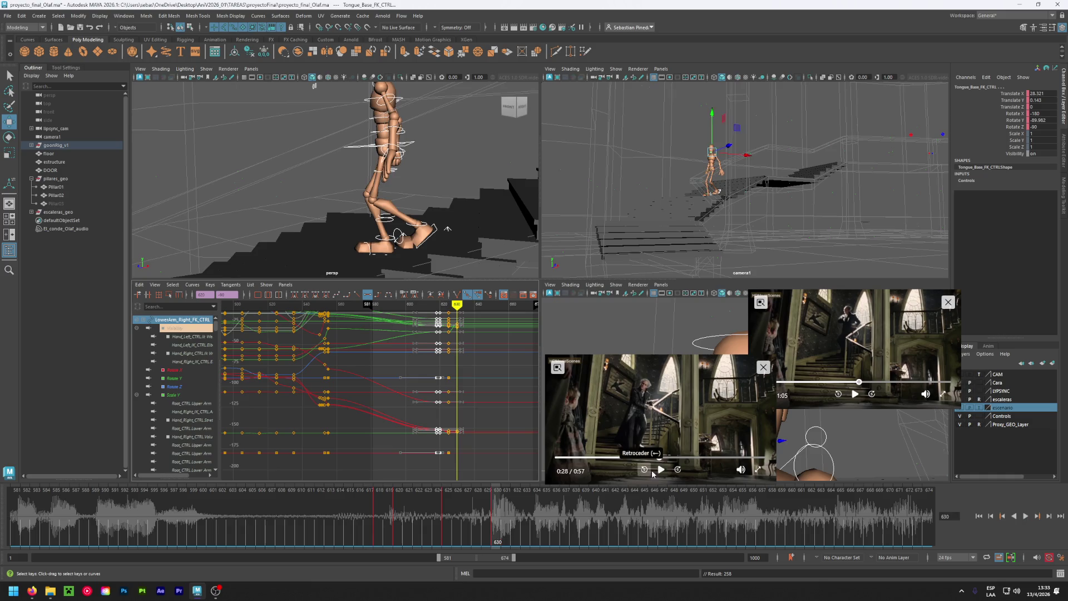
click(644, 469)
click(661, 469)
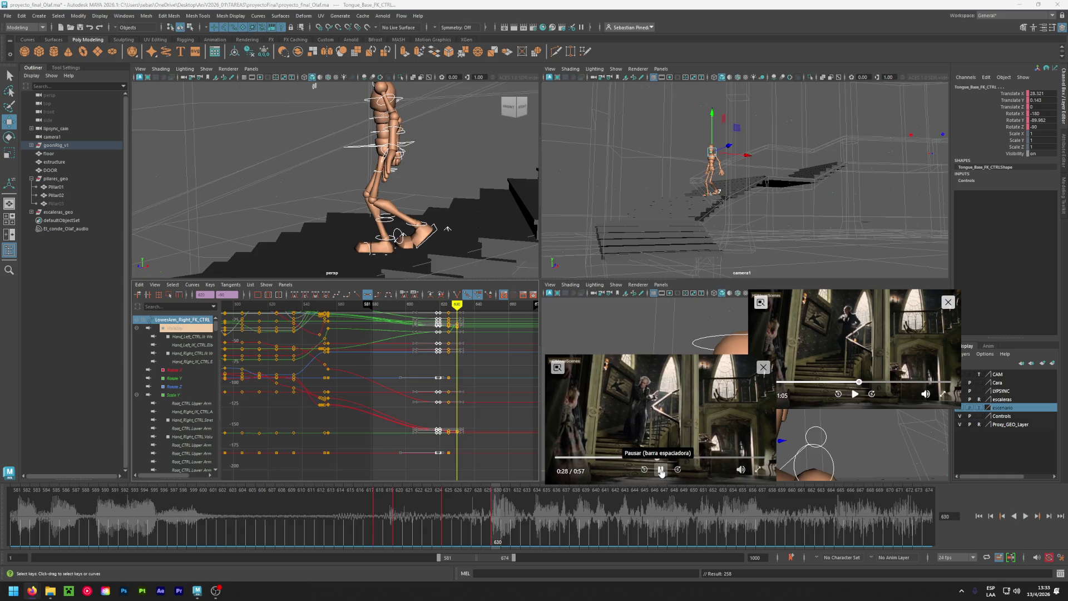
click(644, 470)
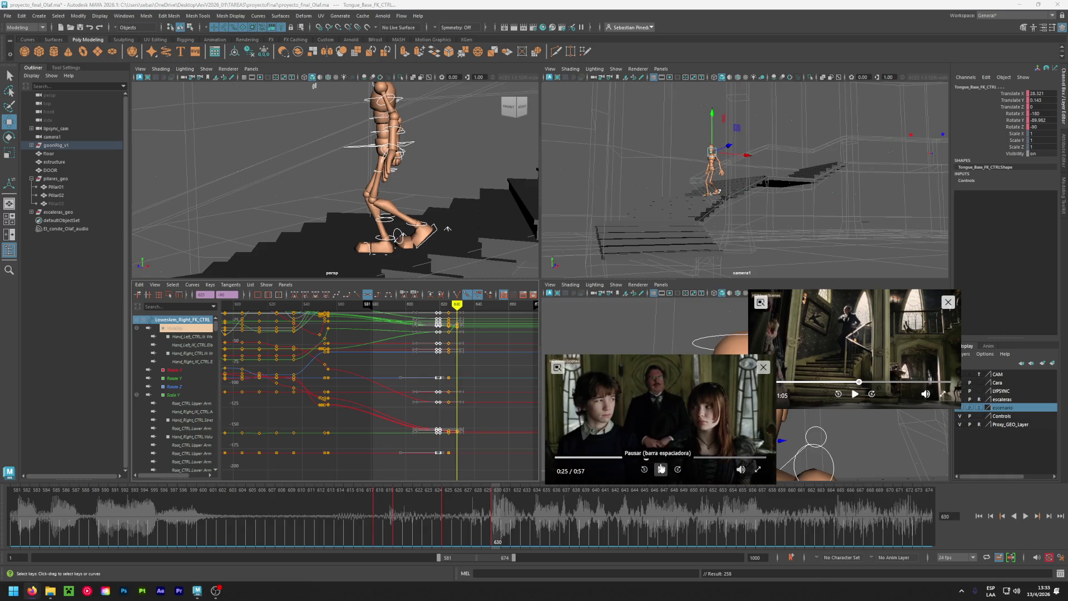
click(662, 469)
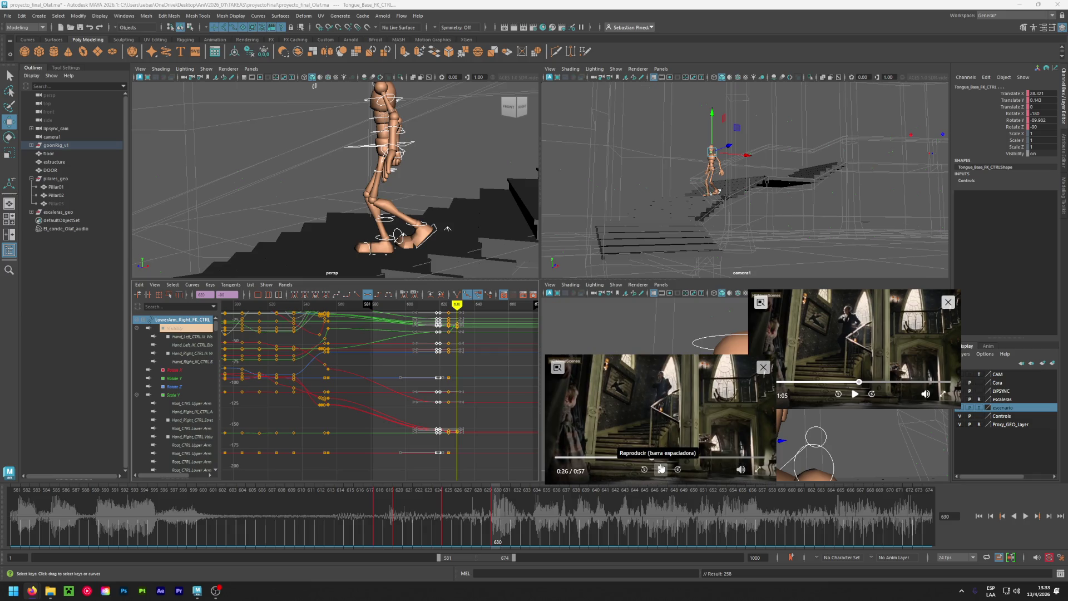
click(661, 469)
click(661, 469)
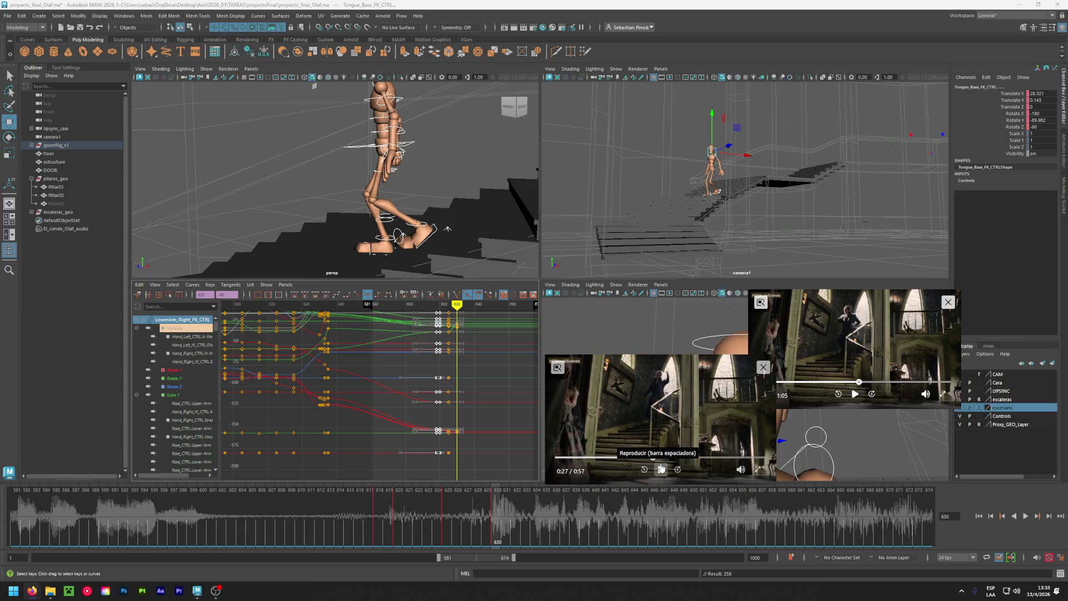
click(661, 469)
click(661, 469)
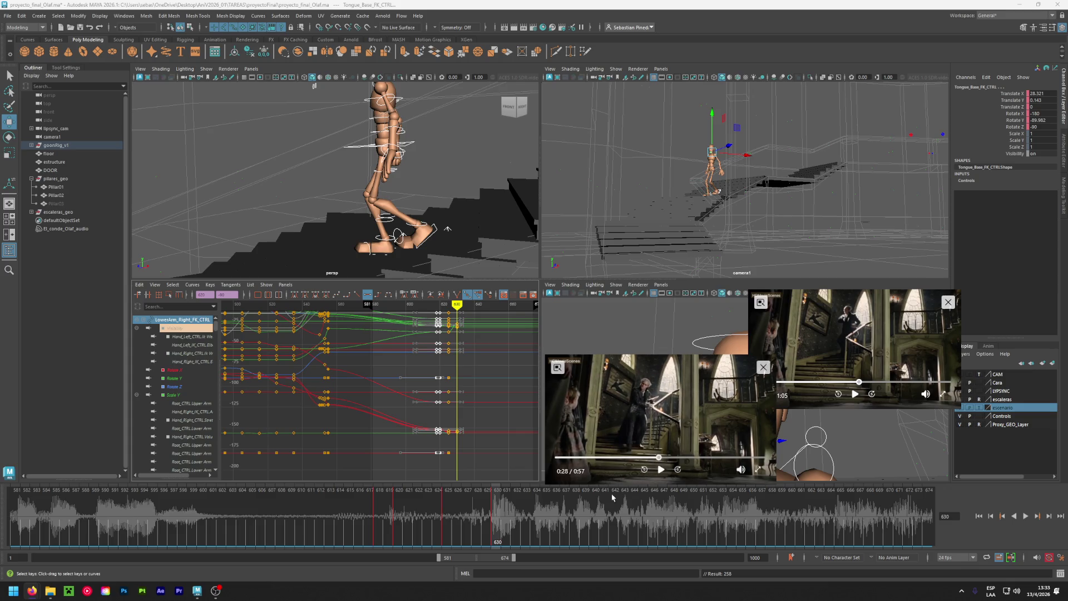
drag(549, 530, 781, 524)
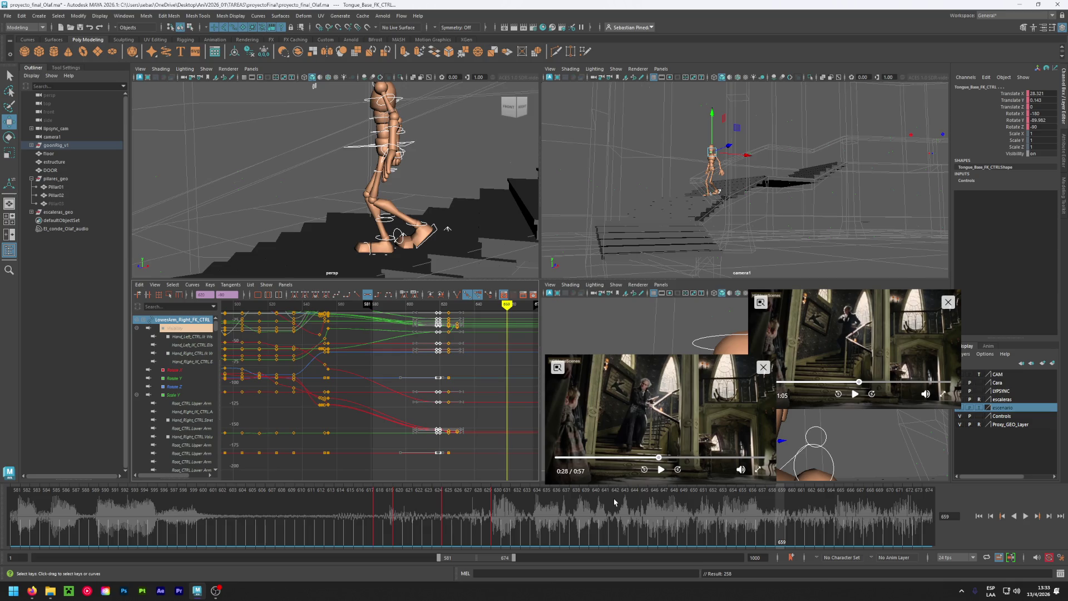
drag(492, 521, 842, 513)
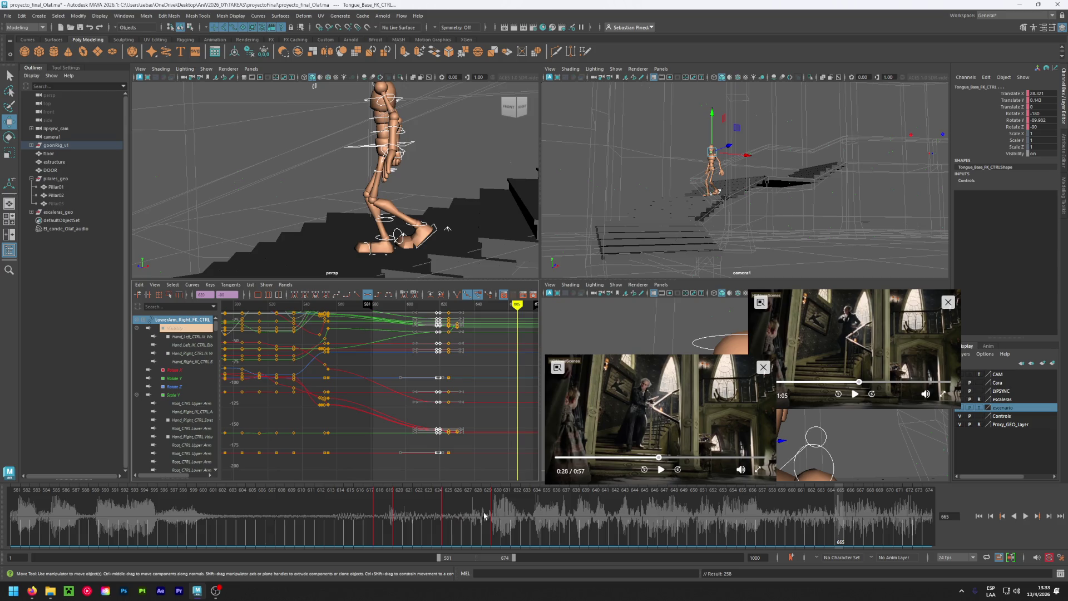
Dolly camera1 in on the mannequin and stairs, then tumble the perspective view around the figure.
alt+middle_drag(682, 219, 685, 212)
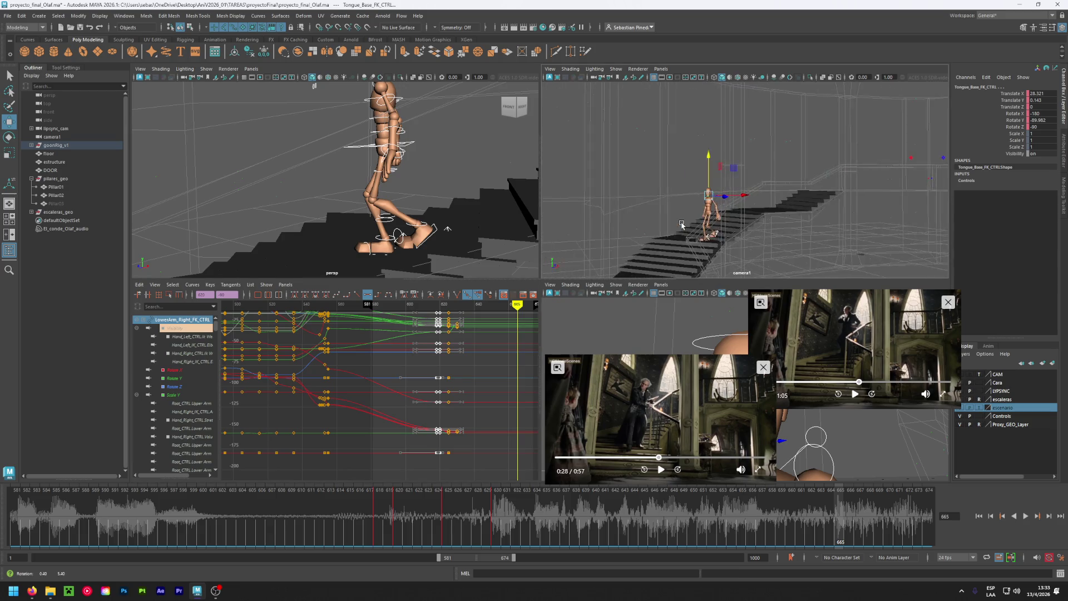
alt+right_drag(685, 213, 729, 169)
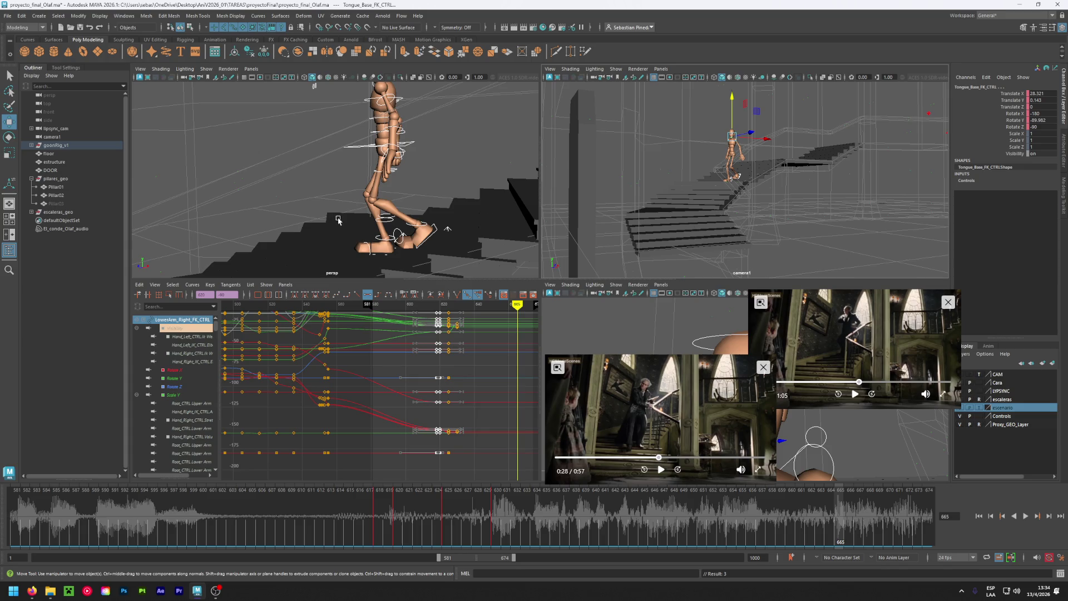
alt+drag(336, 219, 357, 225)
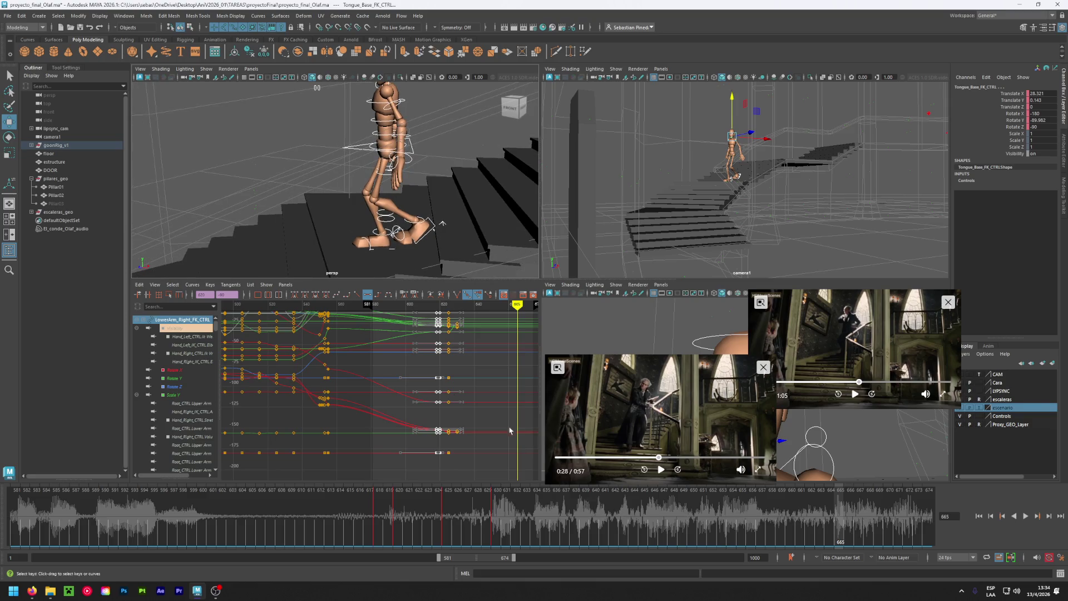
alt+drag(334, 223, 361, 213)
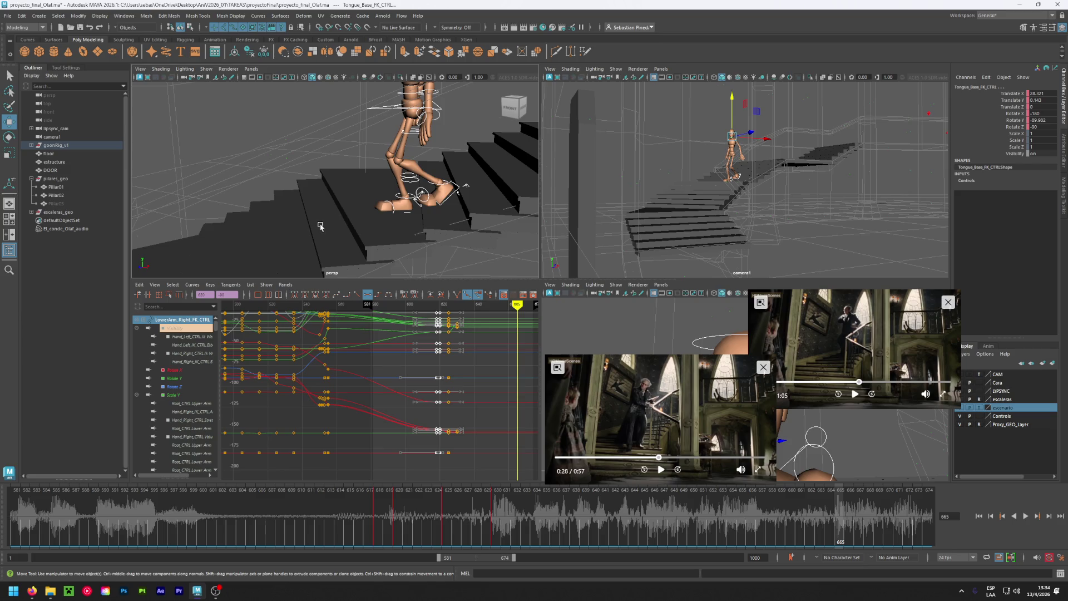
At frame 630, select the right foot IK control and nudge it to a new position.
alt+drag(328, 224, 340, 223)
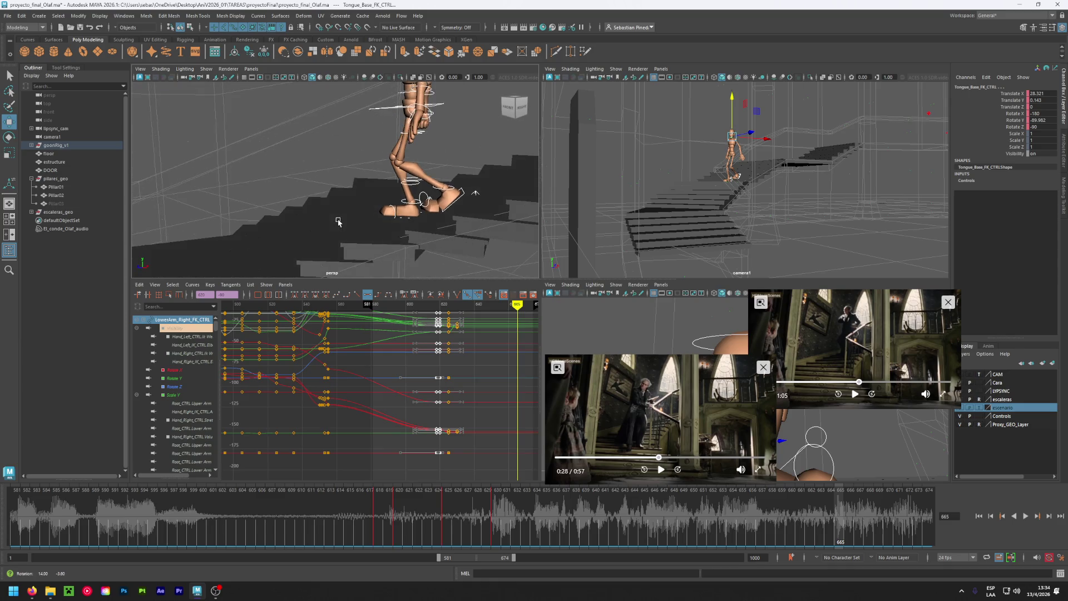
click(459, 161)
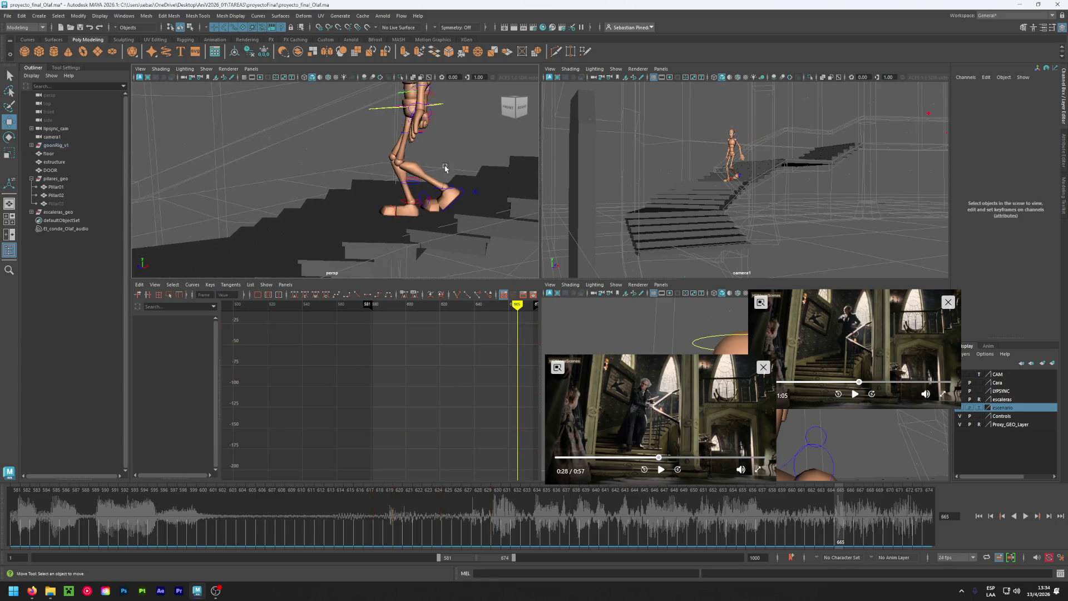
click(439, 206)
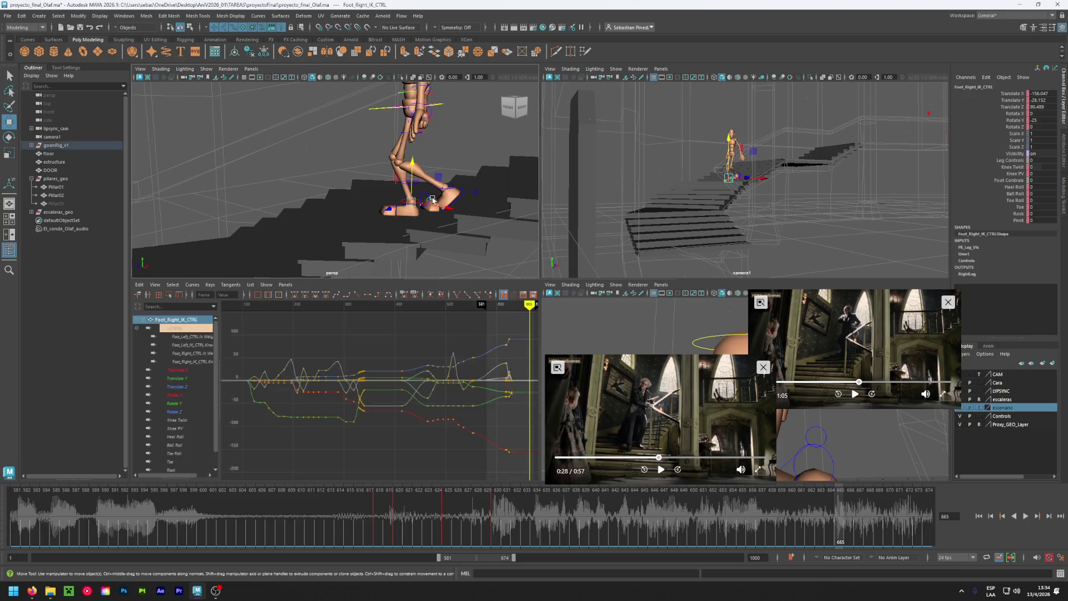
key(comma)
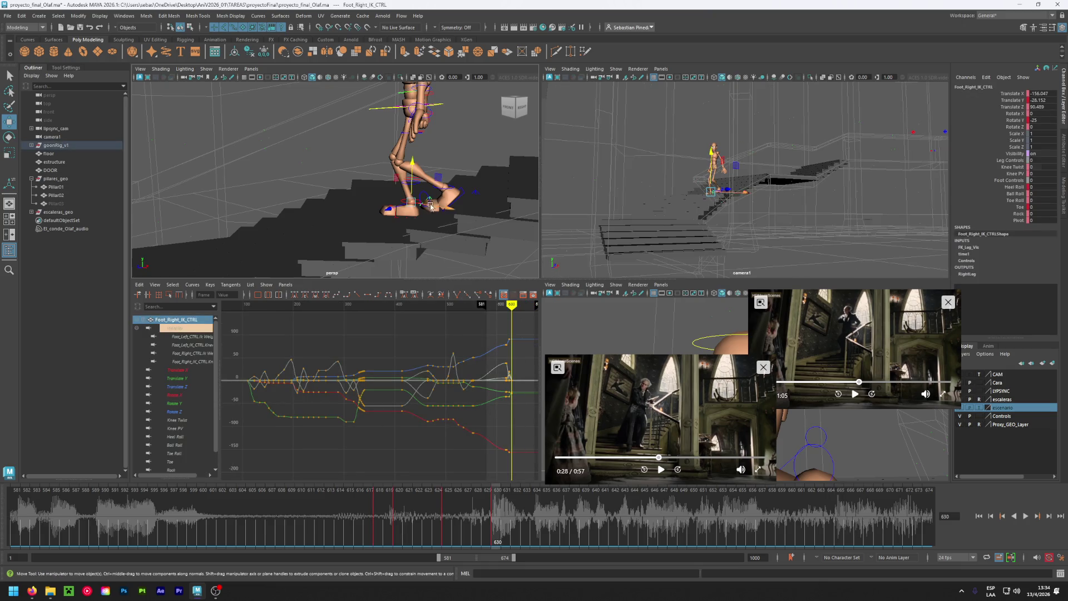
drag(411, 202, 399, 201)
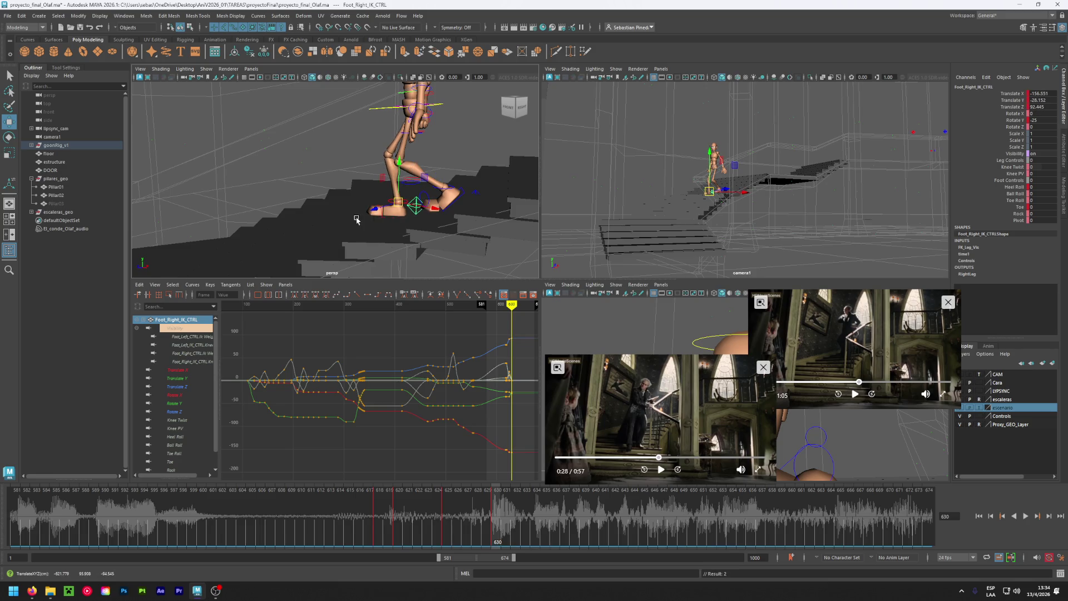
Shift the hip root control slightly and scrub frames 630–645 to review the walk.
click(409, 108)
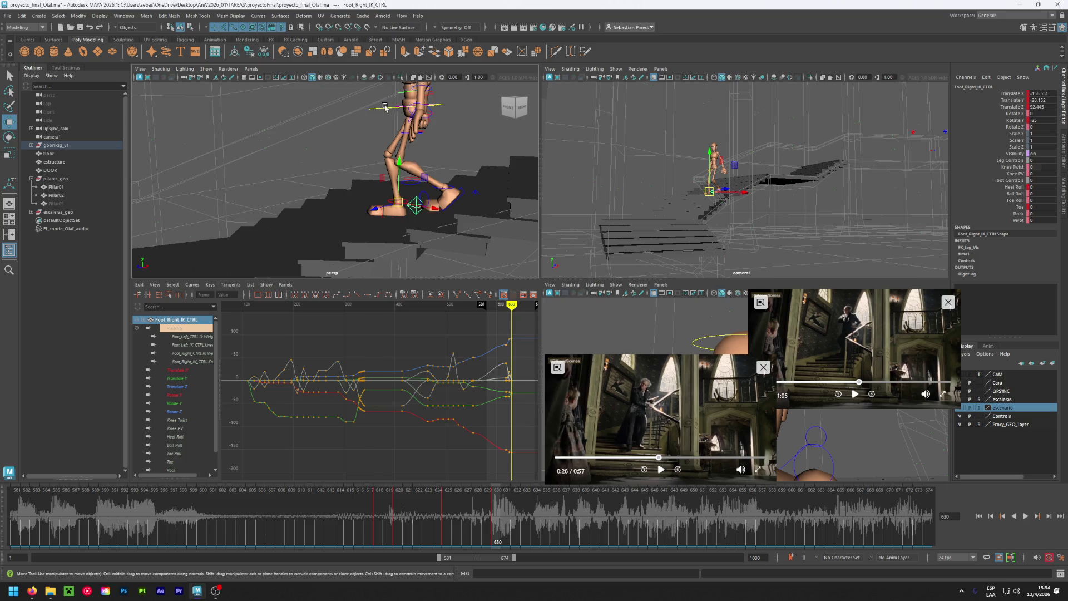
drag(409, 108, 401, 108)
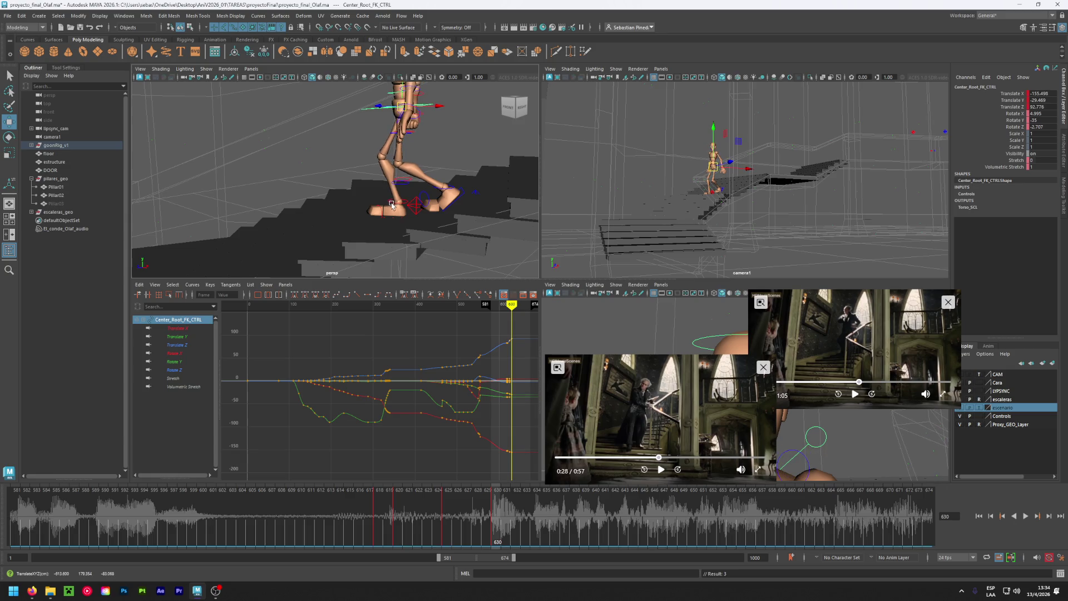
drag(399, 518, 538, 511)
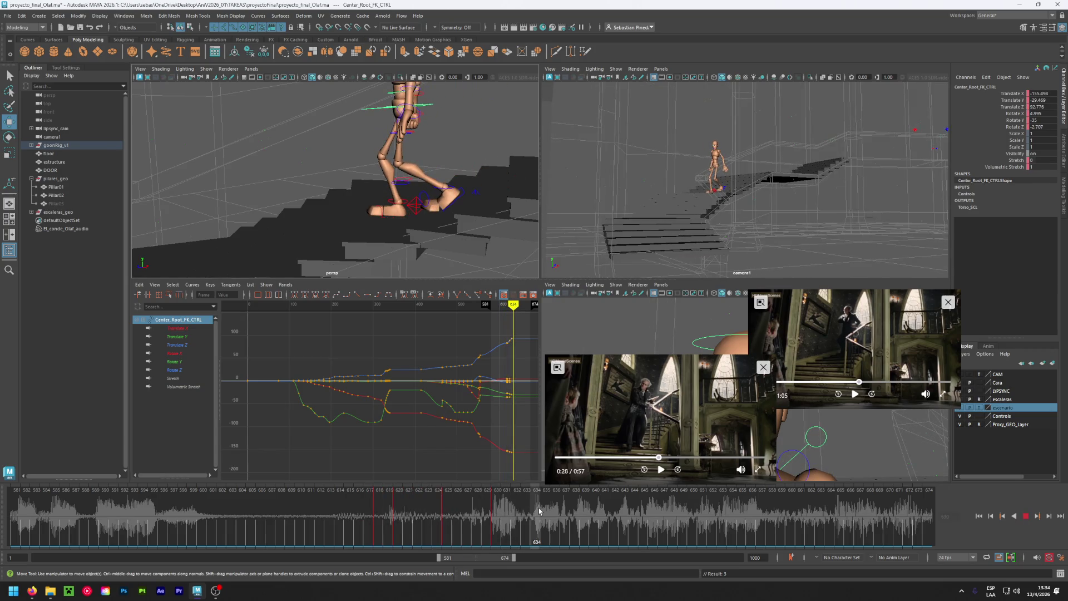
drag(539, 511, 764, 521)
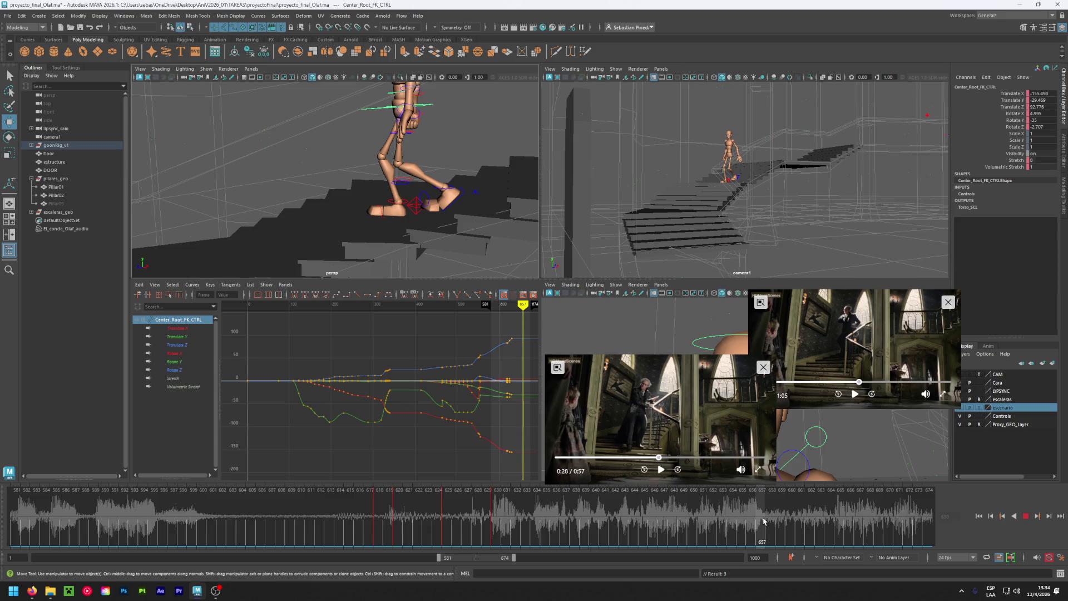
click(642, 457)
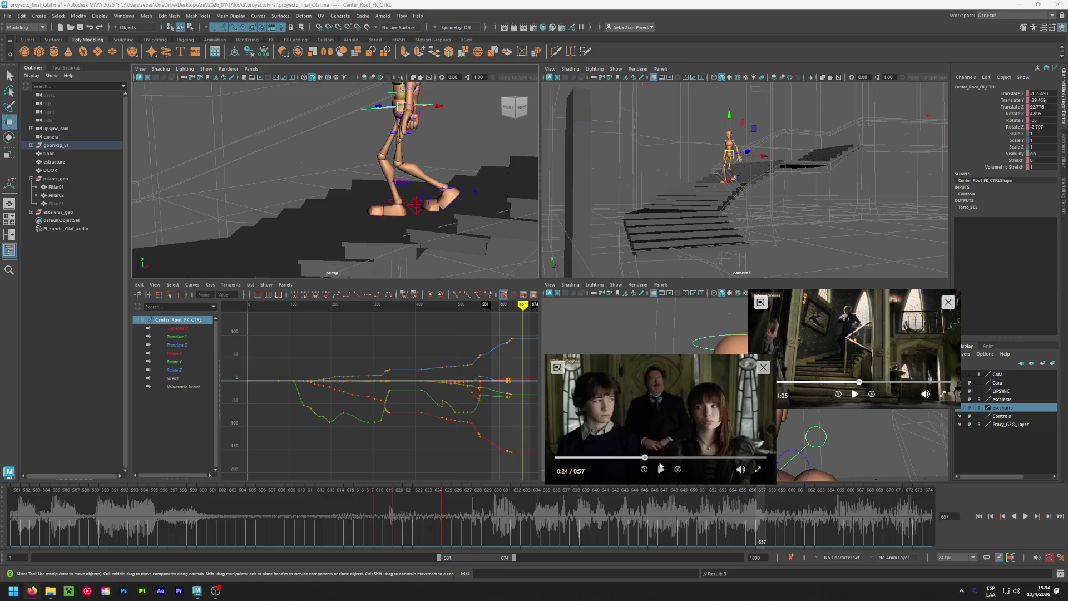
click(662, 470)
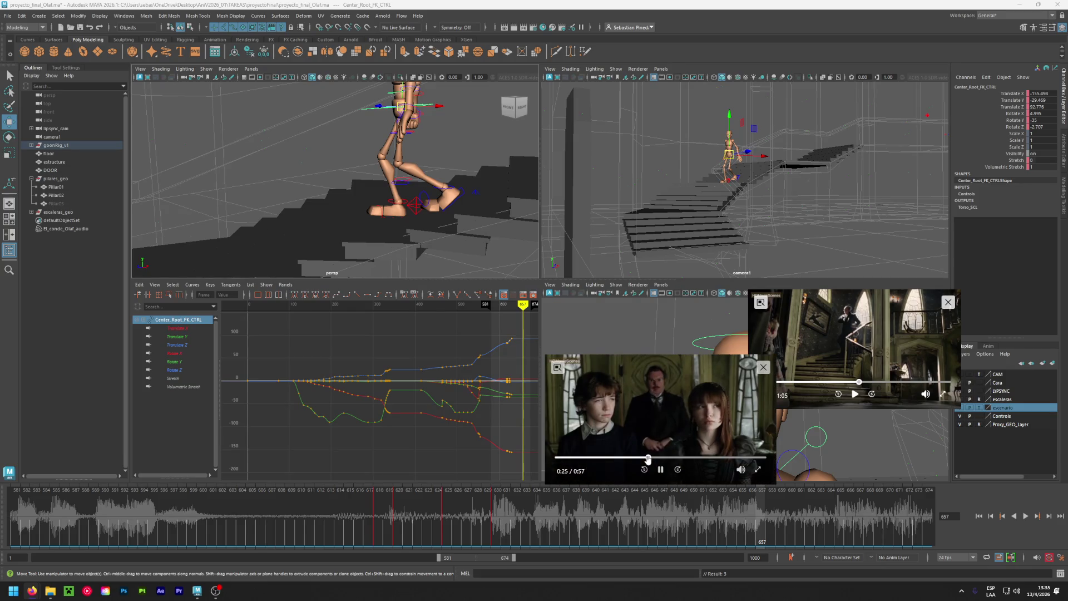
click(650, 458)
click(649, 458)
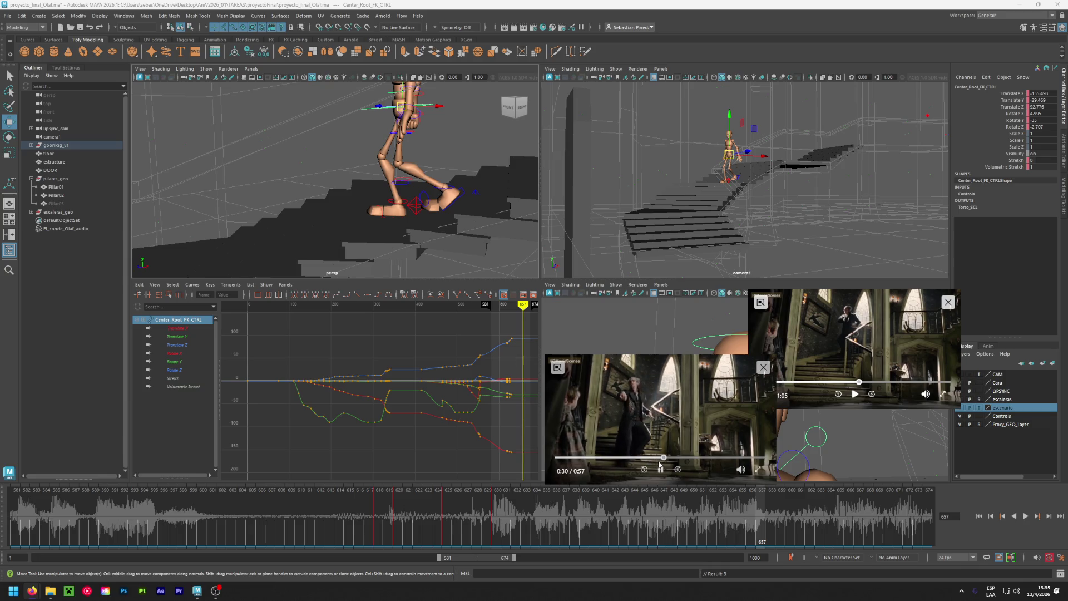
click(662, 470)
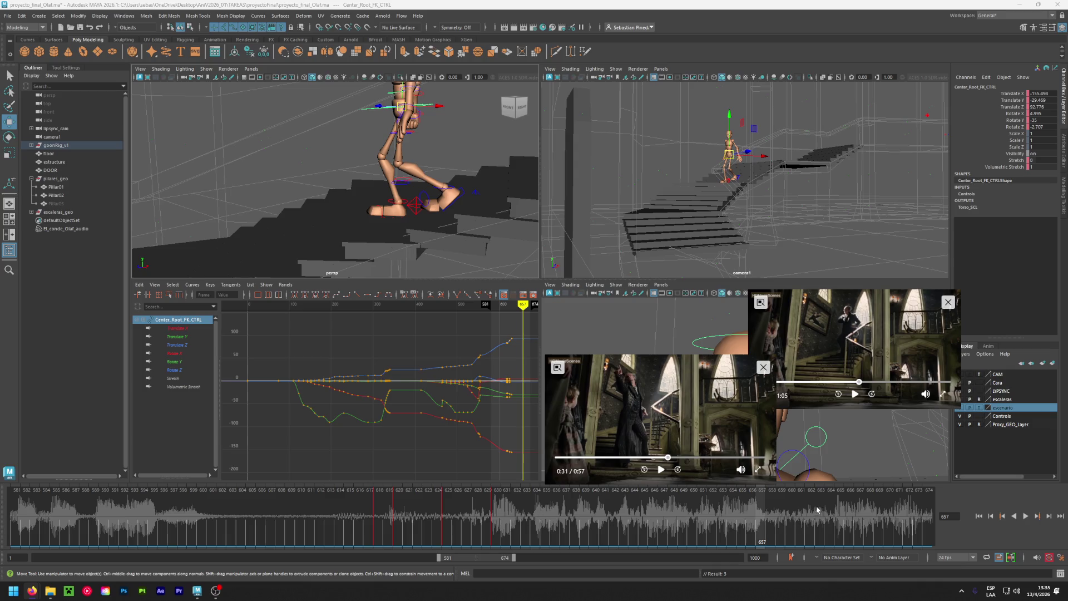
key(alt+v)
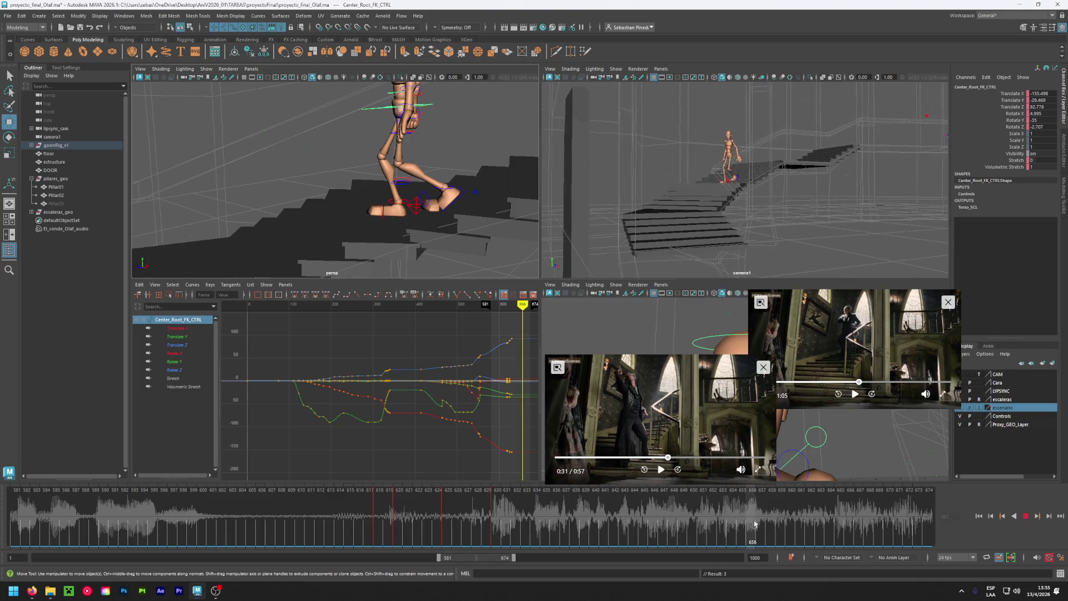
click(748, 521)
click(495, 520)
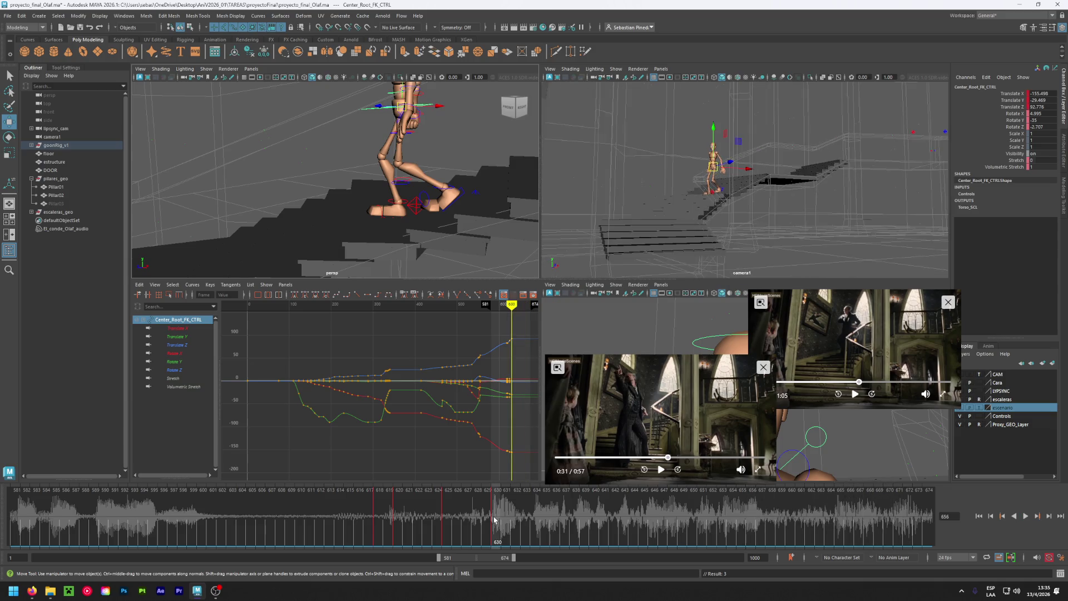
key(alt+v)
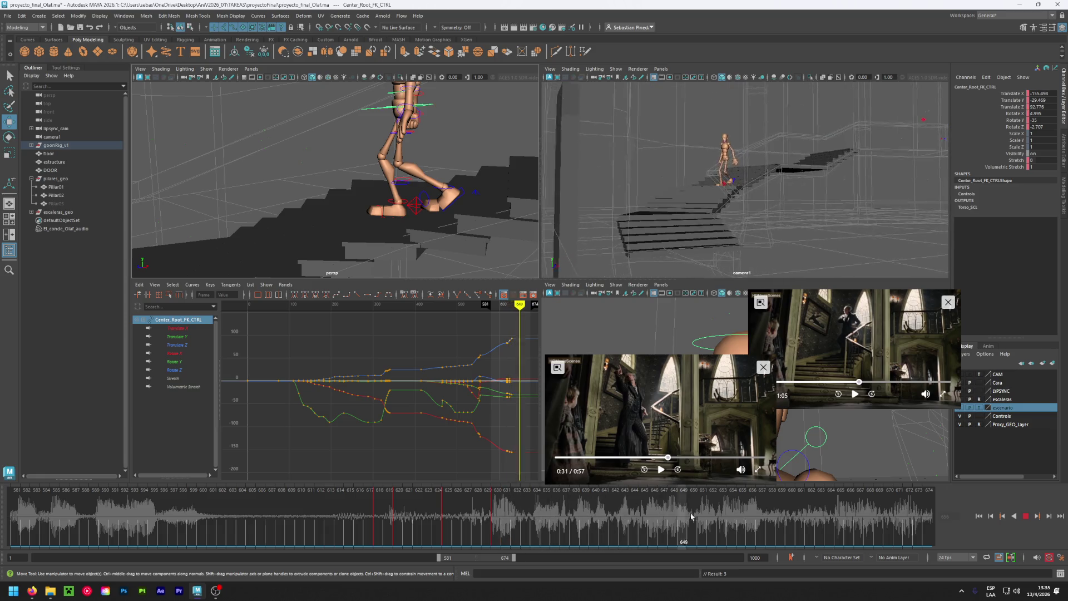
key(alt+v)
Shift the time slider range to frames 600–693 and step from frame 630 to 635.
drag(473, 559, 489, 558)
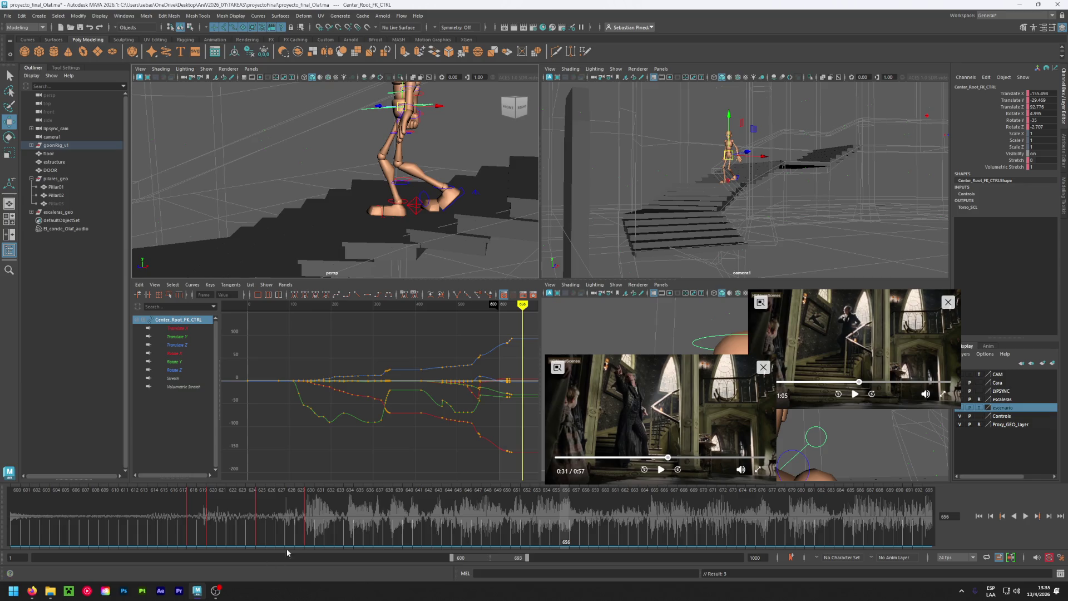
click(310, 538)
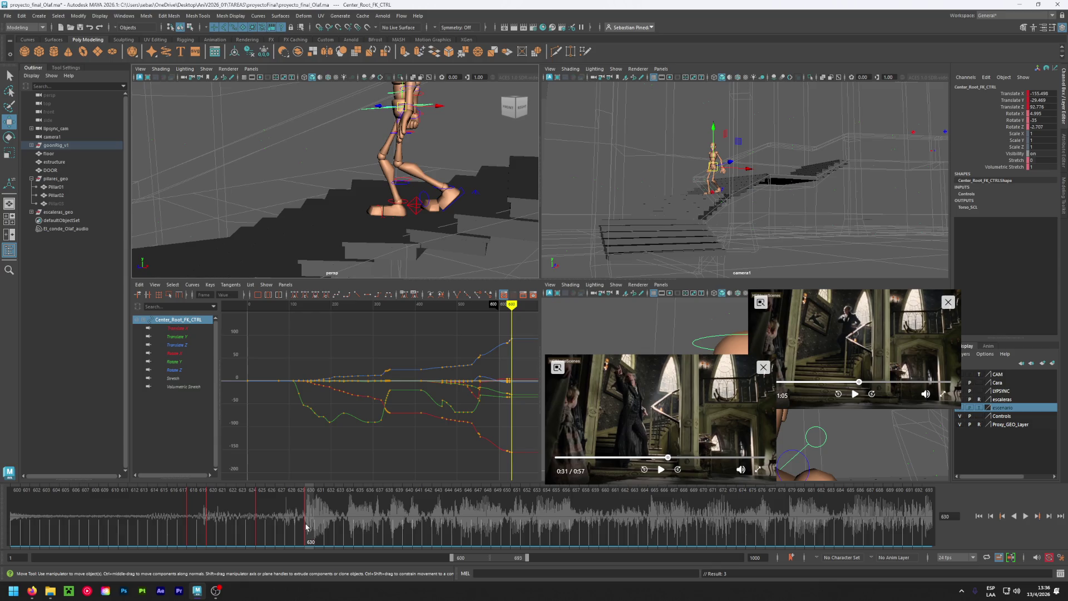
click(355, 527)
Select all rig controls and play the step from frame 630, stopping at 635.
scroll(392, 189, down, 5)
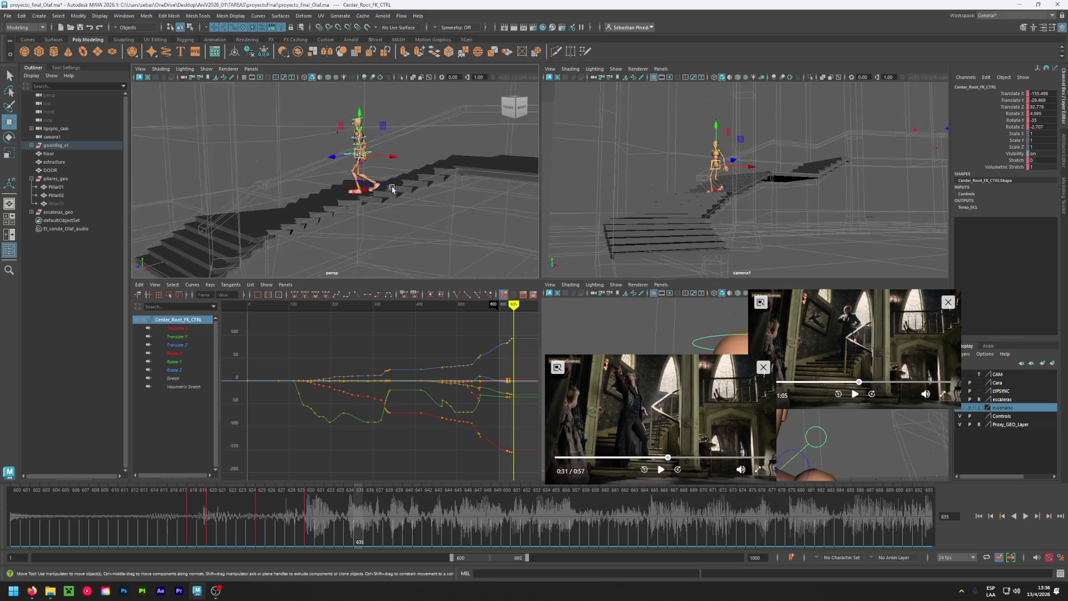
drag(323, 233, 402, 103)
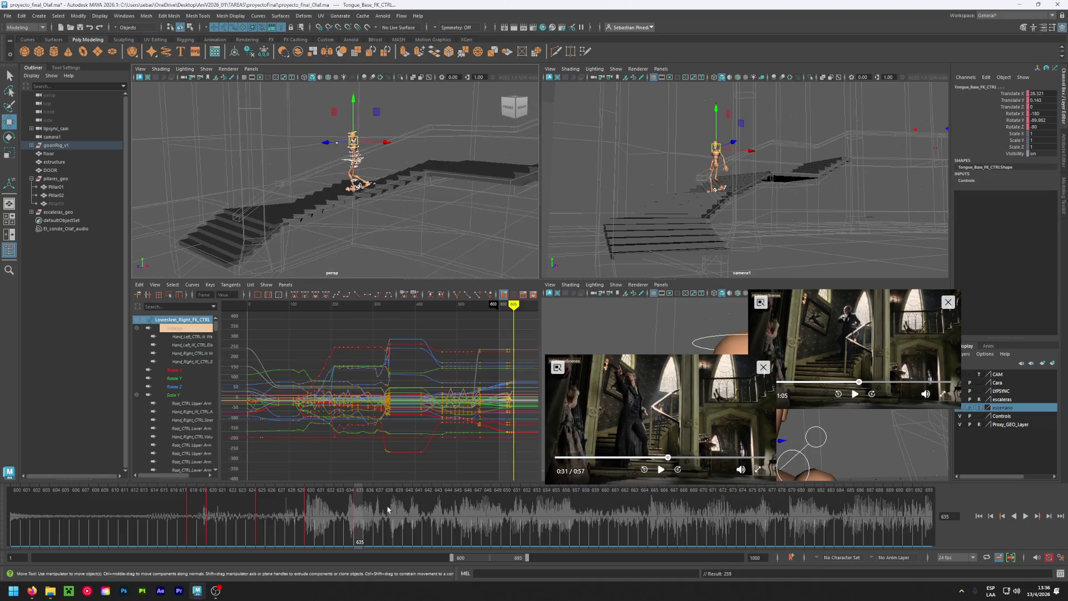
click(310, 517)
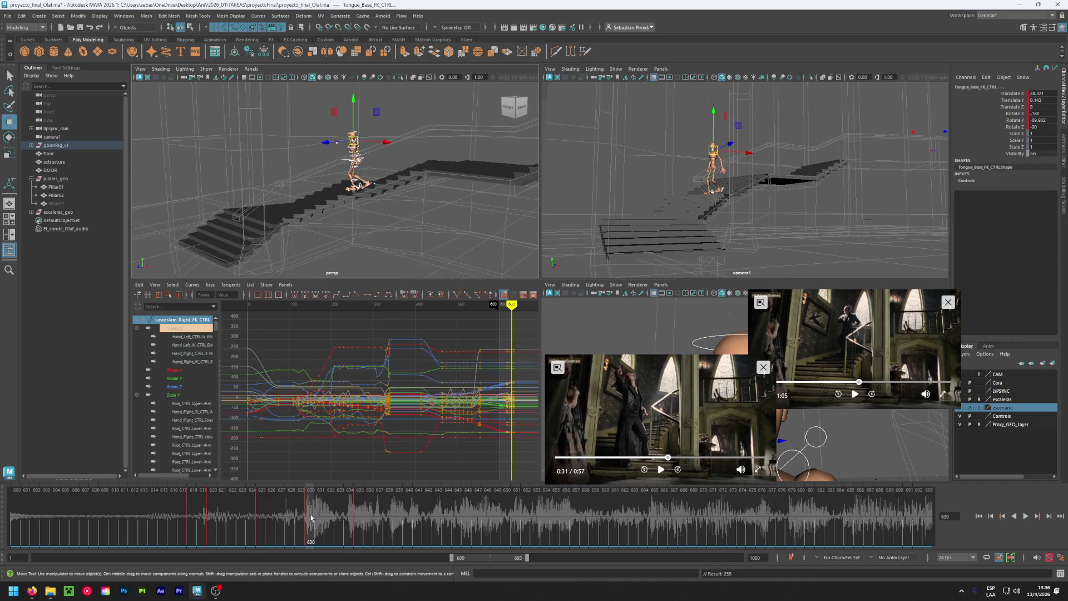
key(alt+v)
click(296, 505)
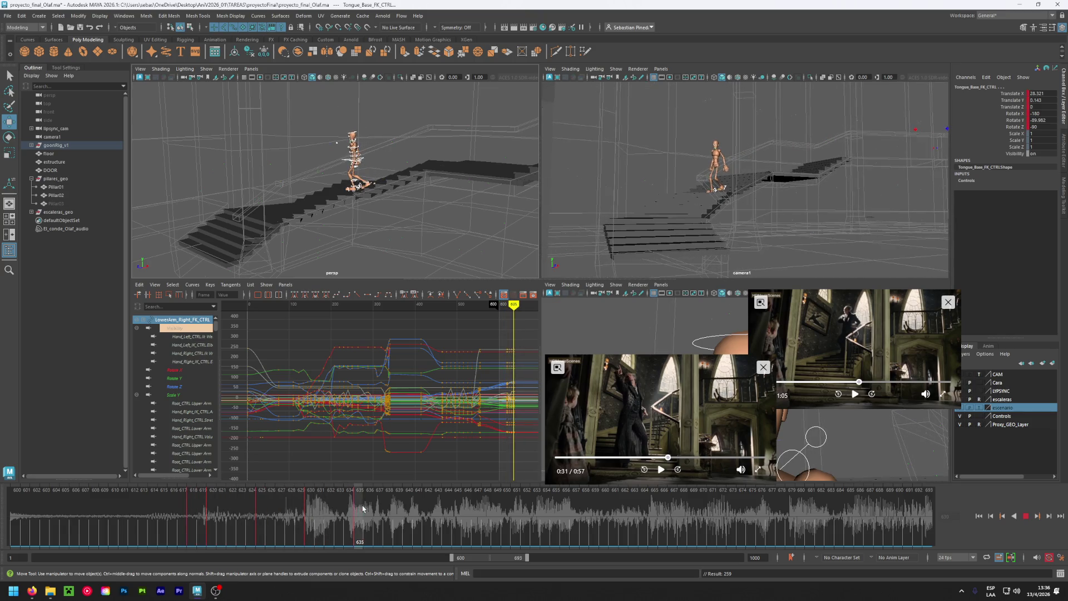
key(alt+v)
Zoom in on the mannequin and slide the left foot IK control back along the stair.
alt+drag(315, 212, 322, 211)
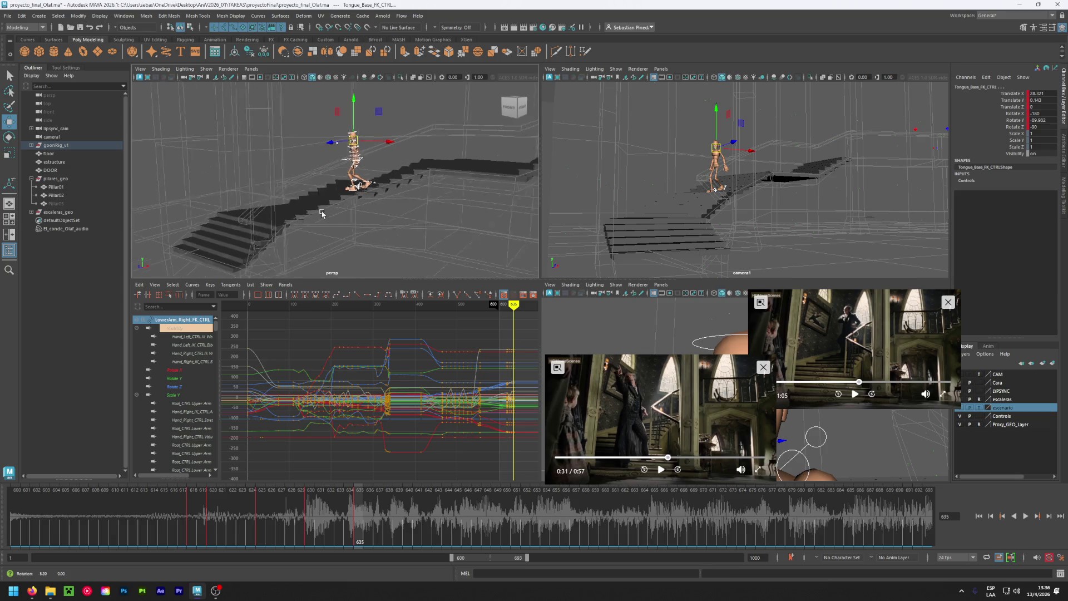
scroll(328, 206, up, 2)
scroll(345, 189, up, 2)
scroll(356, 184, up, 2)
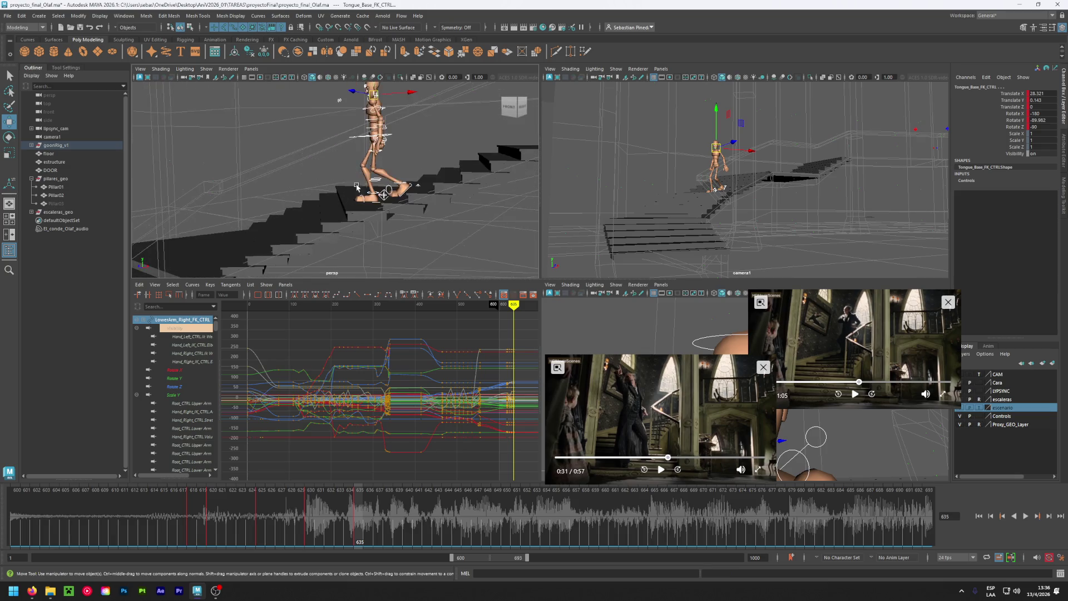
scroll(373, 212, up, 1)
scroll(370, 199, up, 1)
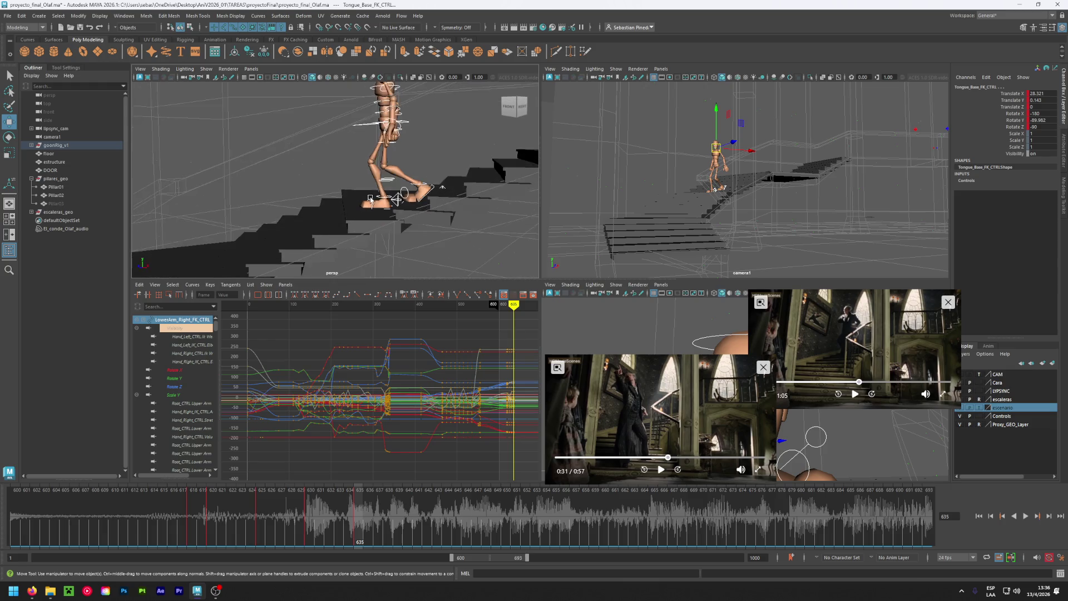
click(445, 189)
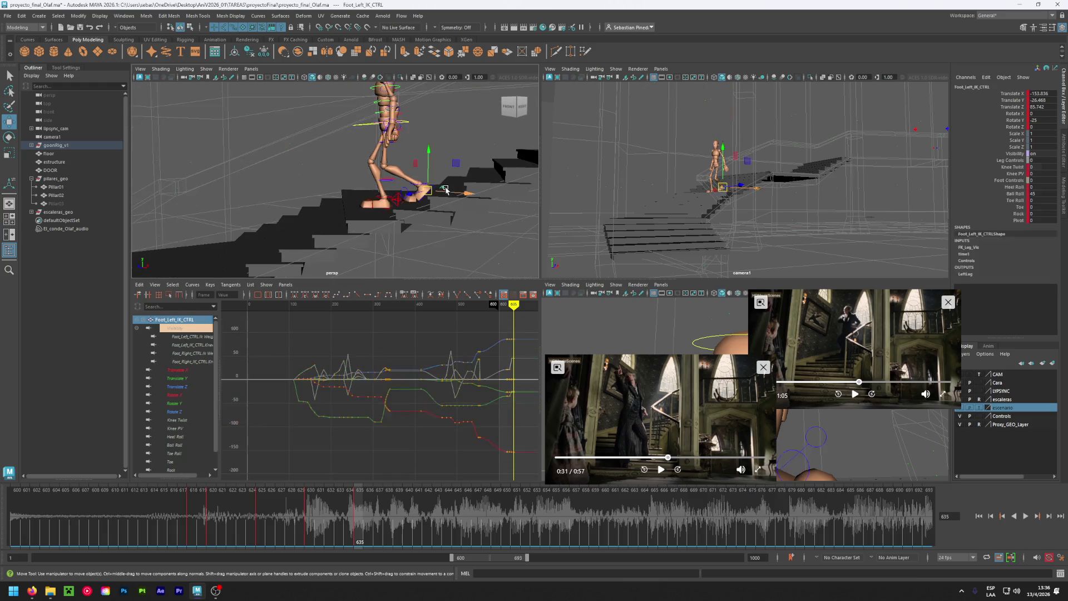
key(ctrl+z)
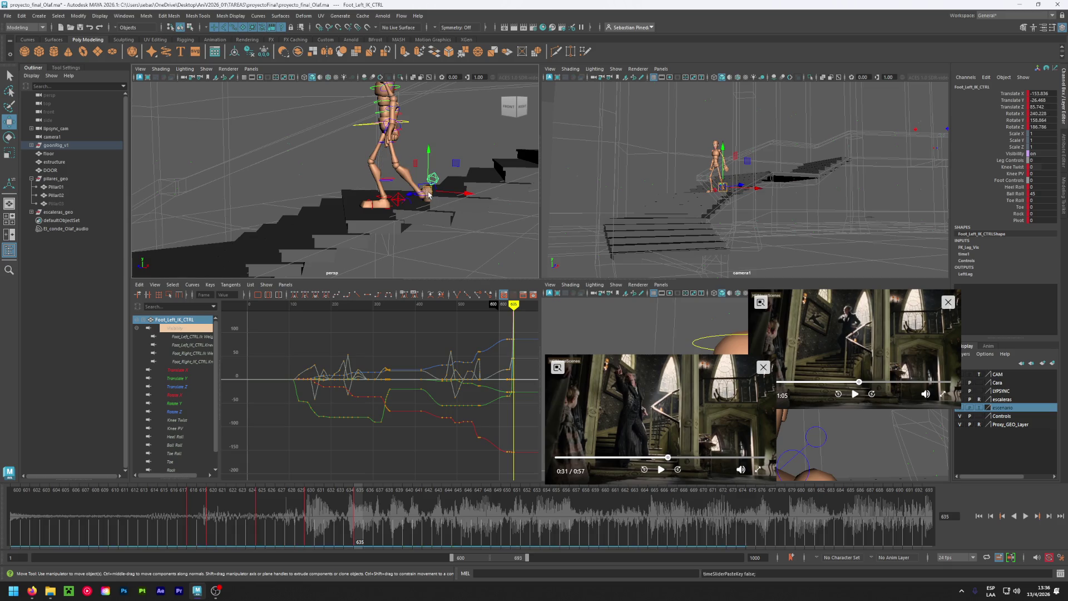
mouse_move(441, 196)
mouse_down()
mouse_move(327, 190)
mouse_move(388, 194)
mouse_move(334, 201)
mouse_move(346, 214)
mouse_move(415, 129)
mouse_up()
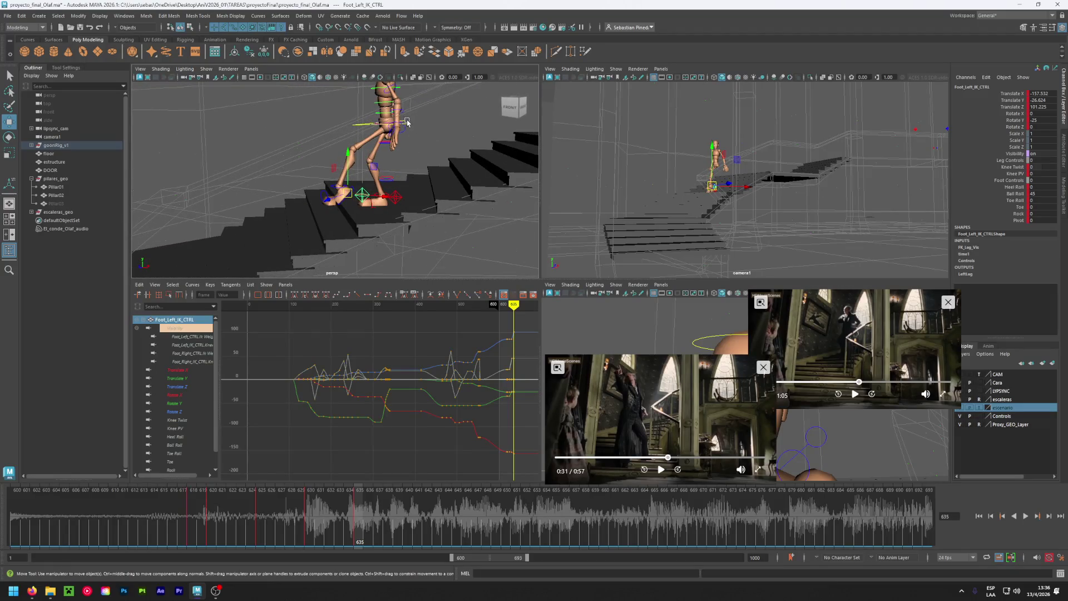
Move the hips over the step and nudge the left foot down and back, keying its position.
click(388, 124)
alt+middle_drag(388, 125, 386, 126)
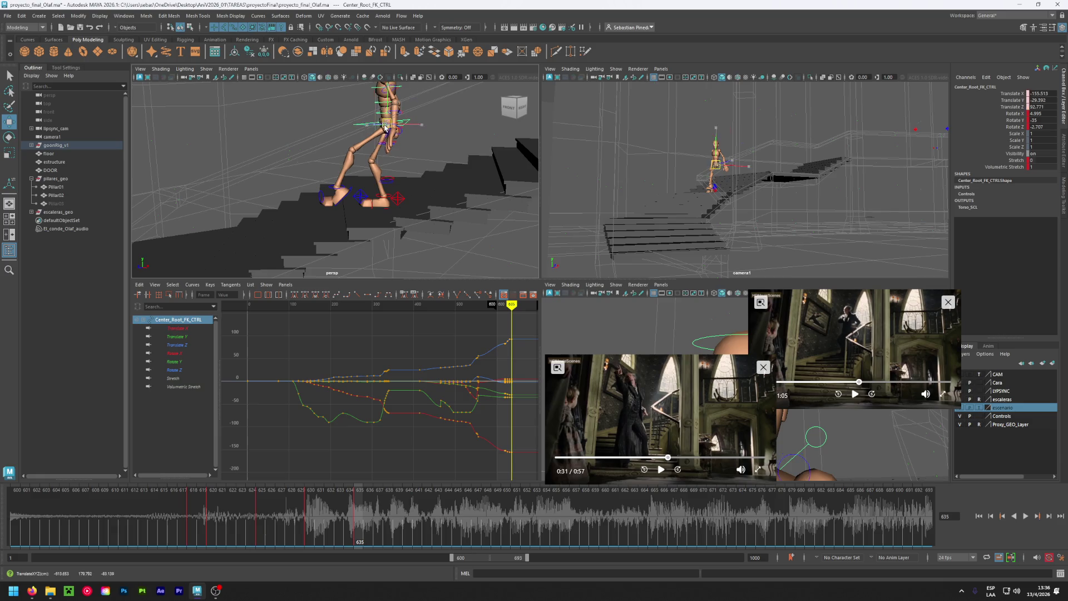
mouse_move(385, 126)
mouse_down()
mouse_move(364, 125)
mouse_move(412, 165)
mouse_move(384, 159)
mouse_move(358, 127)
mouse_up()
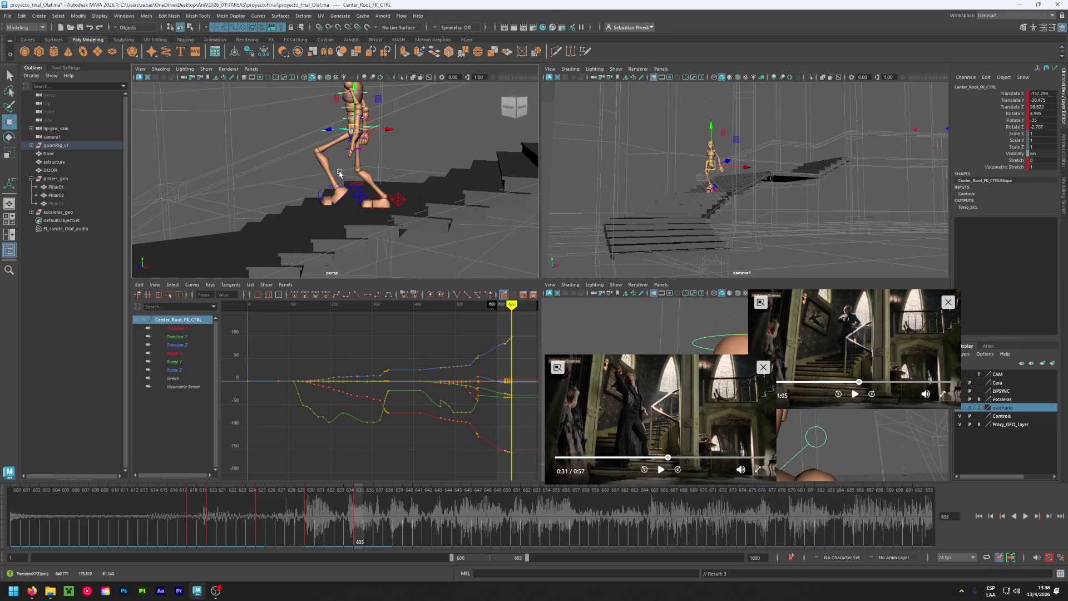
click(350, 193)
drag(349, 192, 338, 197)
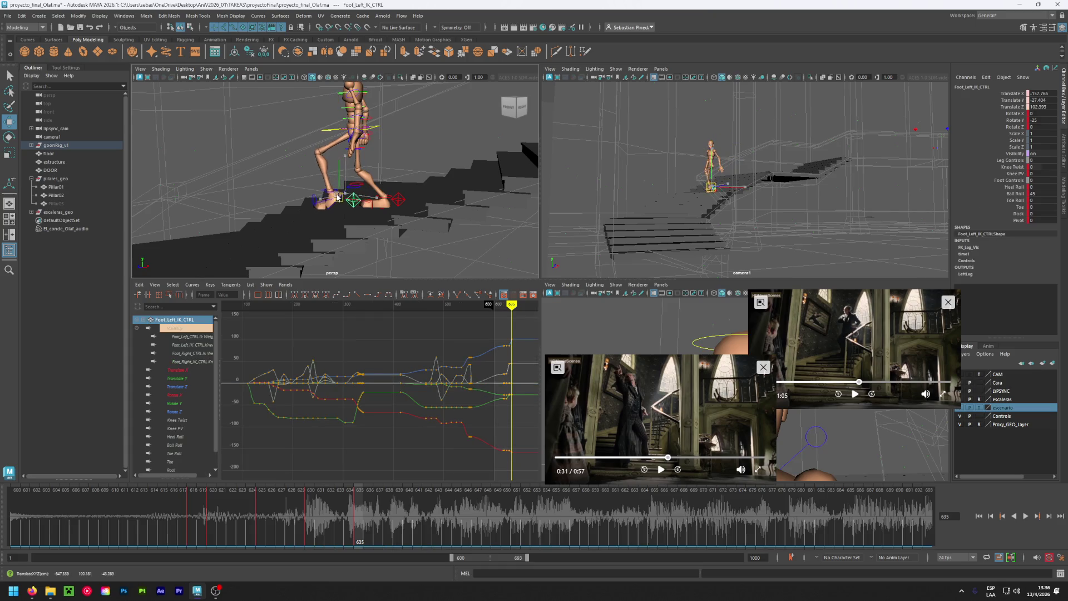
key(shift+w)
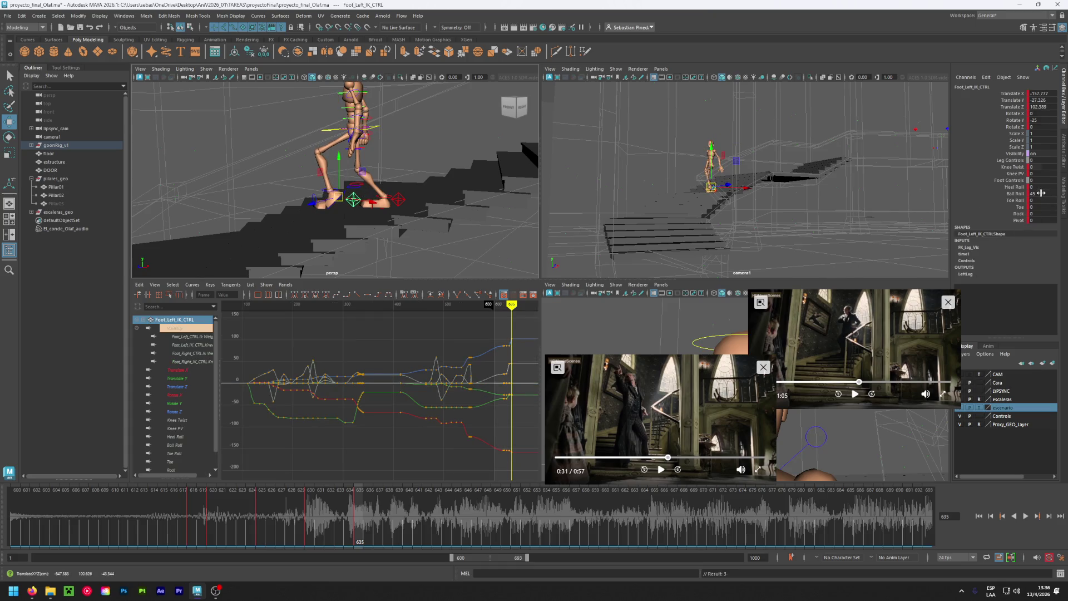
Set the left foot's Ball Roll to 0 and roll the right foot up onto its ball.
double_click(1041, 193)
key(Return)
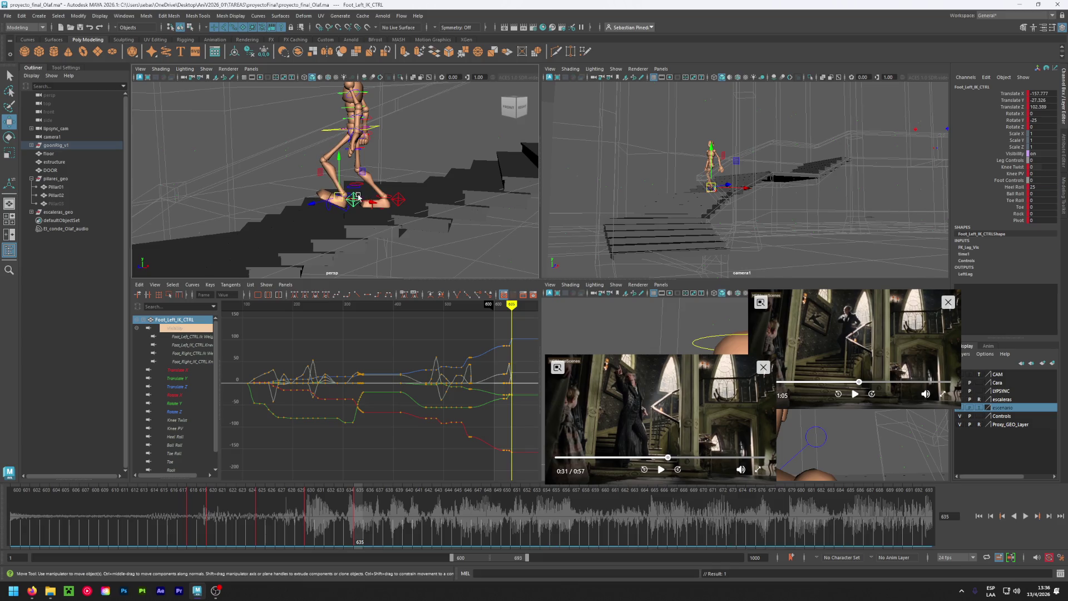
key(ctrl+z)
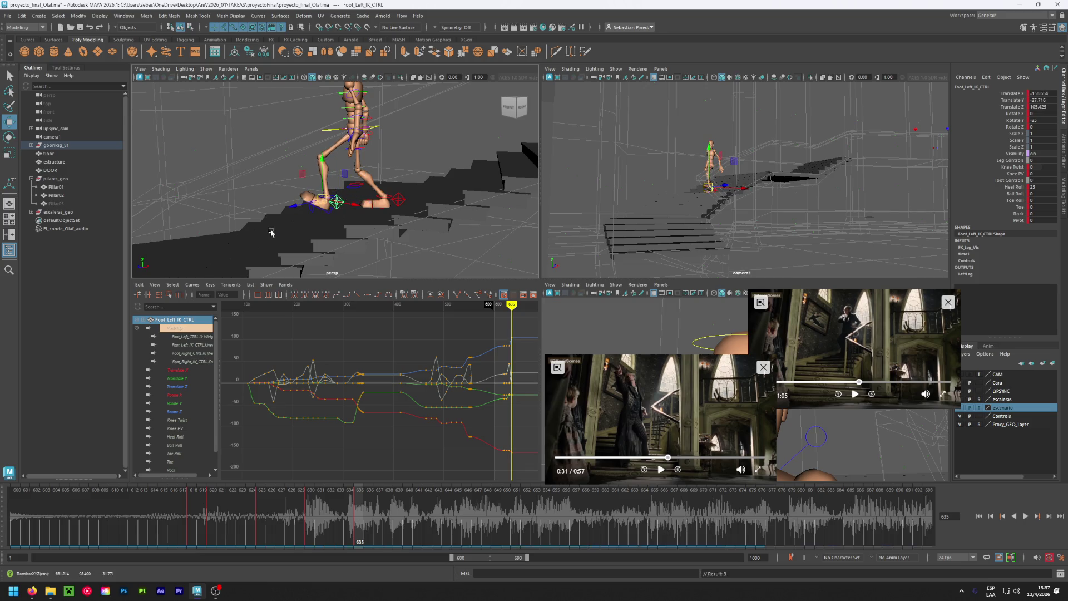
mouse_move(332, 204)
alt+mouse_down()
mouse_move(372, 227)
mouse_move(477, 233)
mouse_move(397, 204)
alt+mouse_up()
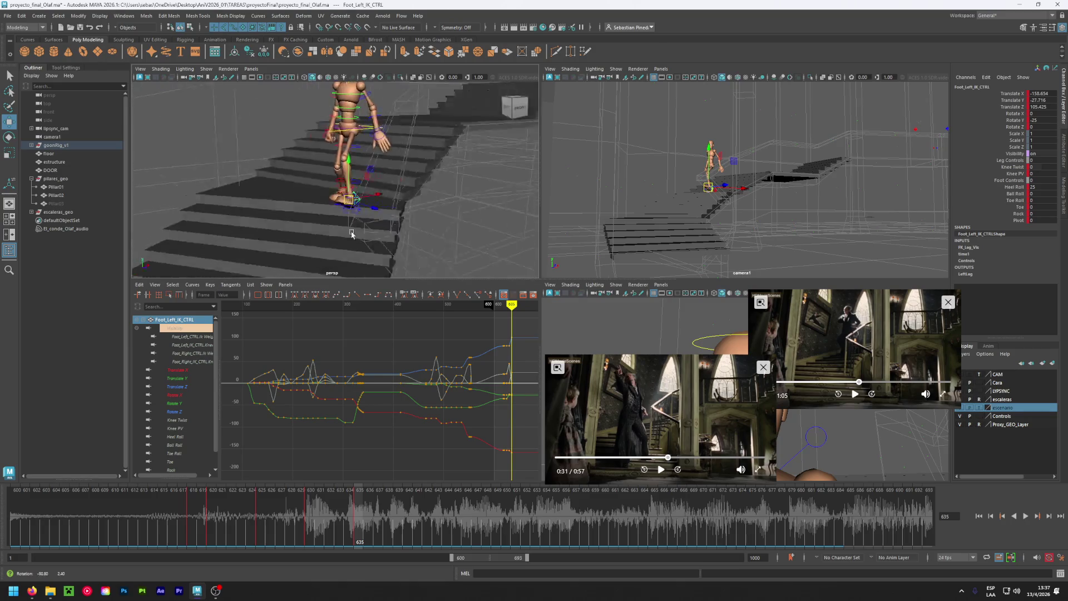
click(395, 202)
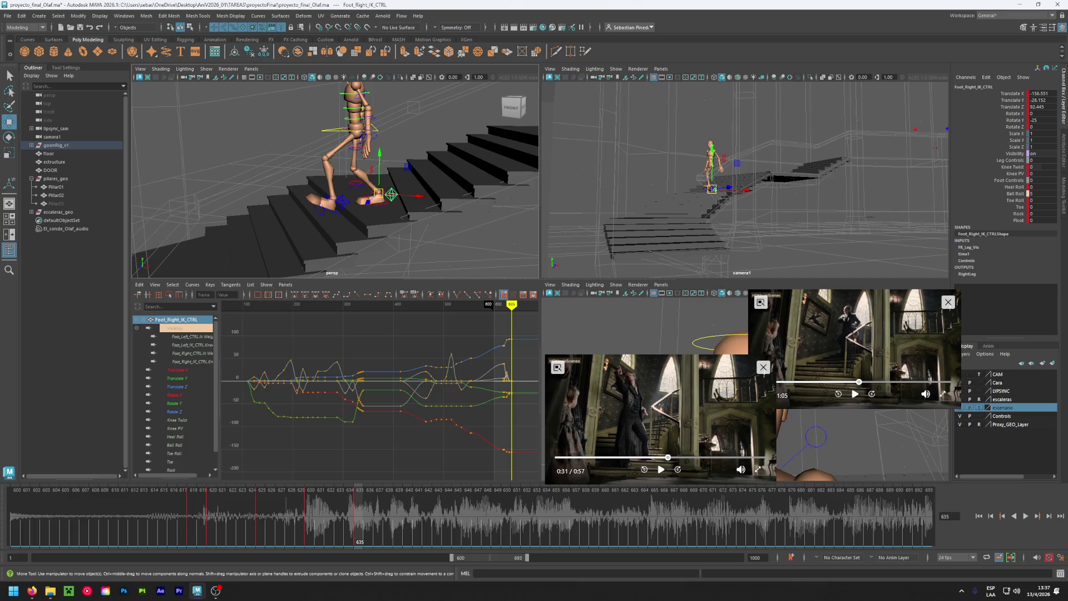
middle_drag(1016, 194, 1026, 194)
Key the right foot's Ball Roll at 23 and play the step back from frame 630.
key(s)
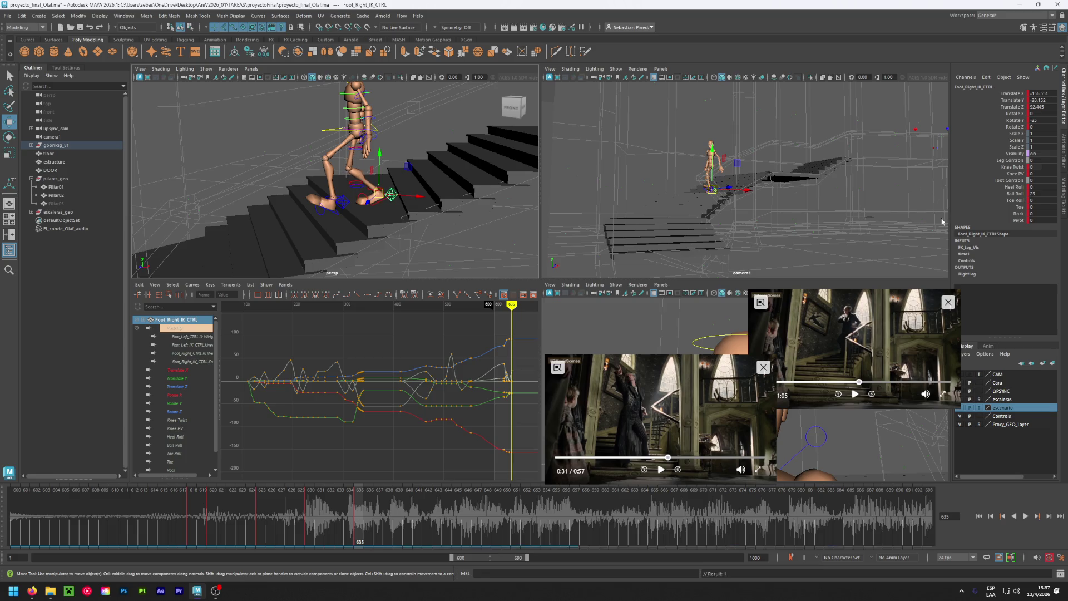
mouse_move(358, 520)
mouse_down()
mouse_move(662, 521)
mouse_move(357, 521)
mouse_up()
click(306, 513)
key(alt+v)
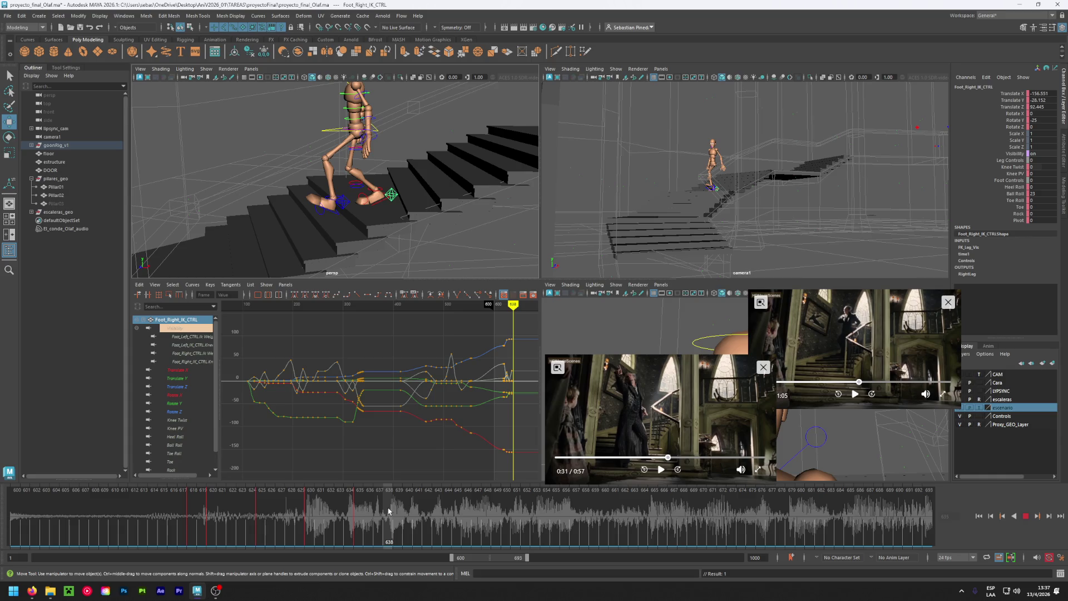
click(355, 521)
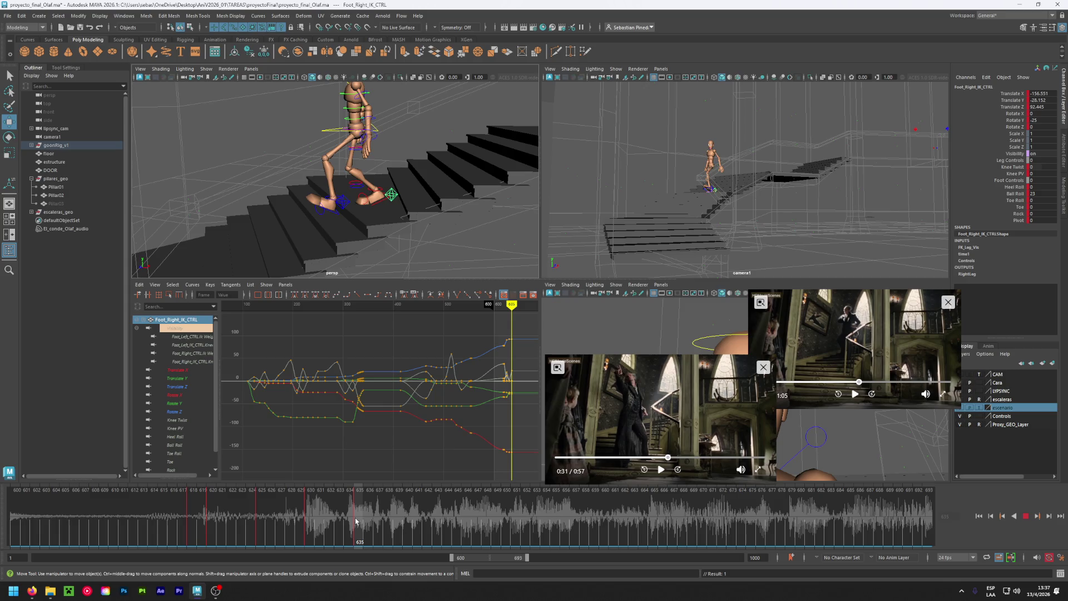
click(355, 521)
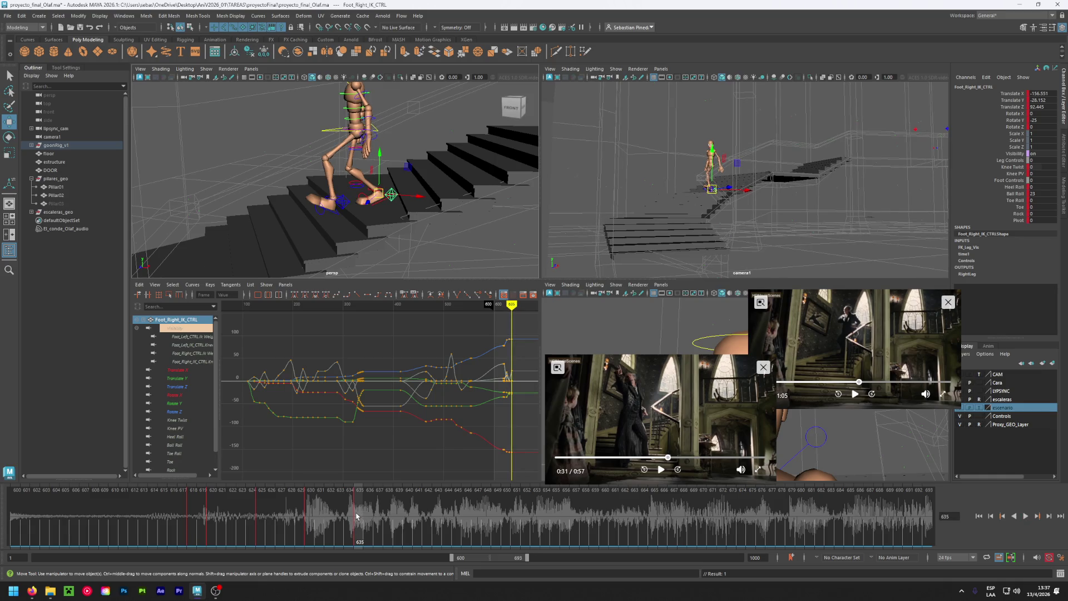
Select all rig controls, key the full pose at frame 635, then step back to frame 632.
scroll(328, 239, down, 5)
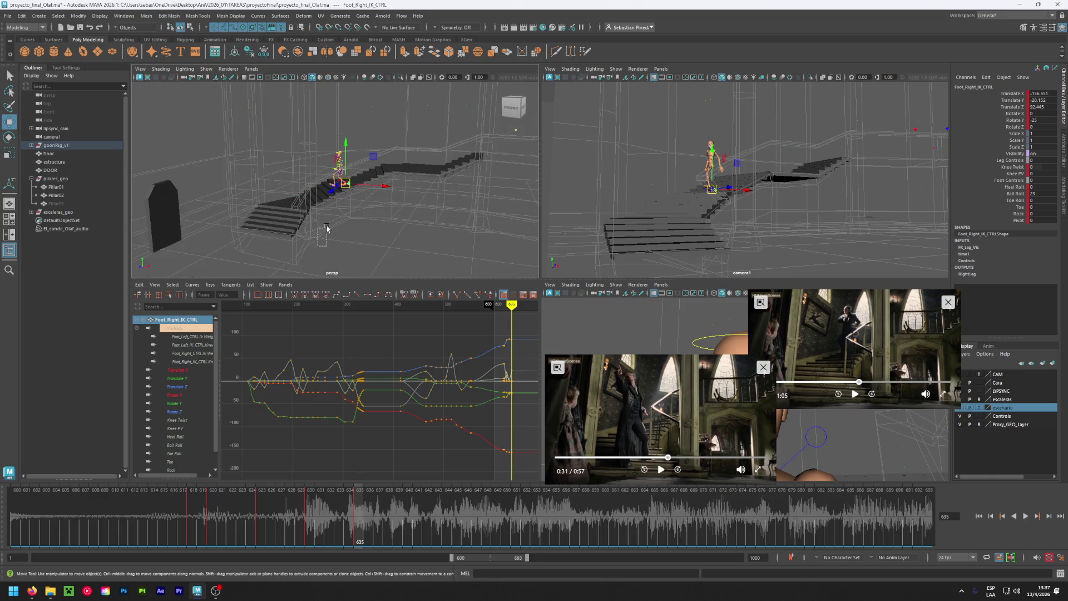
drag(318, 246, 377, 138)
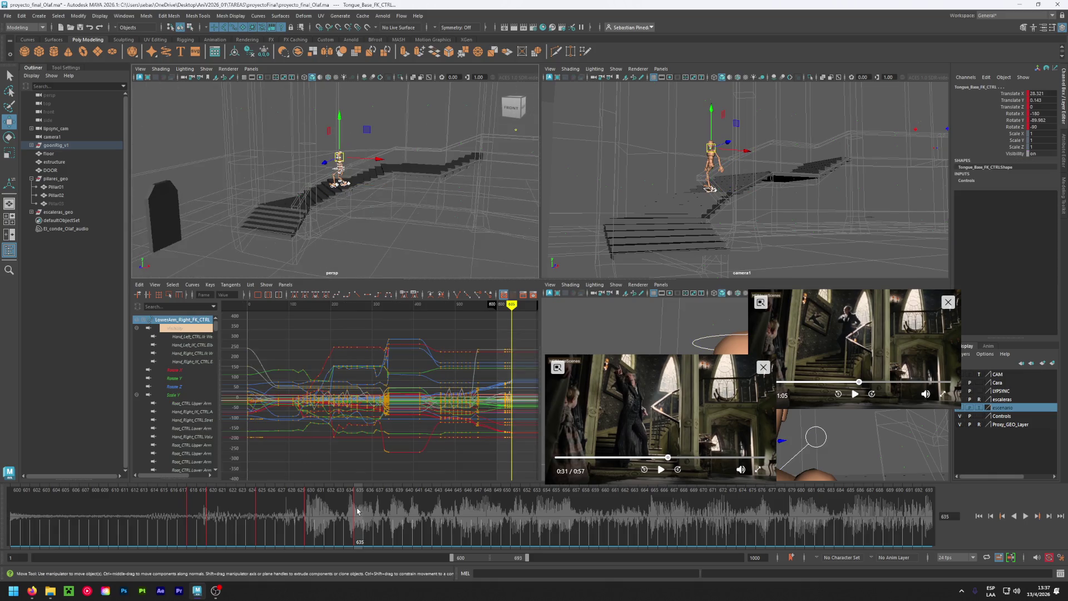
mouse_move(308, 511)
mouse_down()
mouse_move(383, 506)
mouse_move(333, 522)
mouse_up()
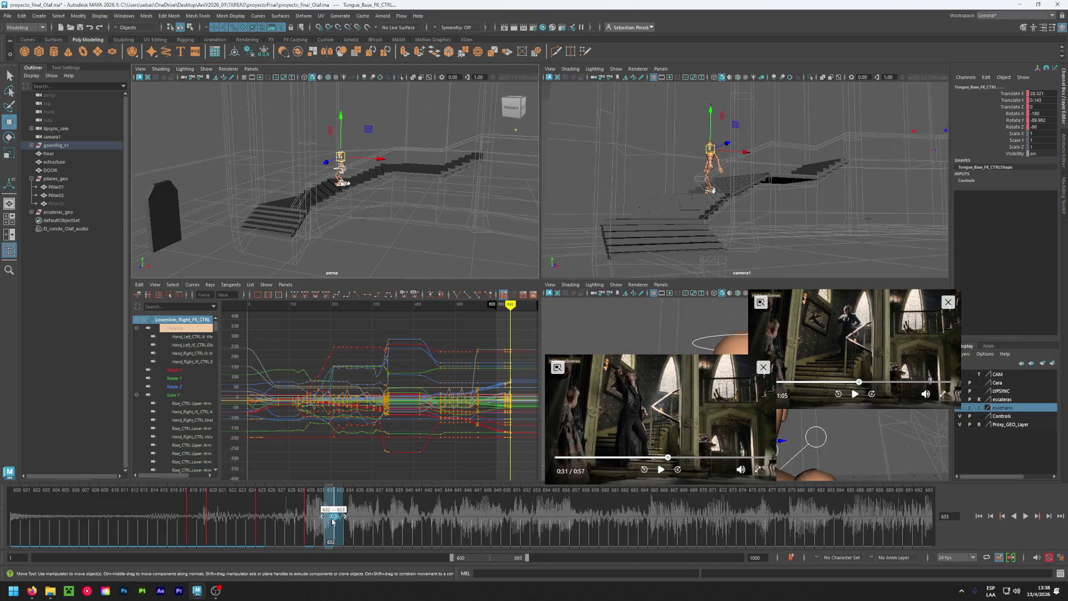
click(360, 519)
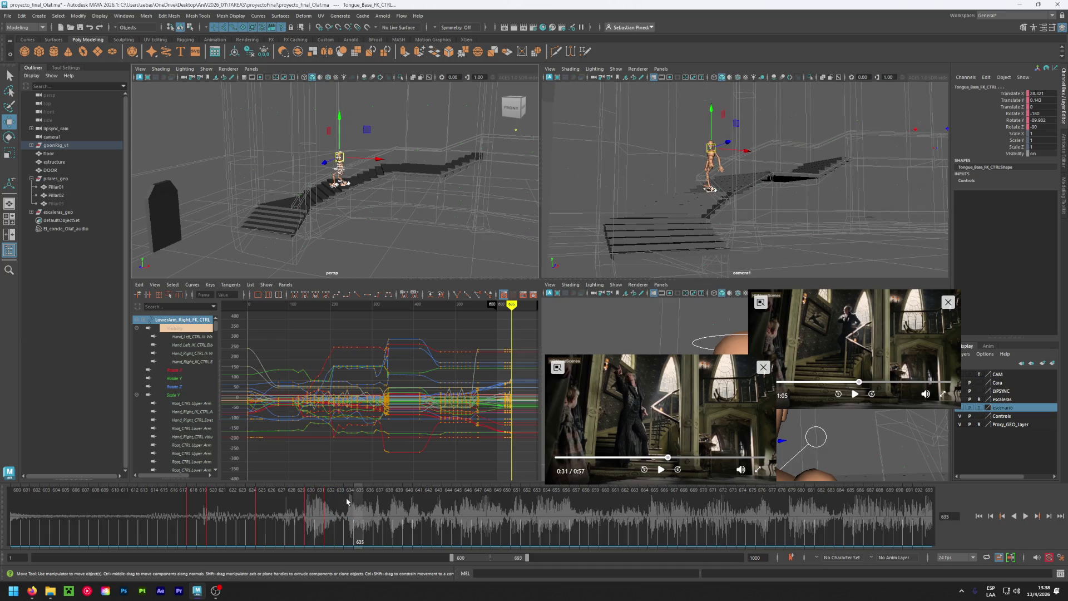
key(s)
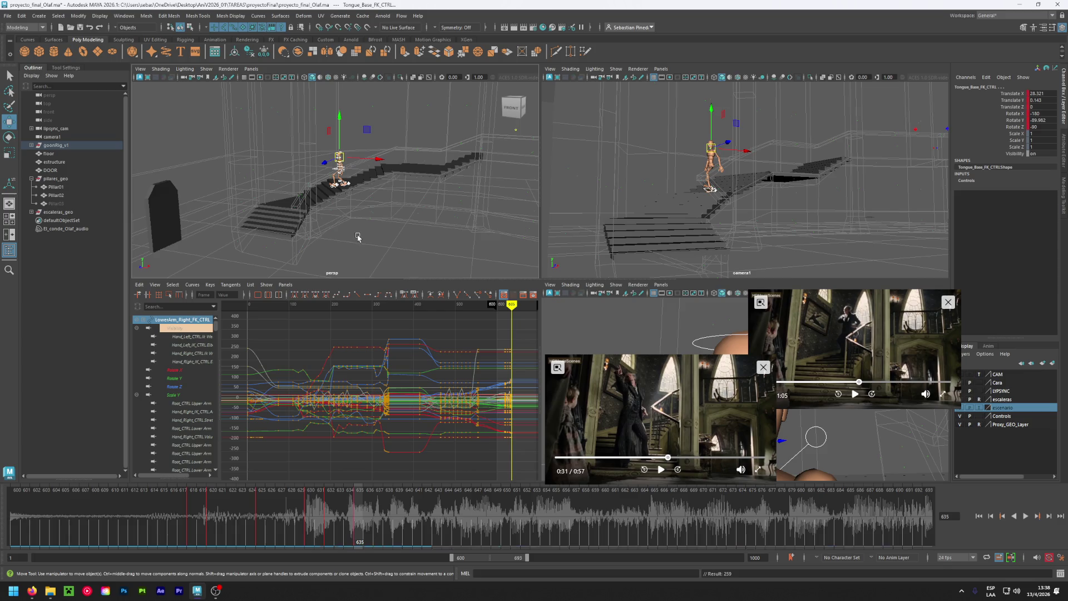
scroll(342, 192, up, 5)
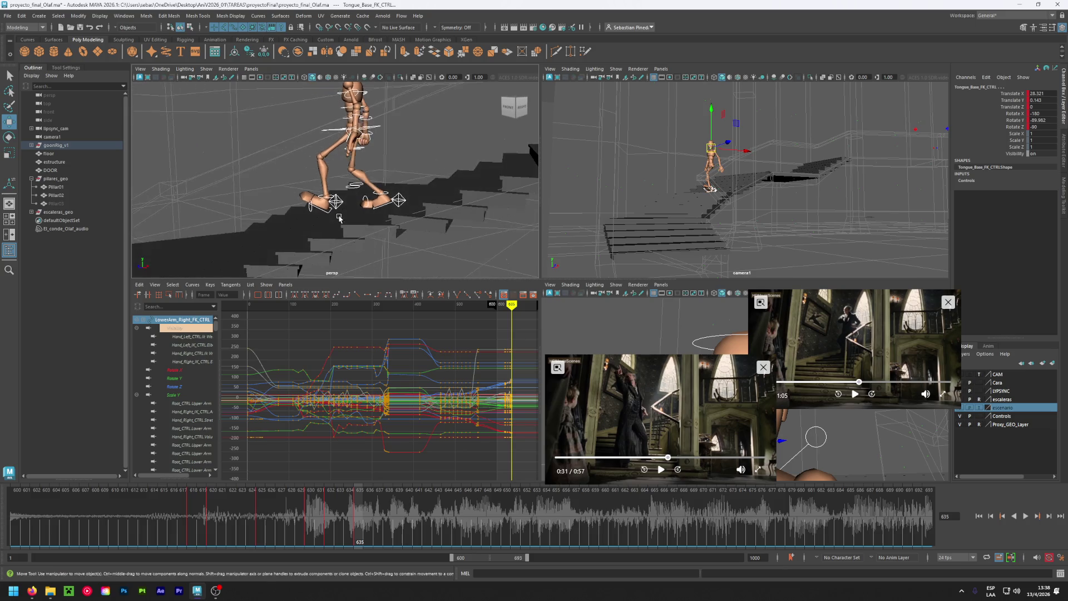
key(comma)
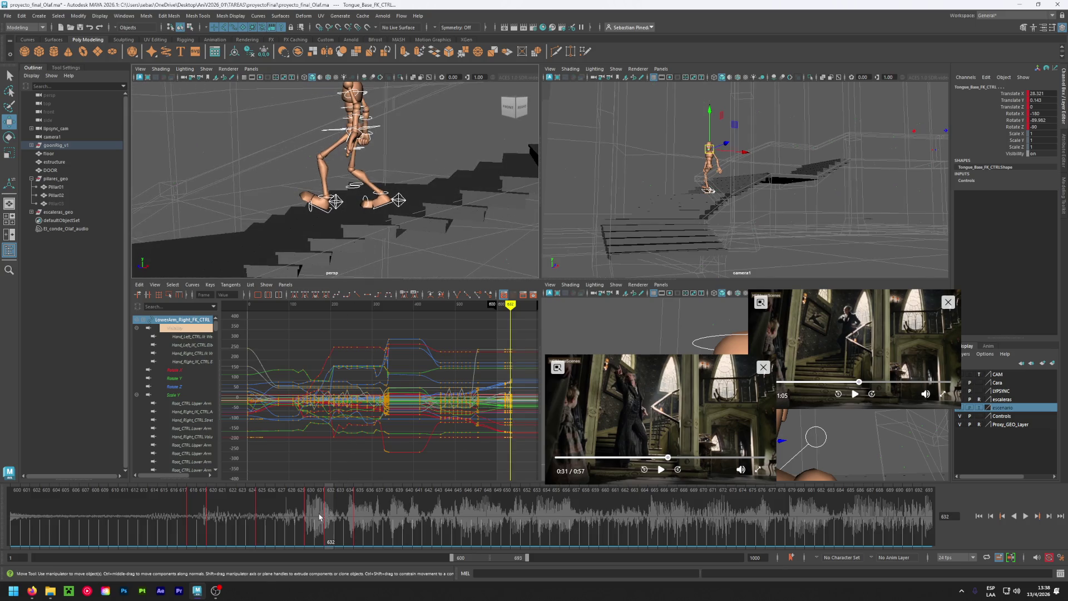
click(322, 130)
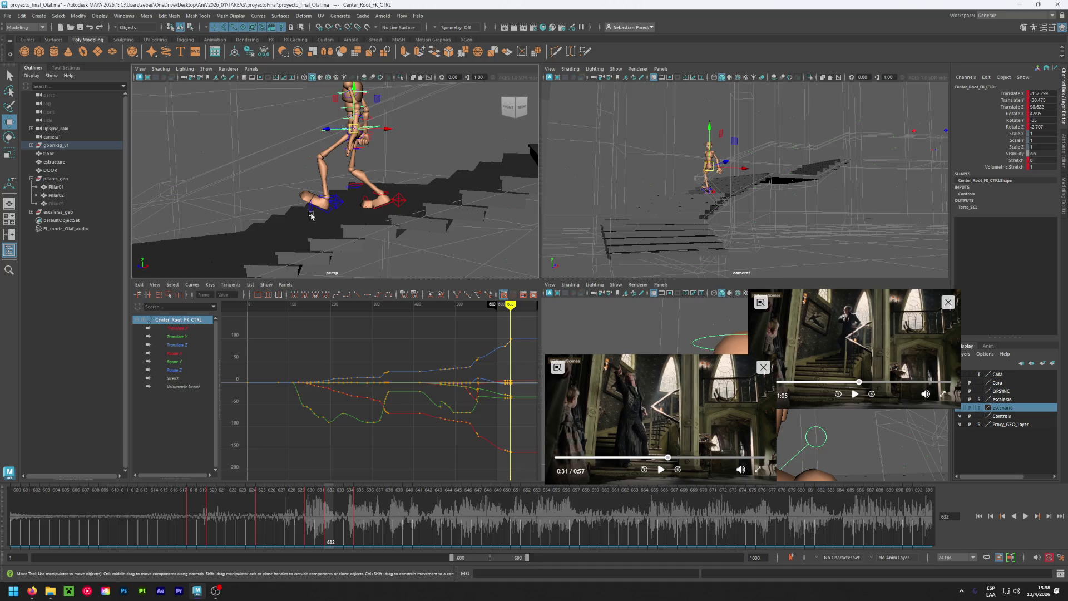
Review the nearby frames, then set the left foot's Heel Roll to 0.
click(313, 507)
mouse_move(313, 507)
mouse_down()
mouse_move(309, 519)
mouse_move(338, 520)
mouse_move(328, 529)
mouse_move(356, 526)
mouse_up()
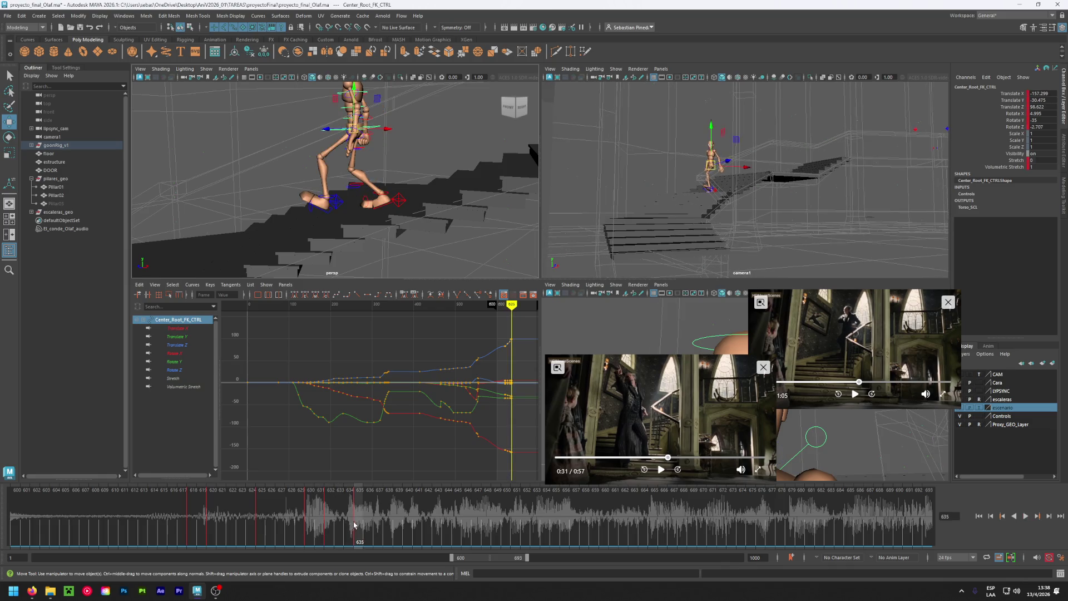
click(336, 205)
double_click(1044, 187)
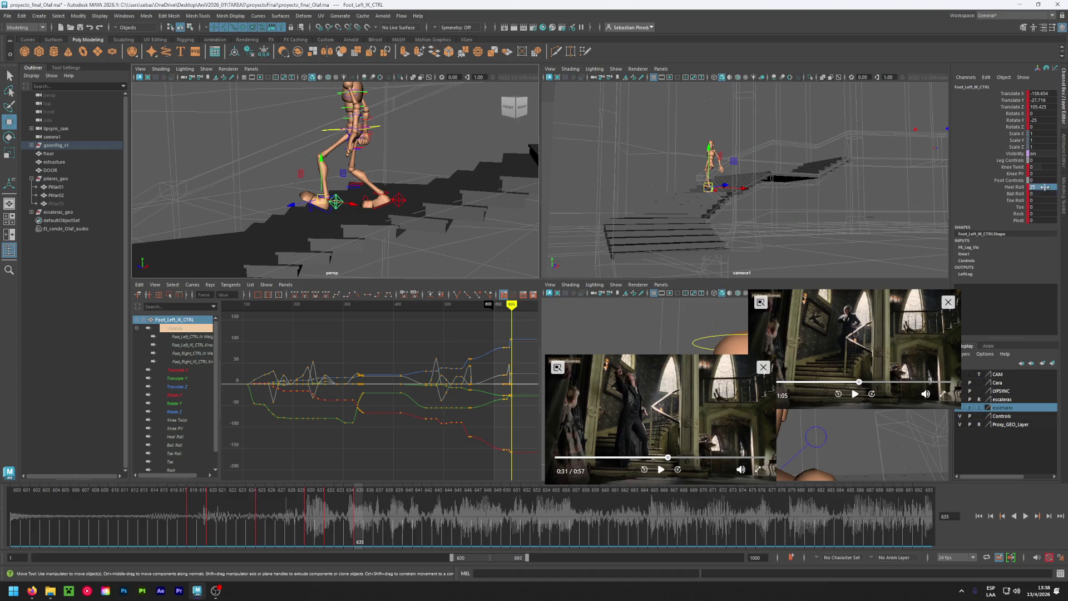
text(0)
key(Return)
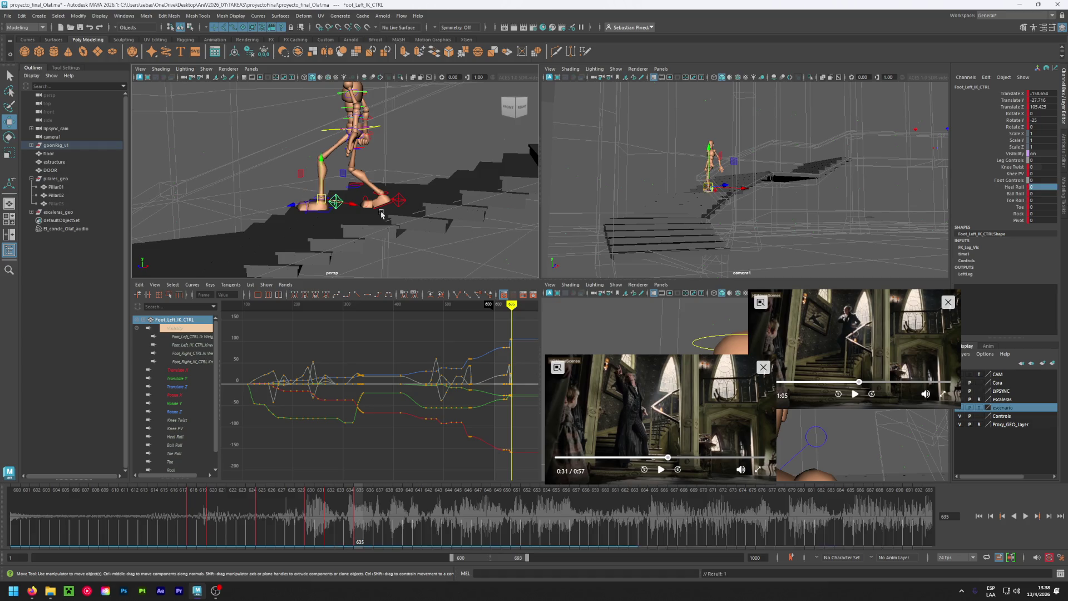
Lift the left foot onto the step, key it, and save the scene.
drag(325, 162, 327, 174)
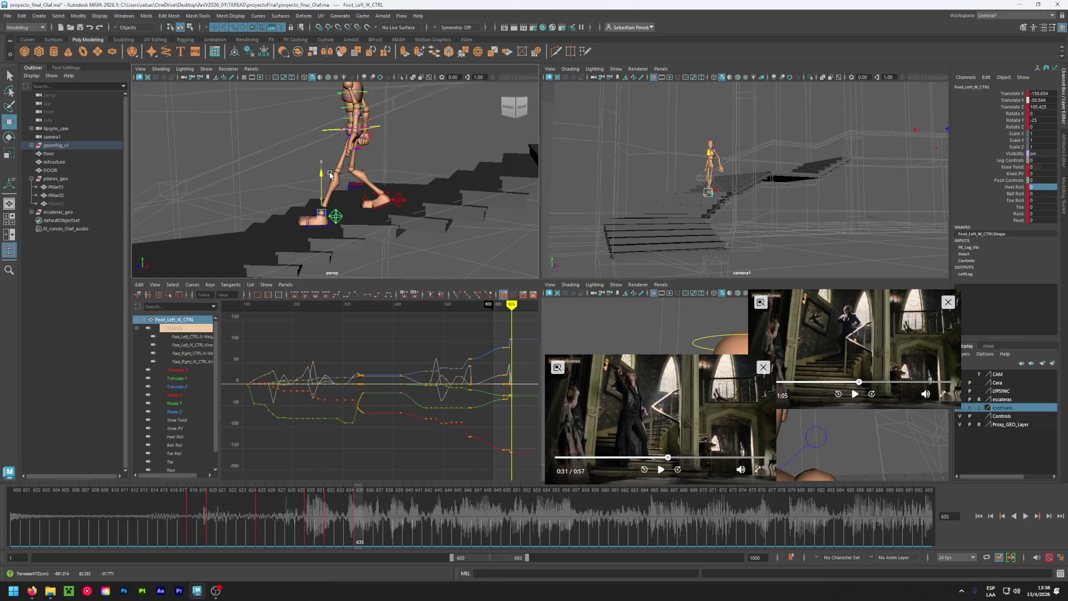
key(s)
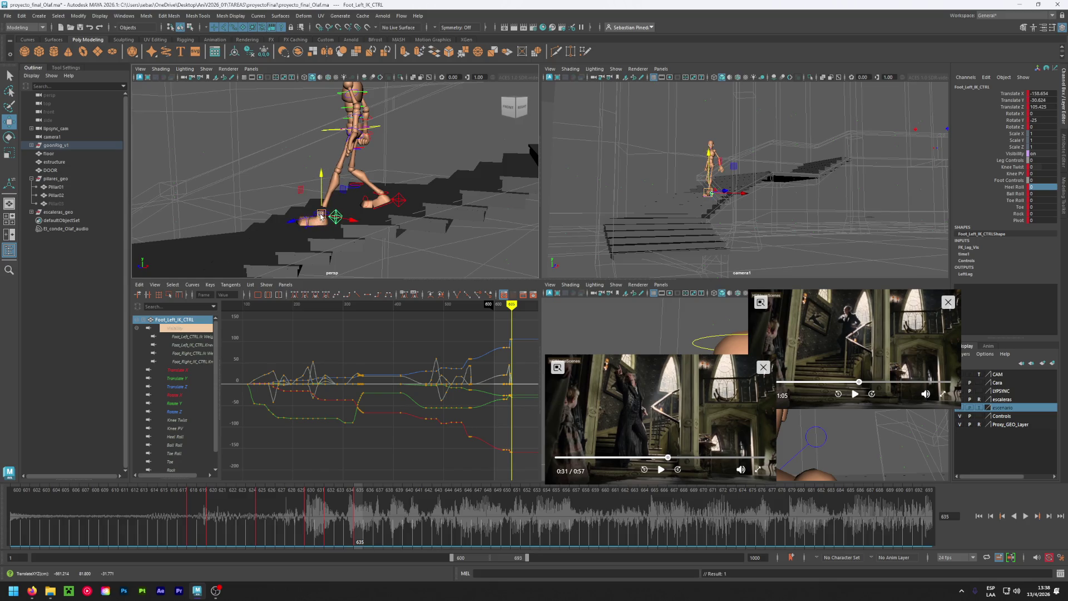
mouse_move(322, 214)
mouse_down()
mouse_move(443, 259)
mouse_move(319, 254)
mouse_move(335, 219)
mouse_up()
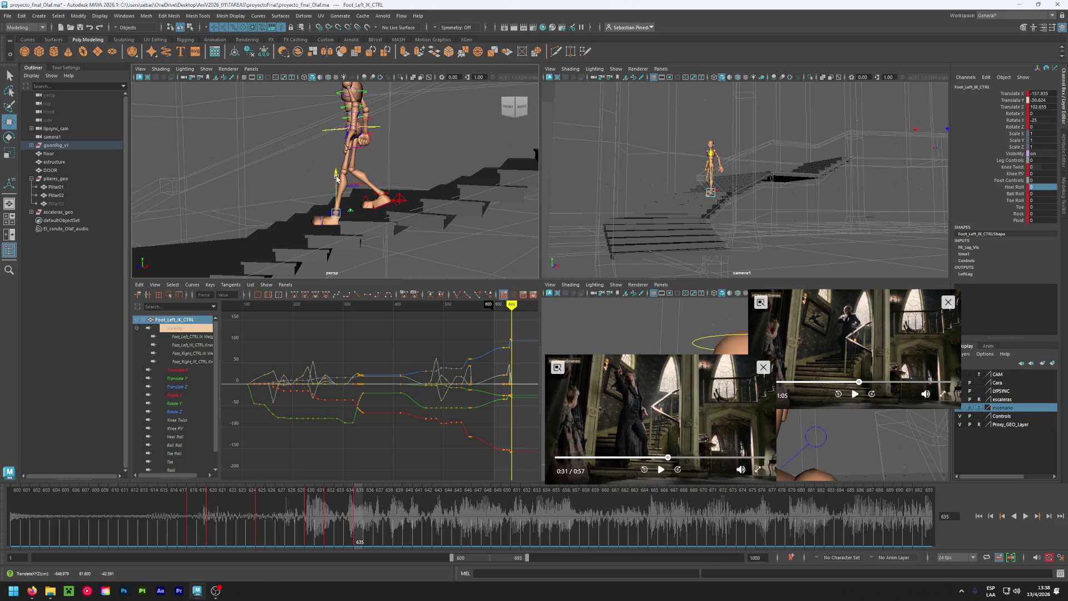
key(ctrl+z)
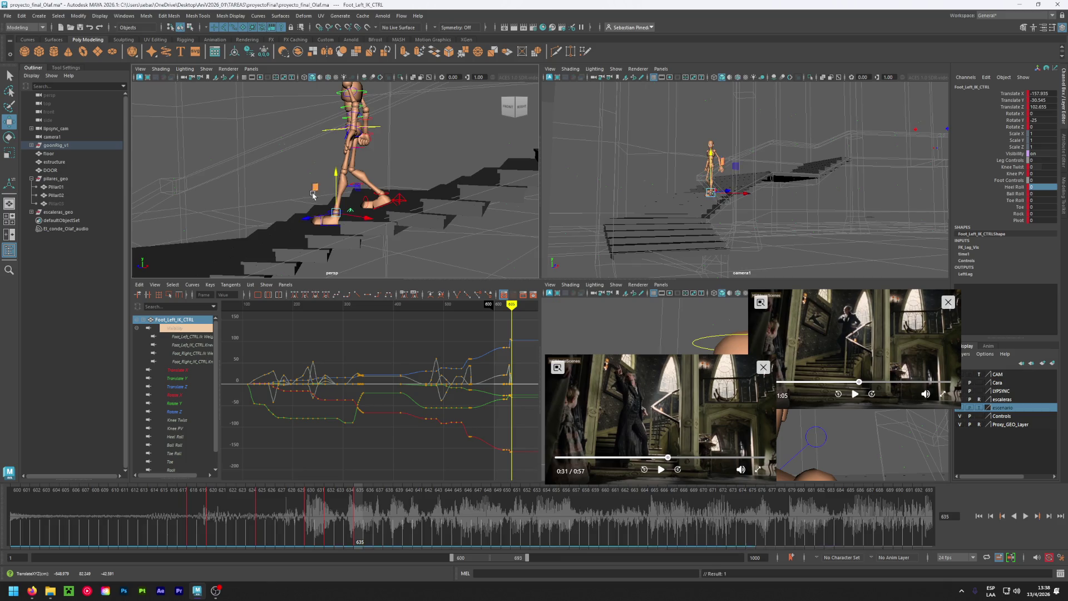
key(ctrl+s)
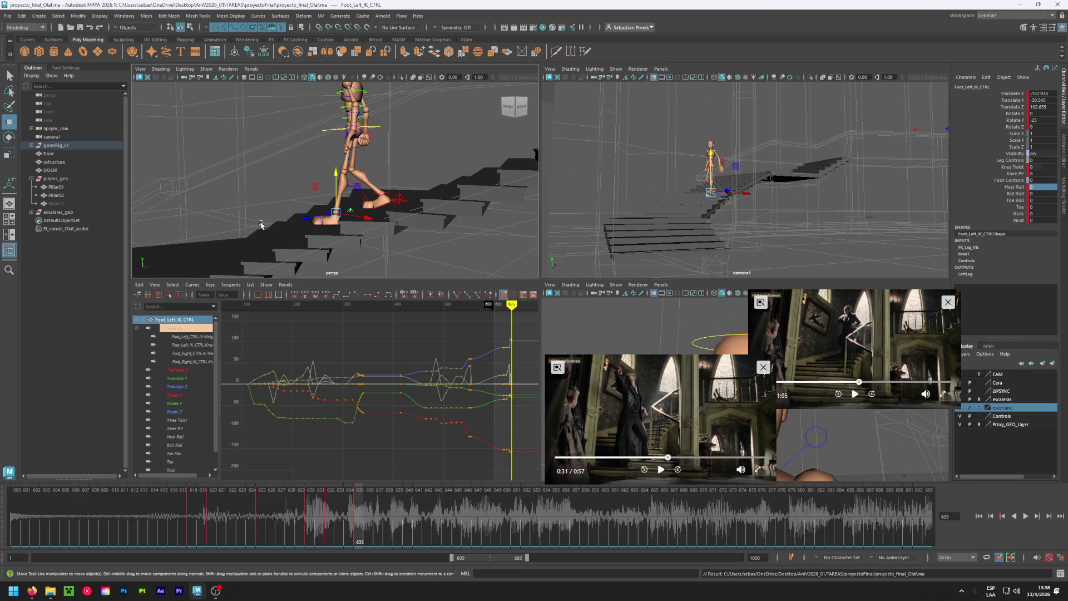
Set the right foot's Ball Roll to 63, then move and key the centre root down the stairs.
click(398, 199)
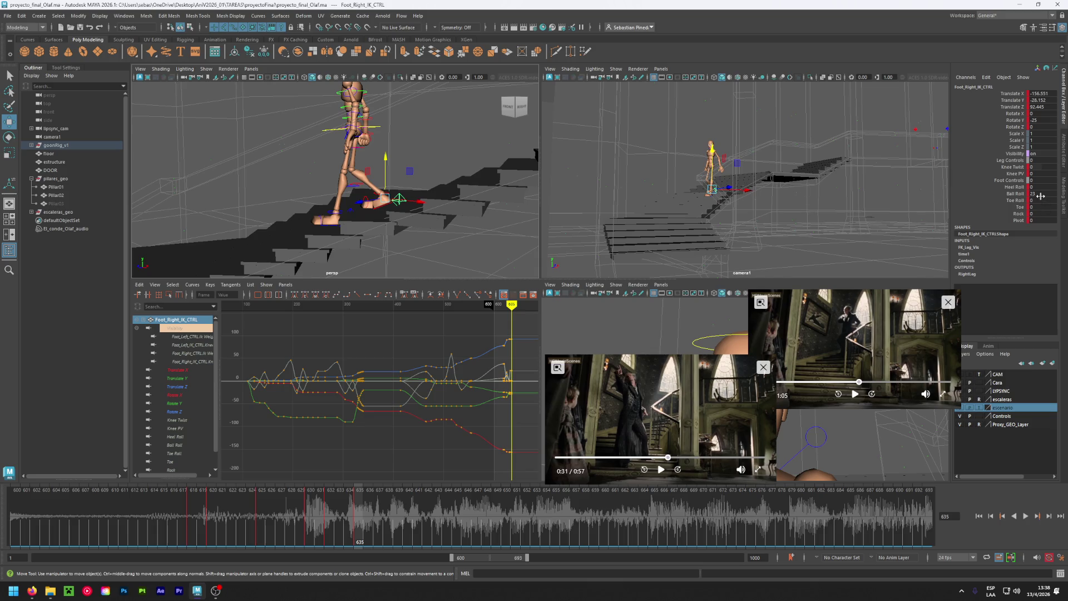
drag(1041, 196, 1057, 196)
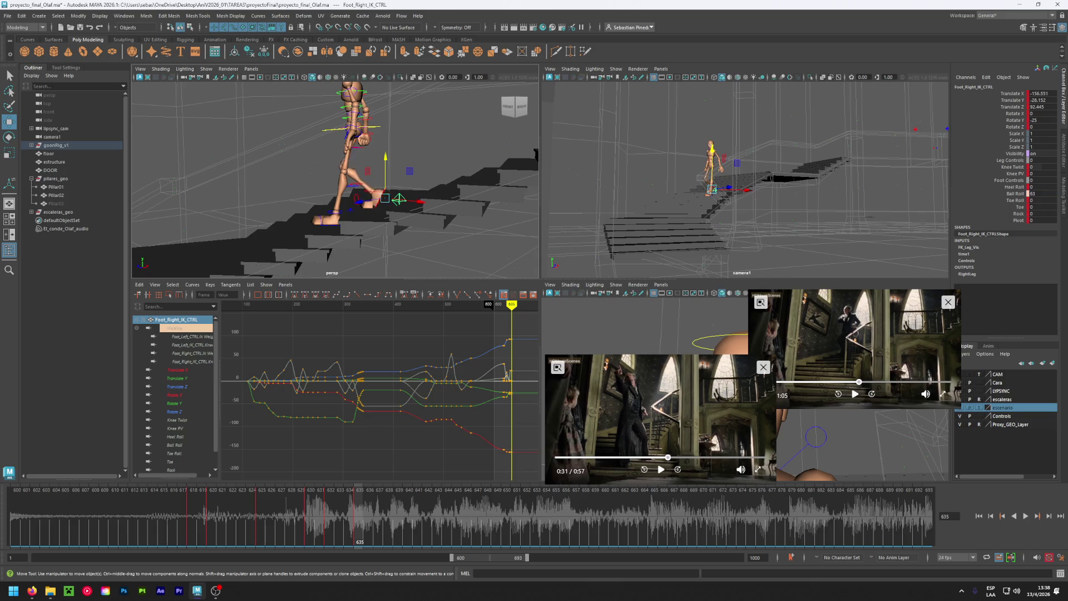
click(378, 129)
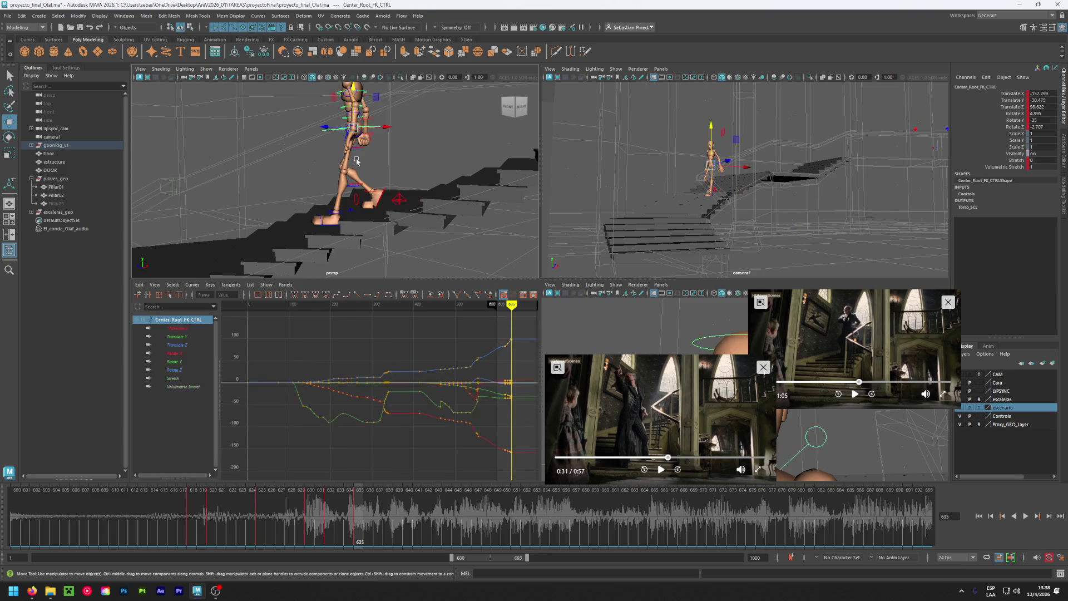
alt+drag(377, 134, 361, 170)
drag(355, 131, 338, 133)
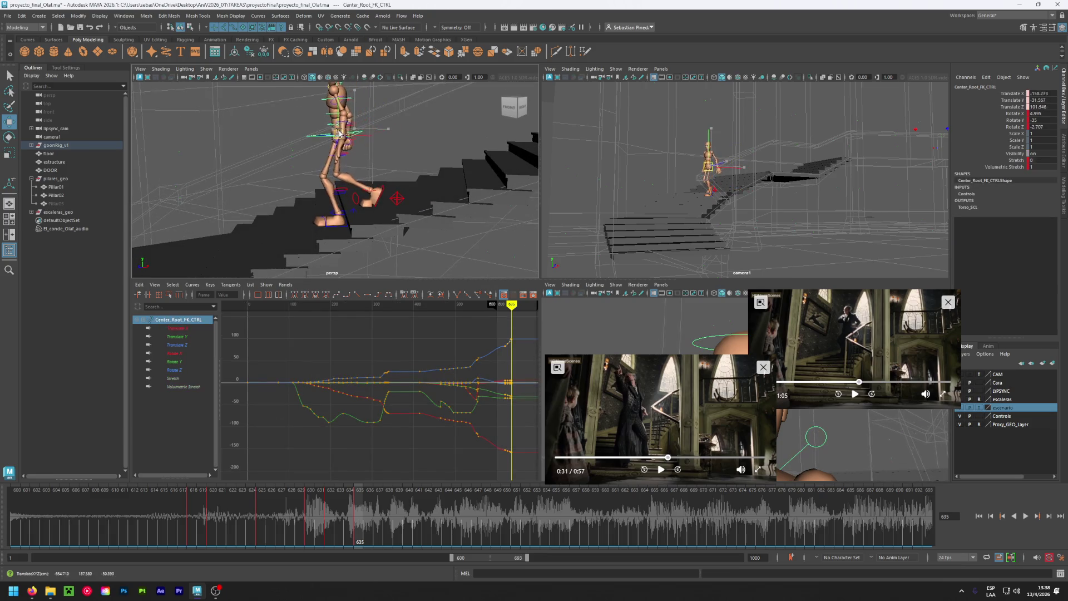
key(shift+w)
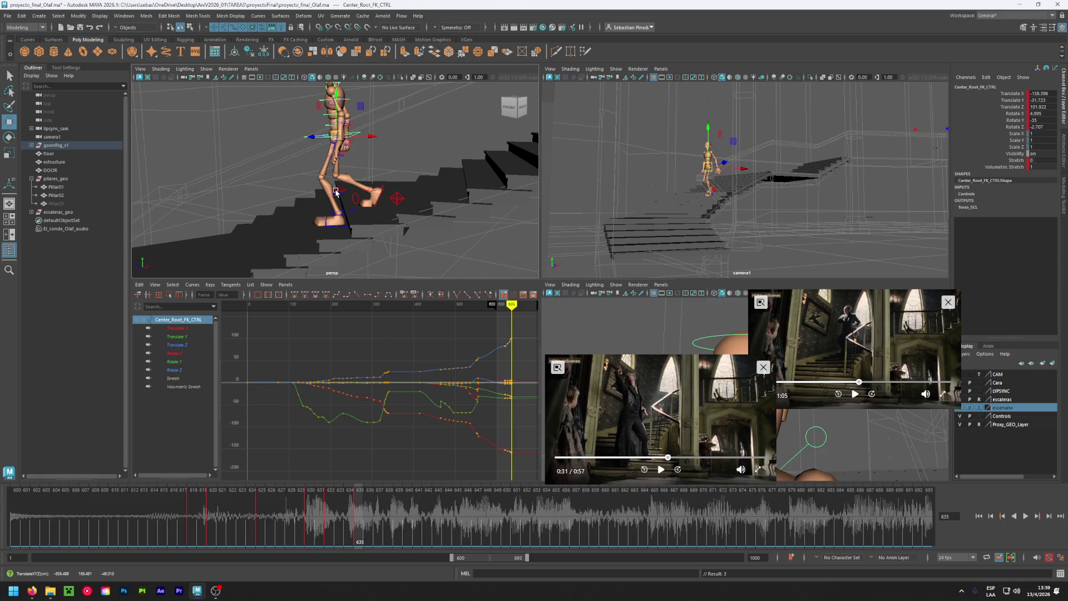
alt+drag(336, 192, 385, 216)
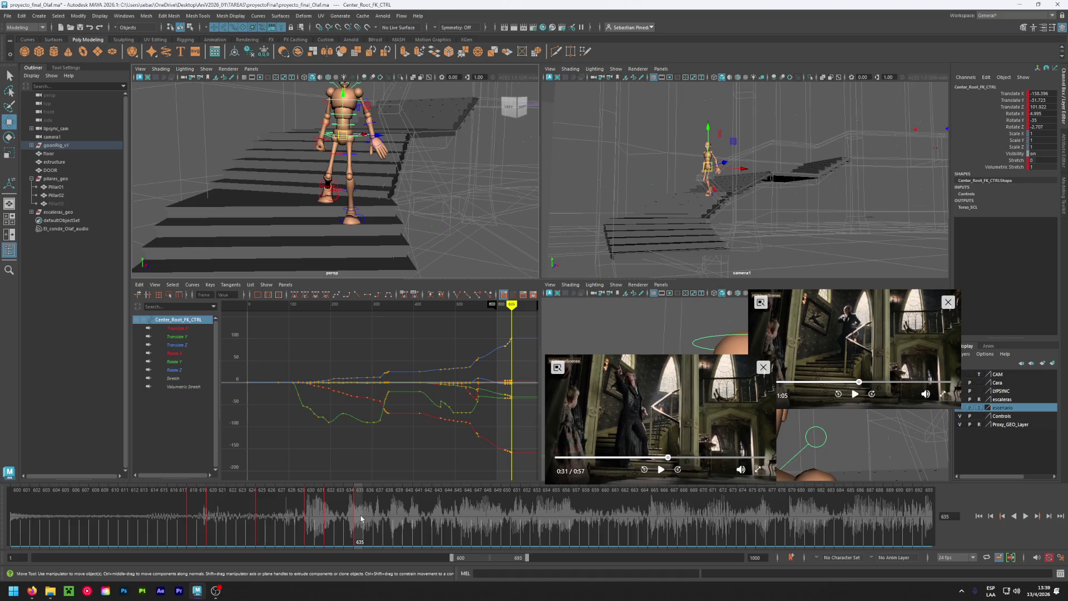
Play back the descent, then bend the left foot's Toe to 23.
key(alt+v)
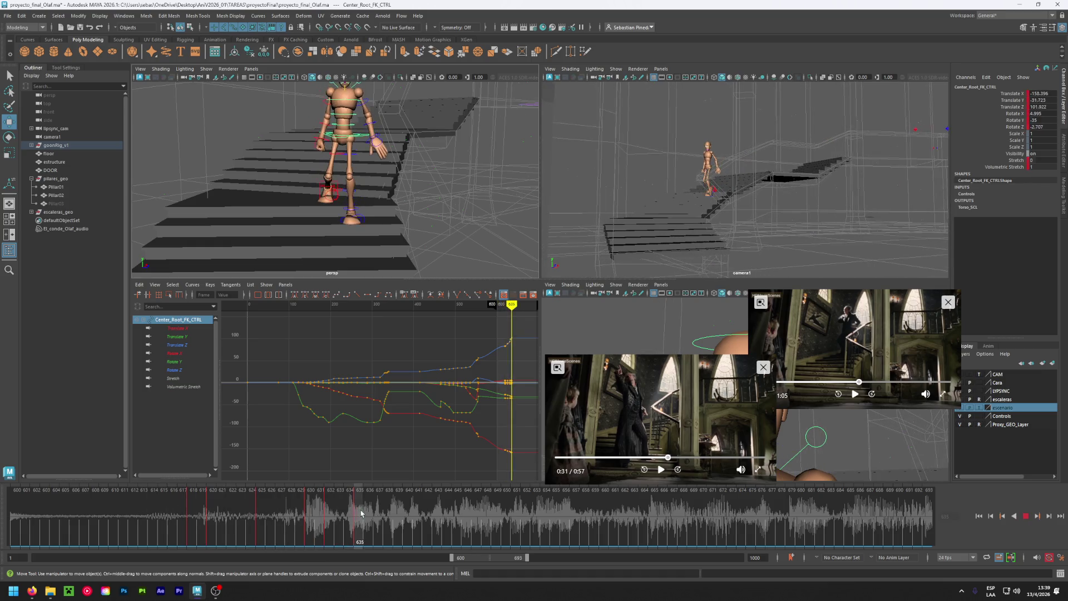
mouse_move(254, 515)
mouse_down()
mouse_move(369, 533)
mouse_move(330, 530)
mouse_up()
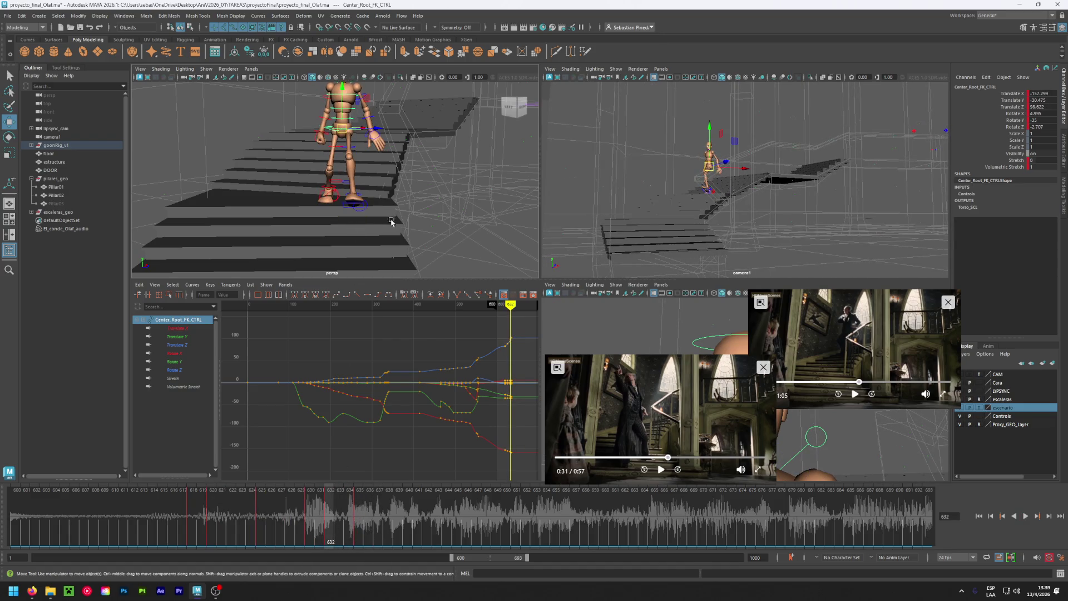
alt+drag(351, 231, 341, 212)
click(341, 212)
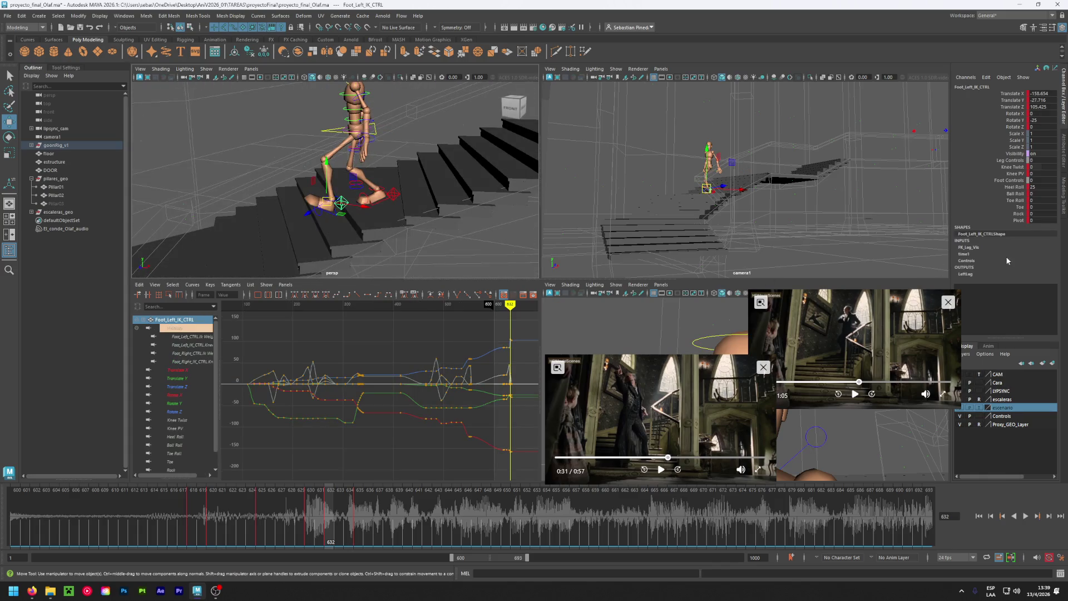
ctrl+drag(1034, 206, 1049, 207)
Replay the walk and scrub from frame 630 through 635 to frame 637.
key(alt+v)
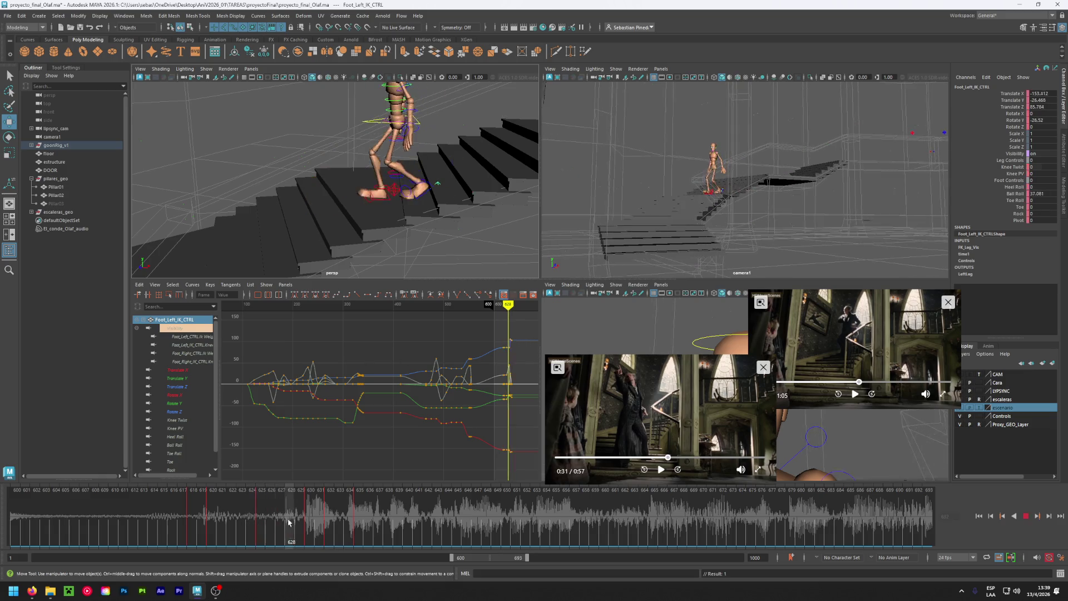
mouse_move(327, 519)
mouse_down()
mouse_move(312, 527)
mouse_move(355, 525)
mouse_up()
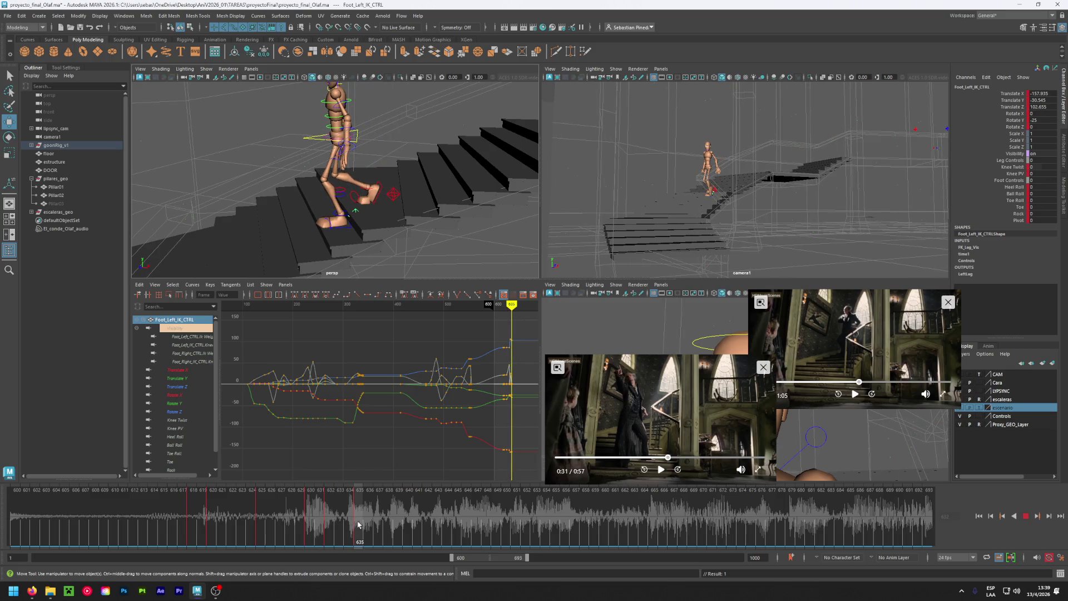
drag(358, 524, 365, 525)
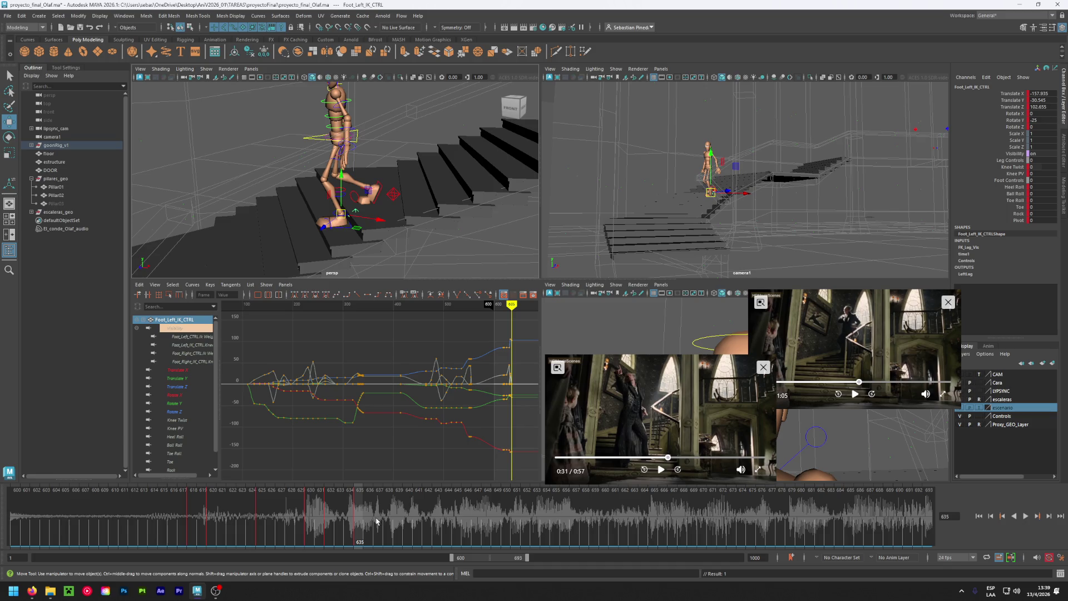
click(377, 522)
Frame the rig and move Foot_Right_IK_CTRL down onto the next step at frame 637.
scroll(315, 201, down, 5)
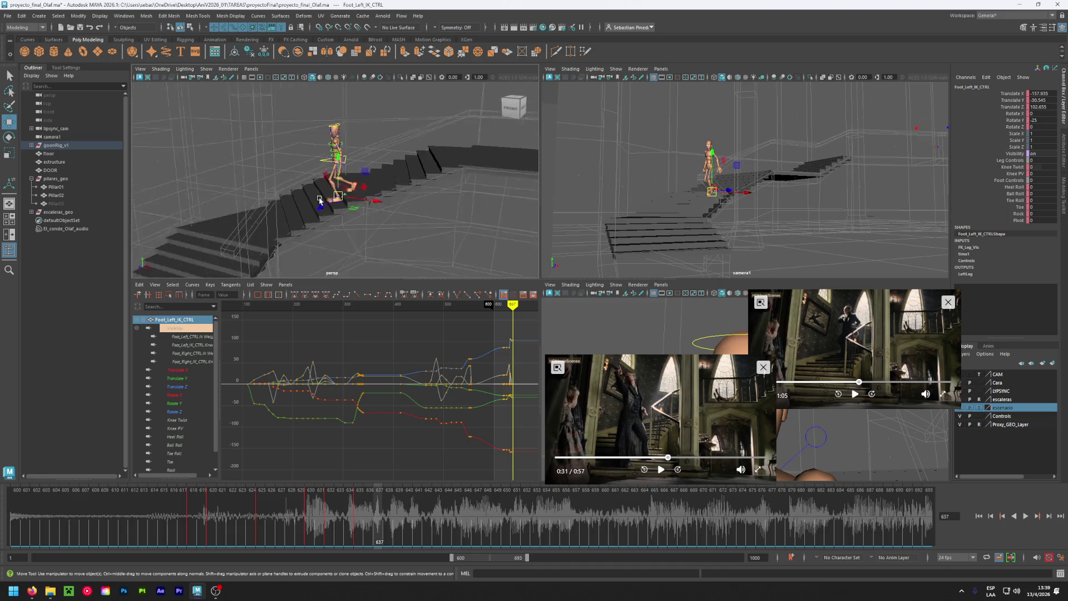
scroll(310, 241, down, 3)
drag(310, 244, 390, 133)
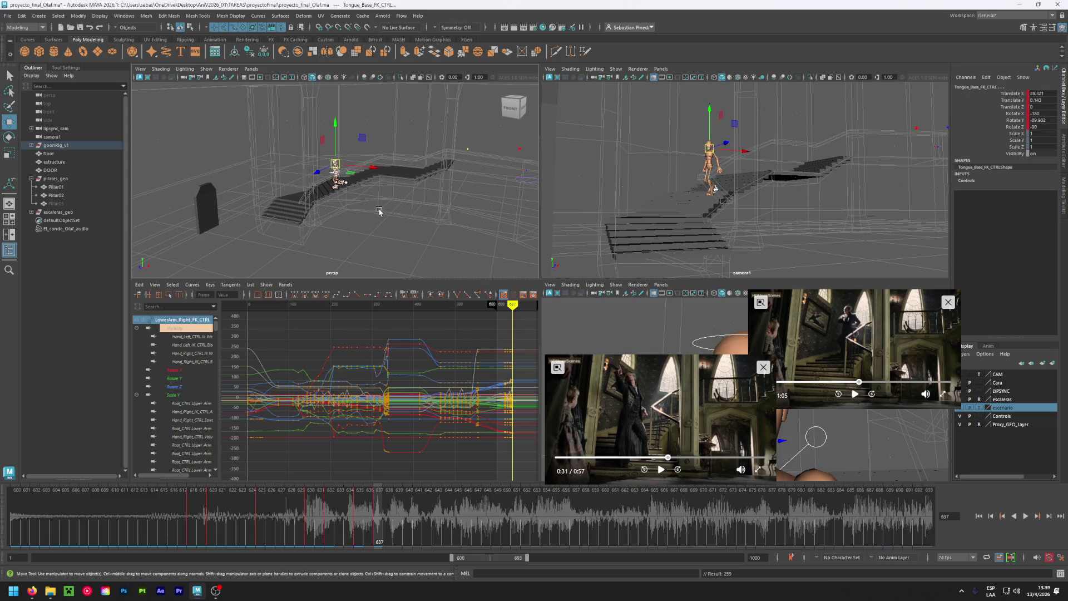
key(f)
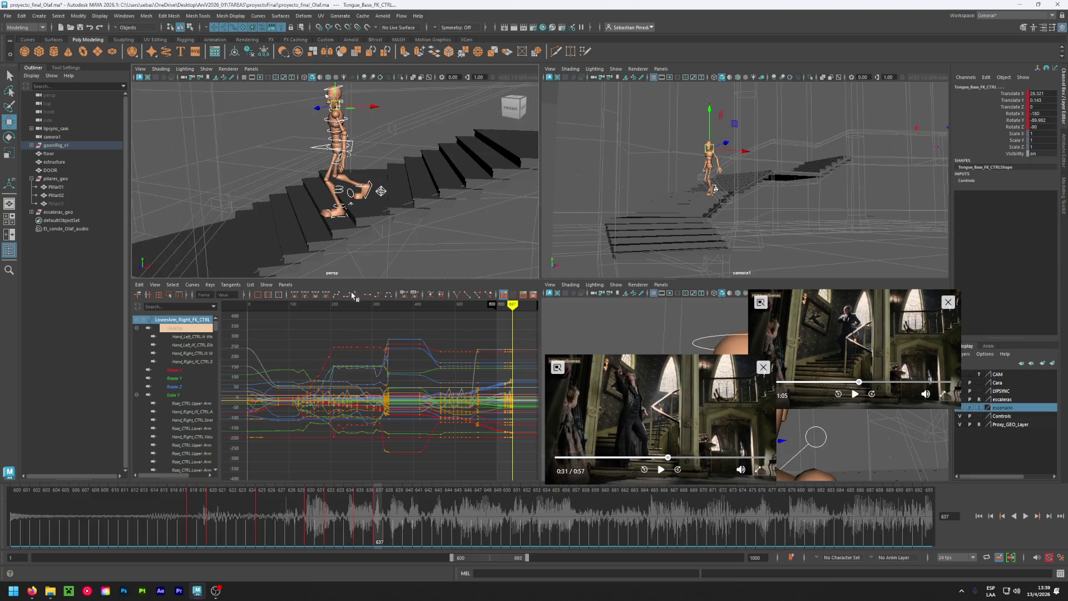
alt+drag(377, 228, 363, 218)
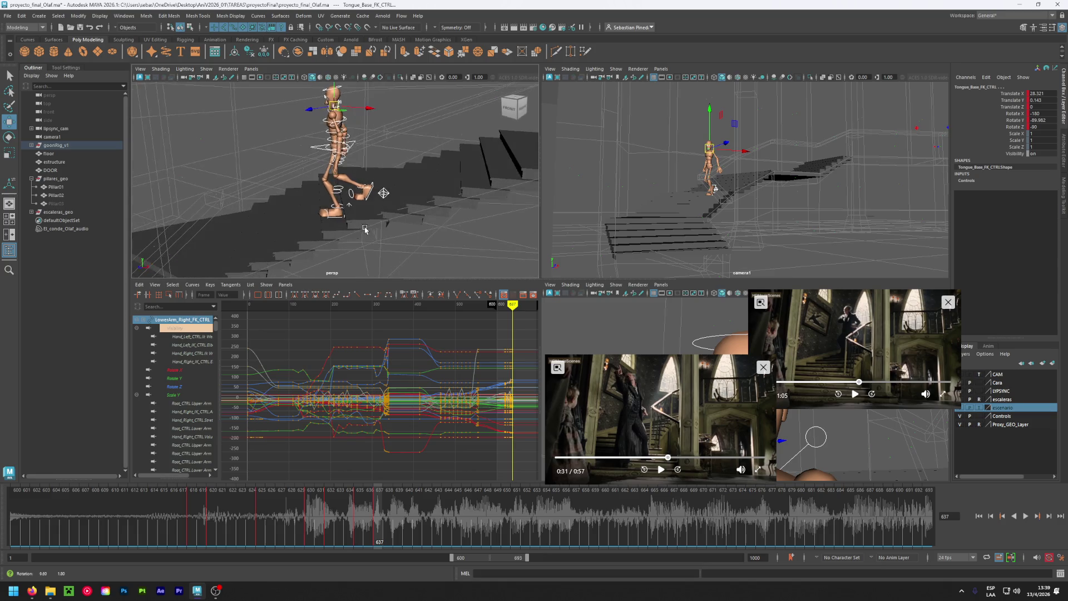
click(384, 195)
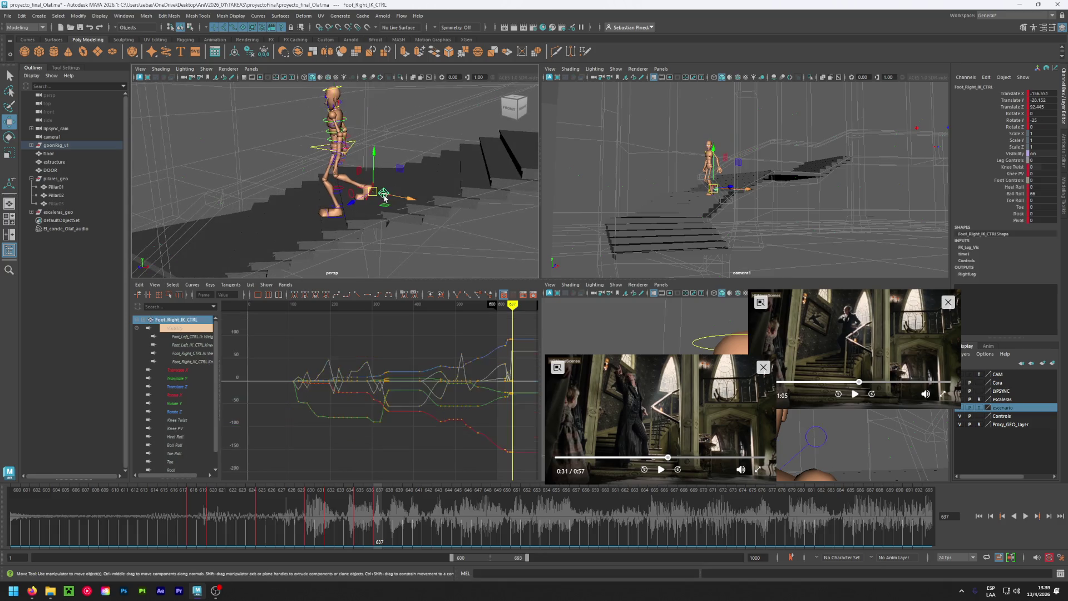
mouse_move(371, 193)
mouse_down()
mouse_move(316, 197)
mouse_move(354, 232)
mouse_up()
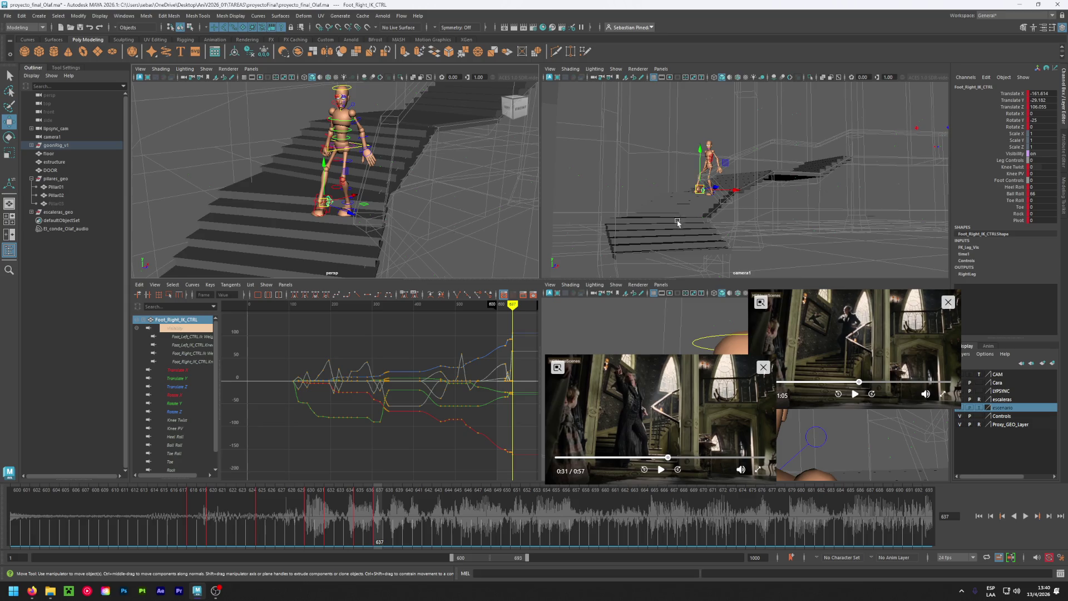
Orbit and zoom around the staircase to check the right foot's placement.
alt+drag(386, 224, 403, 236)
mouse_move(404, 236)
alt+right_down()
mouse_move(375, 135)
mouse_move(368, 154)
alt+right_up()
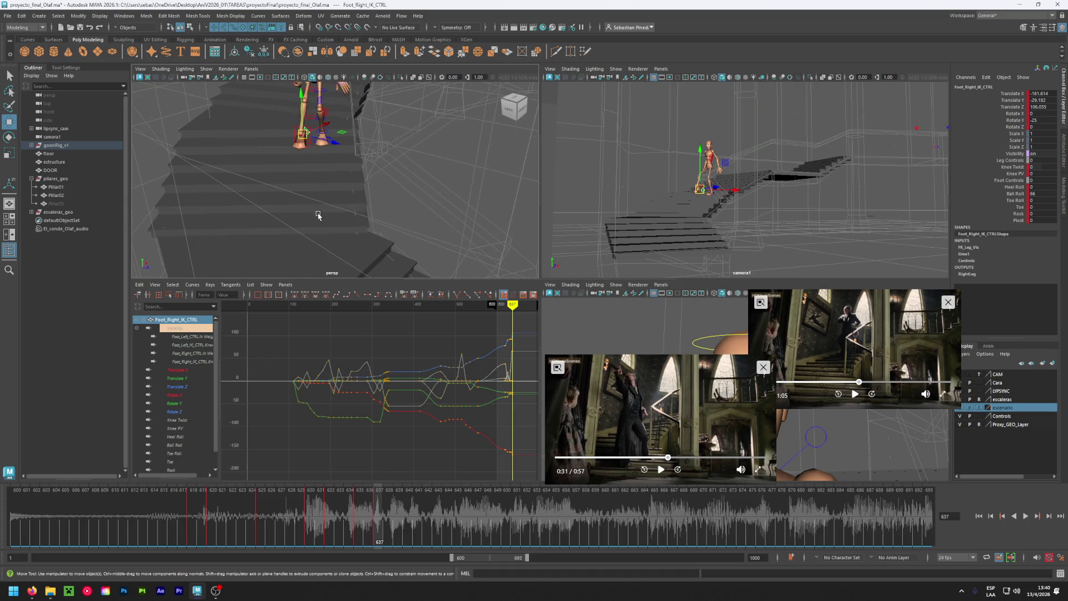
alt+right_drag(326, 260, 335, 243)
mouse_move(334, 243)
alt+mouse_down()
mouse_move(365, 221)
mouse_move(346, 199)
alt+mouse_up()
alt+right_drag(346, 199, 332, 188)
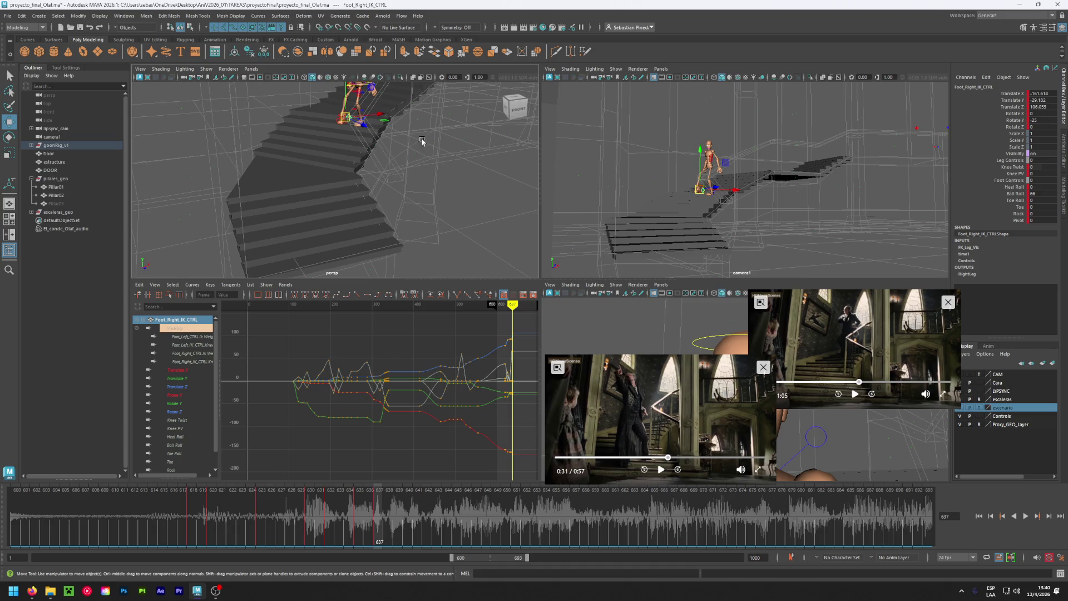
Set the right foot's Ball Roll to 0, Heel Roll to 20 and Toe to 24.
alt+drag(424, 139, 369, 143)
alt+right_drag(369, 143, 410, 168)
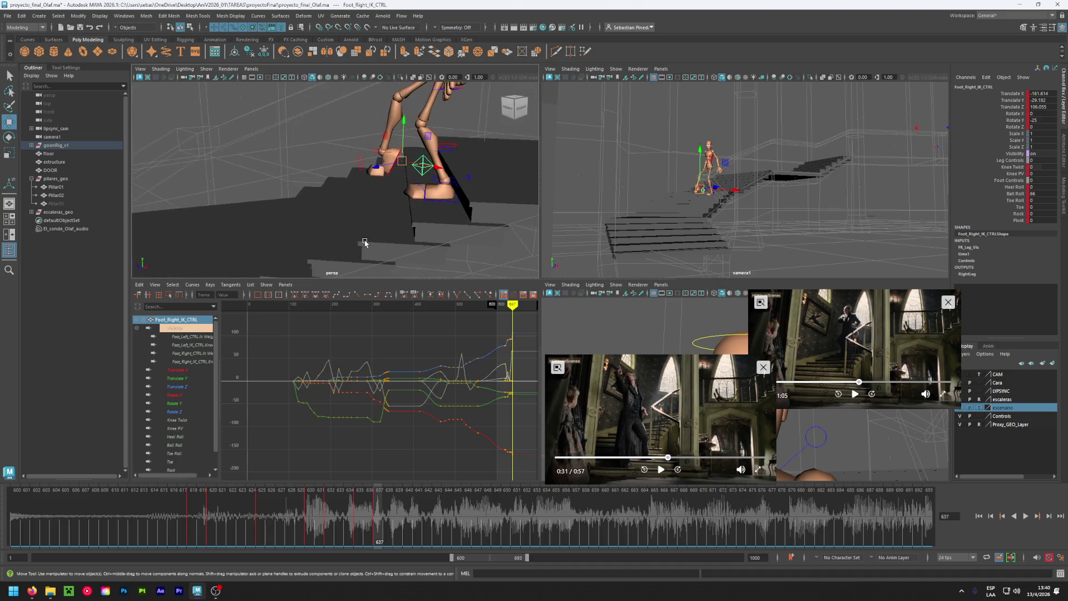
double_click(1038, 196)
text(0)
key(Return)
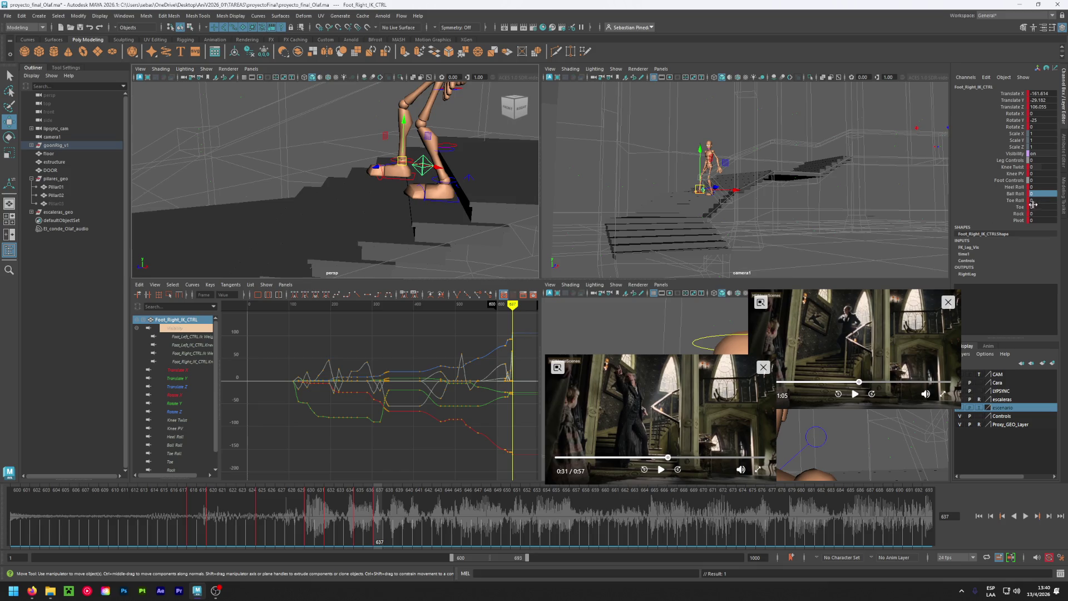
drag(1034, 187, 1045, 187)
double_click(1034, 210)
text(24)
key(Return)
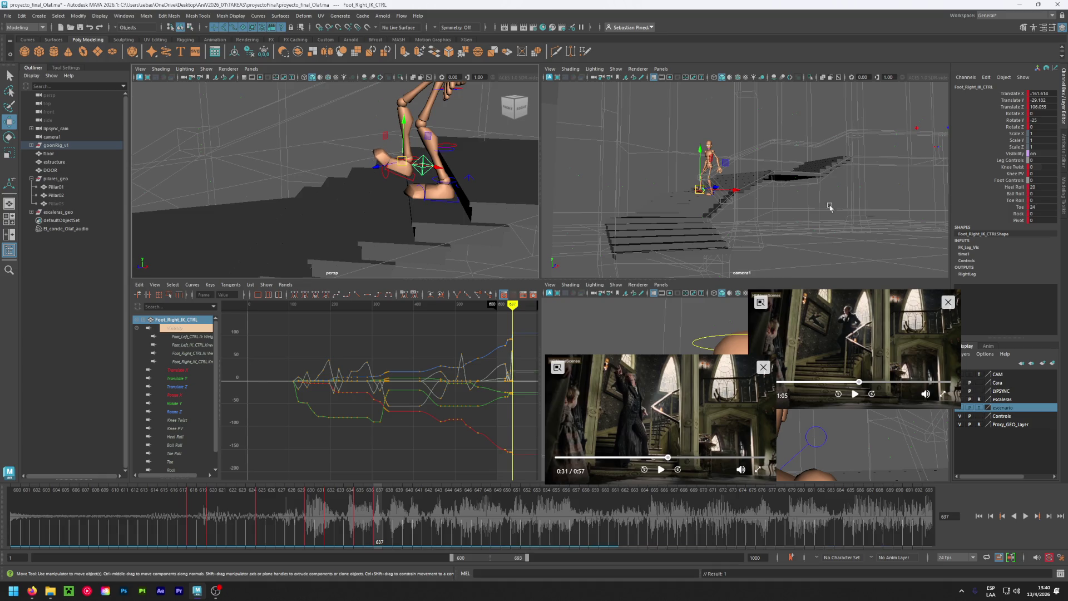
Slide the right foot control over and shift Center_Root_FK_CTRL to reposition the hips.
mouse_move(402, 162)
mouse_down()
mouse_move(373, 165)
mouse_move(449, 198)
mouse_up()
click(450, 118)
mouse_move(415, 118)
mouse_down()
mouse_move(381, 129)
mouse_move(371, 213)
mouse_up()
click(371, 214)
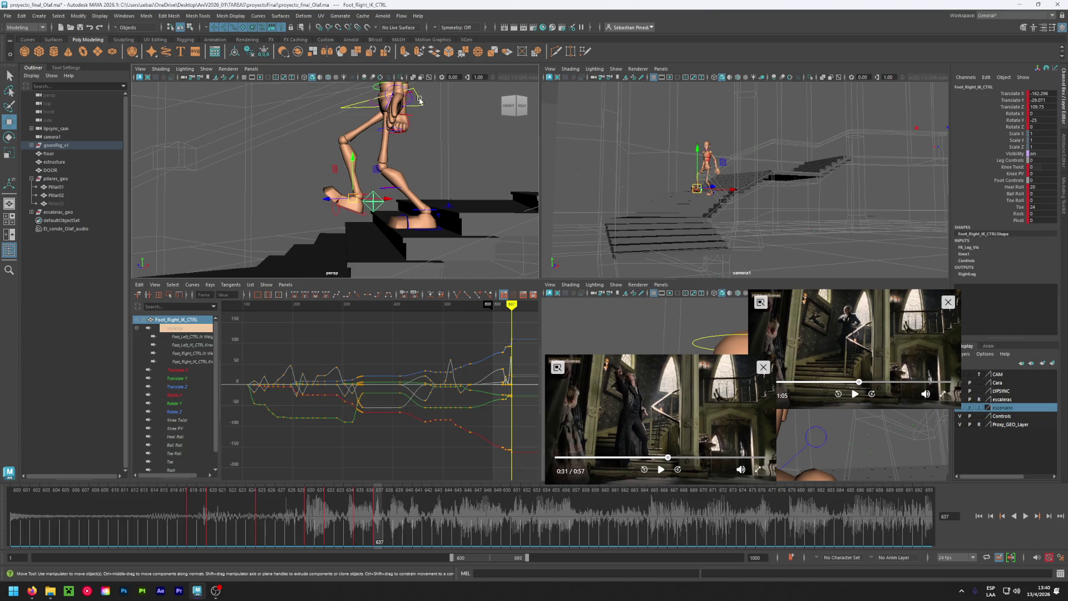
click(391, 104)
drag(391, 104, 390, 112)
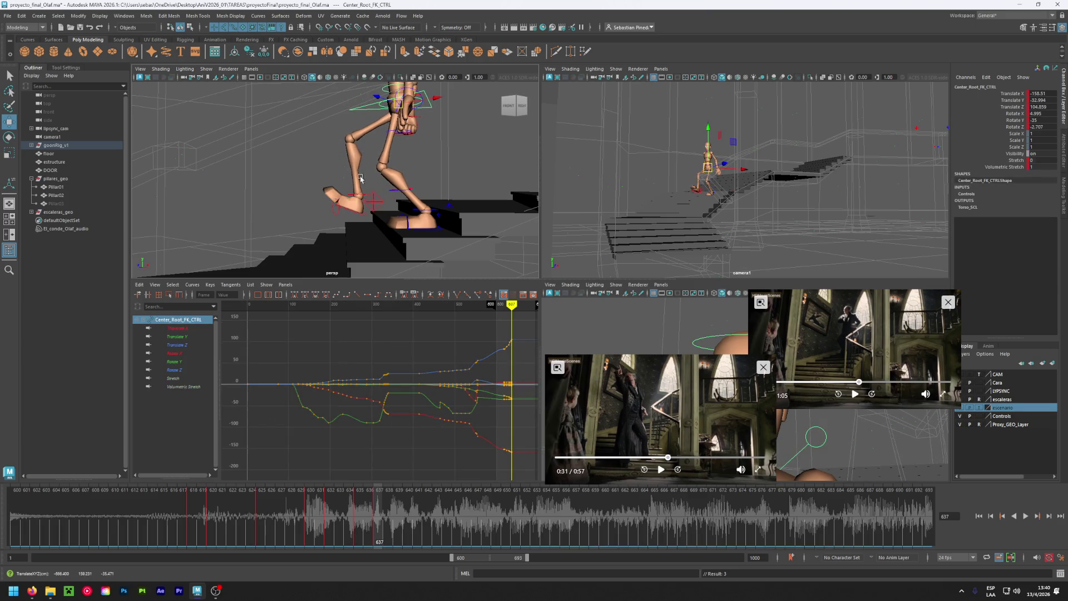
Scrub the timeline from frame 635 onward to review the step.
mouse_move(361, 179)
alt+mouse_down()
mouse_move(404, 184)
mouse_move(390, 189)
alt+mouse_up()
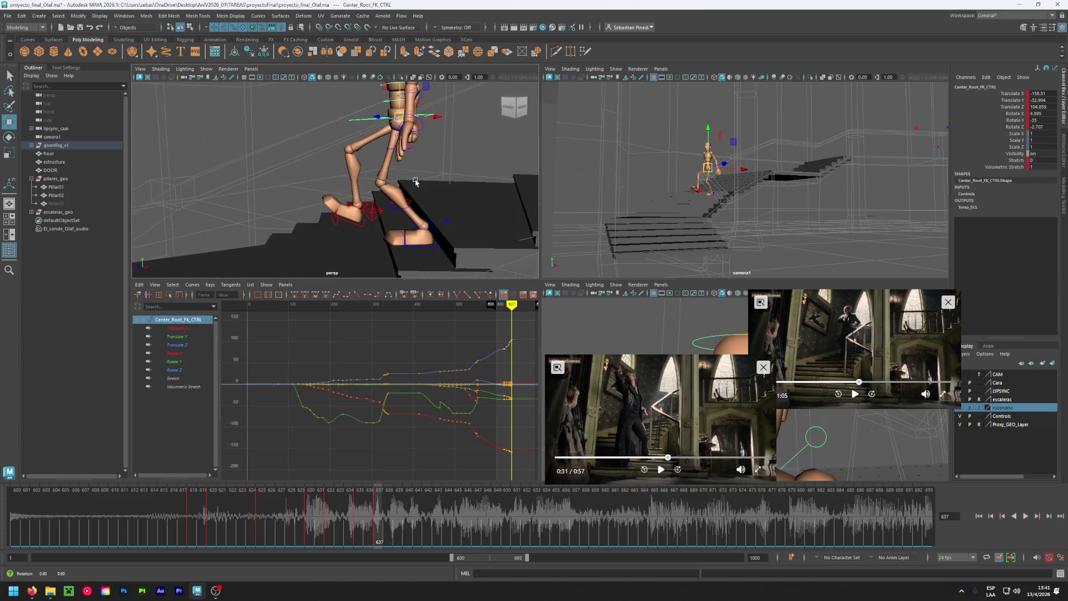
click(359, 502)
mouse_move(359, 502)
mouse_down()
mouse_move(270, 506)
mouse_move(384, 514)
mouse_up()
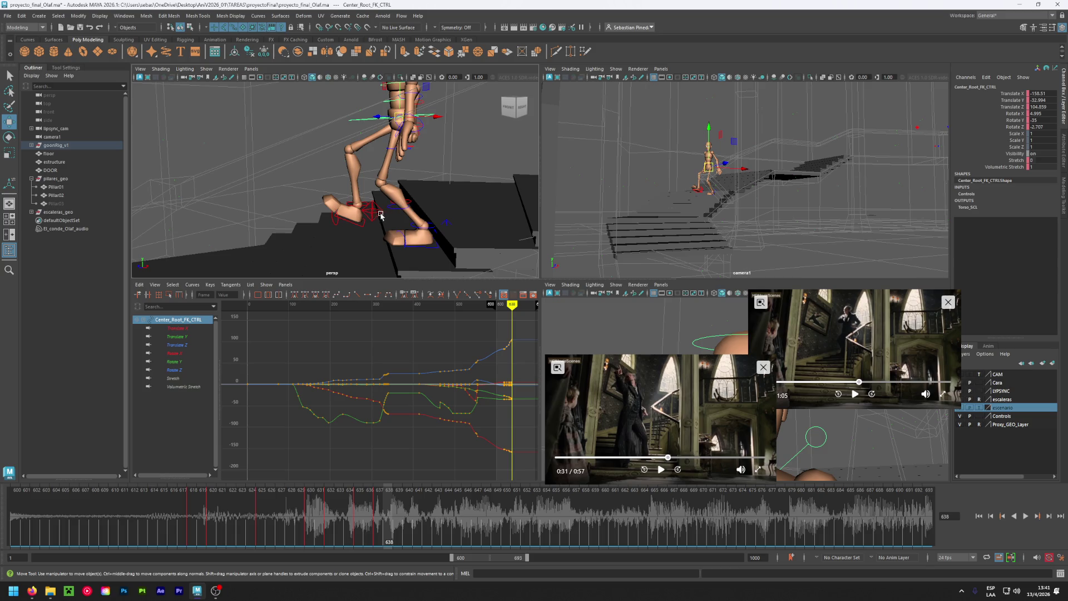
Roll the left foot onto its ball with Ball Roll 28 at frame 637.
click(449, 242)
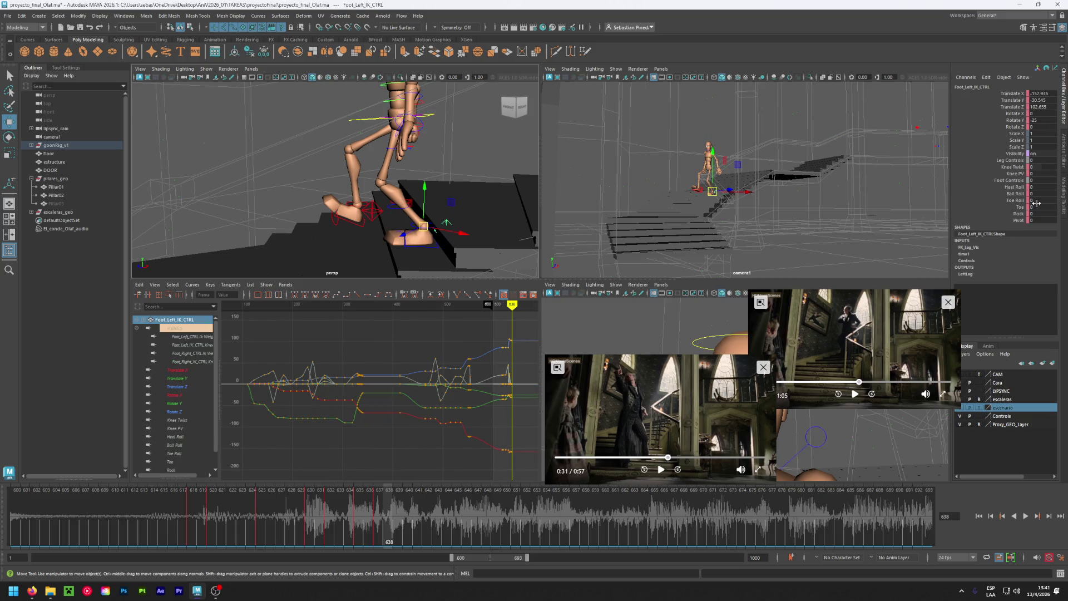
click(1036, 194)
middle_drag(373, 229, 401, 229)
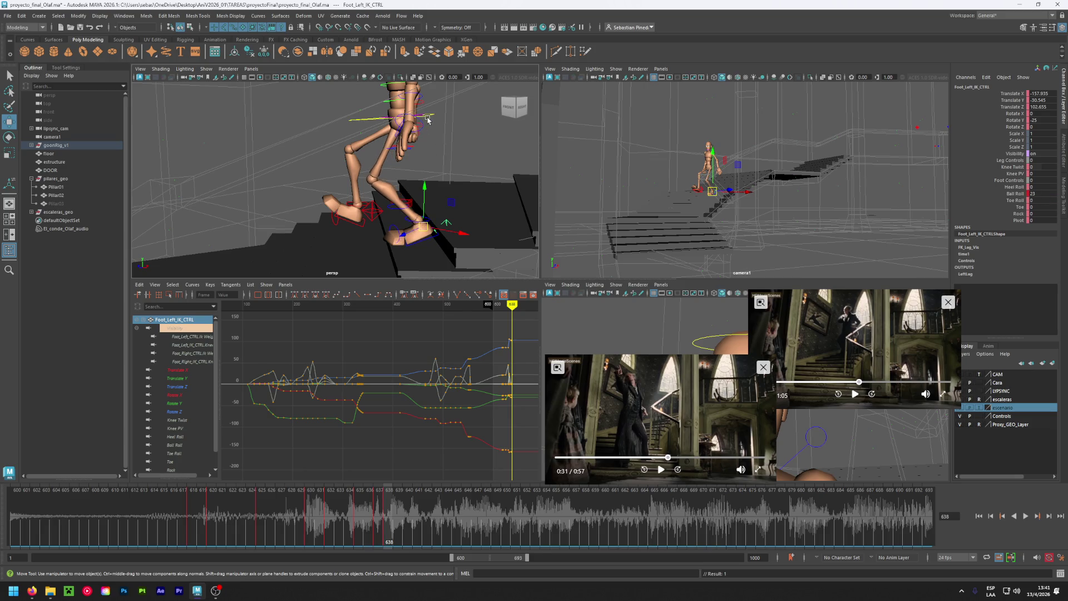
drag(381, 516, 380, 515)
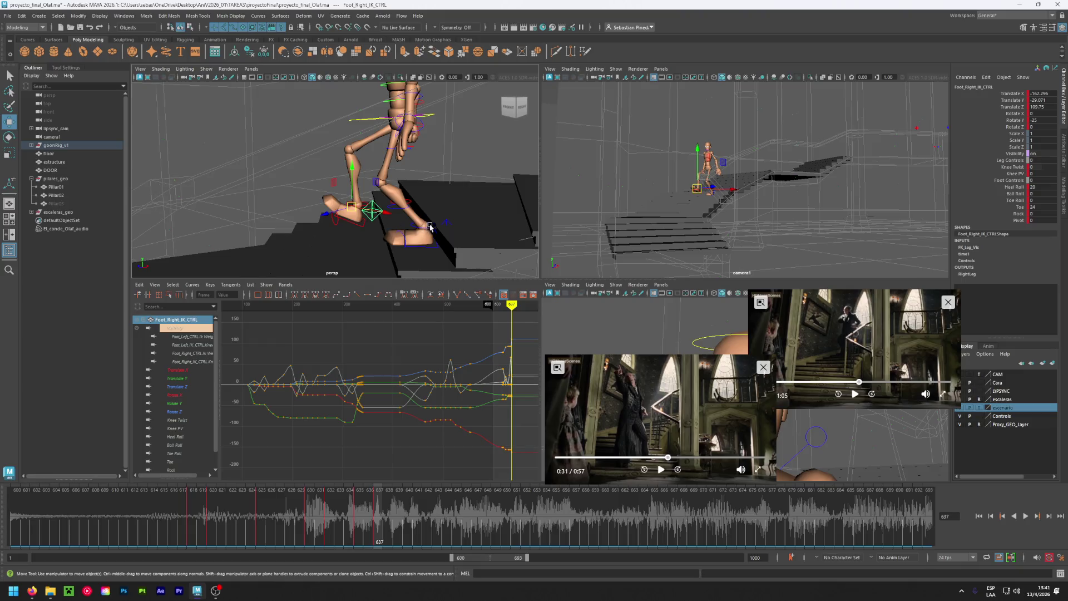
click(1036, 193)
middle_drag(1036, 194, 1039, 193)
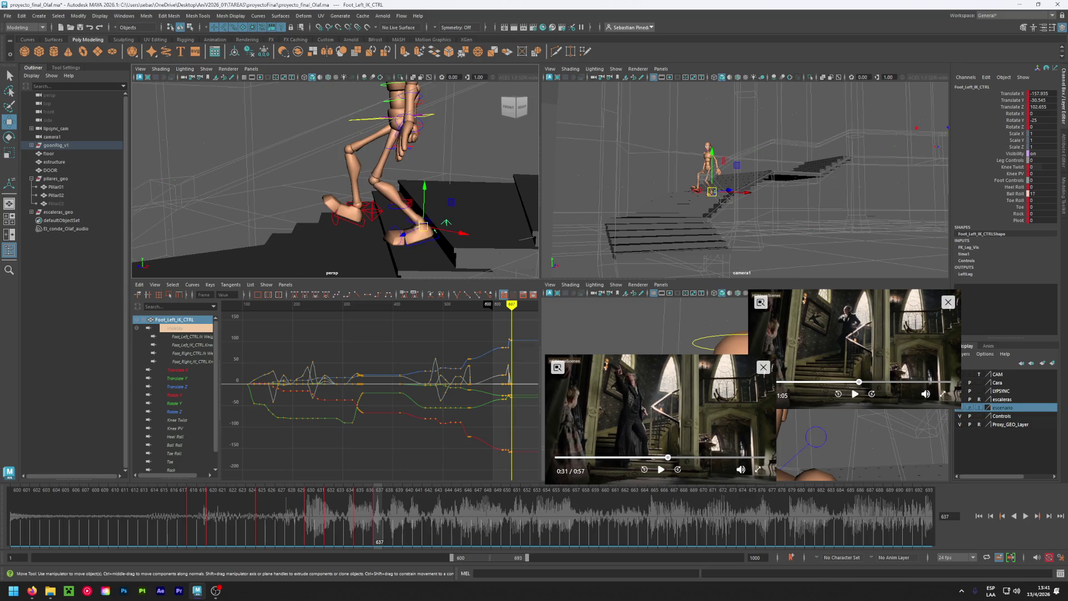
alt+drag(308, 177, 417, 165)
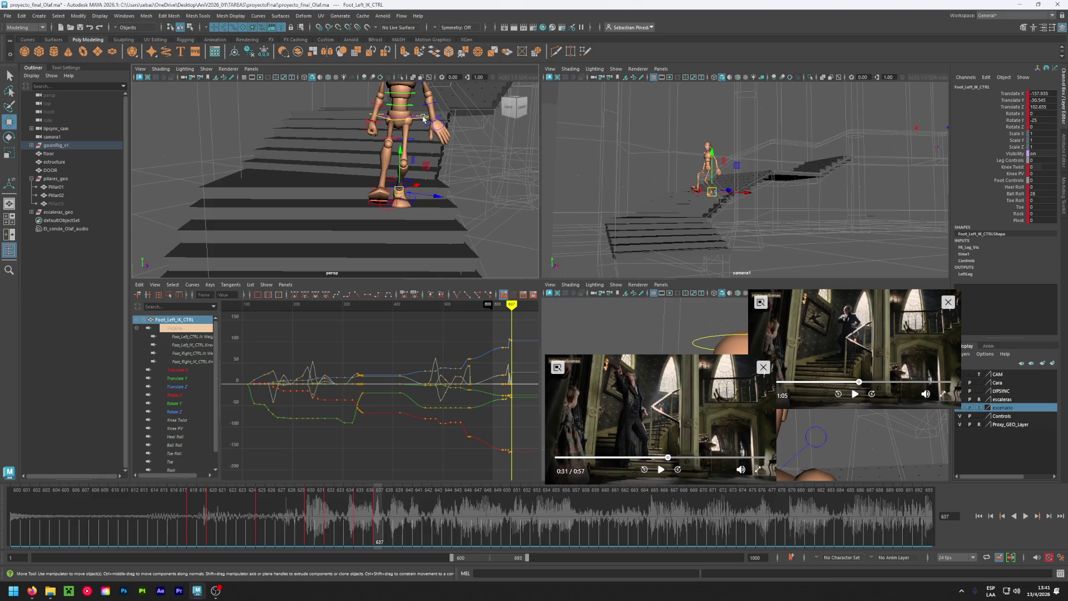
At frame 631, move the hips root control to fit the pose and key it.
drag(379, 520, 325, 515)
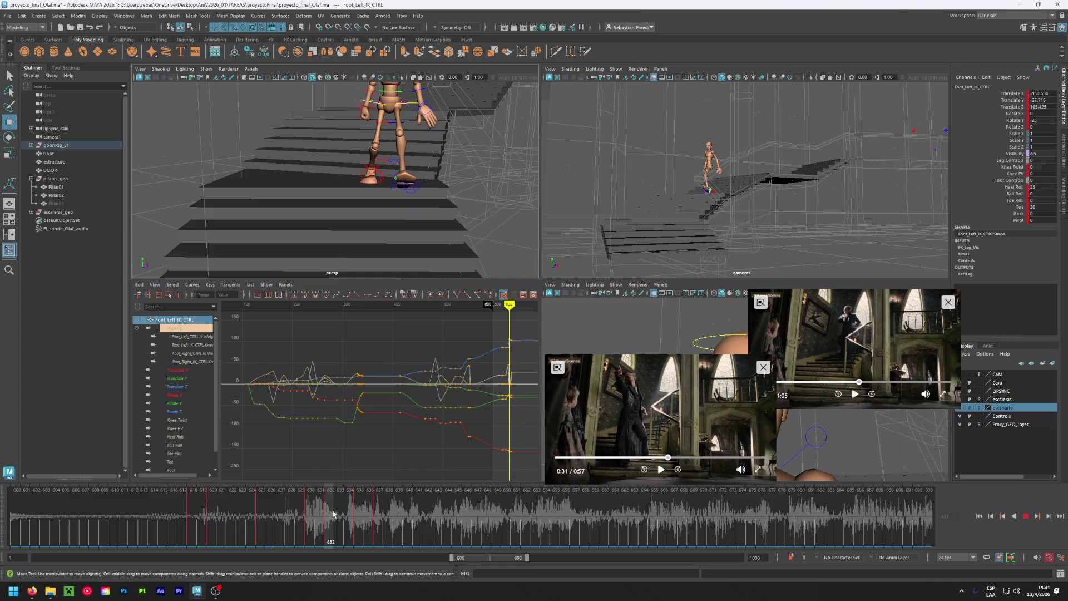
drag(334, 513, 312, 511)
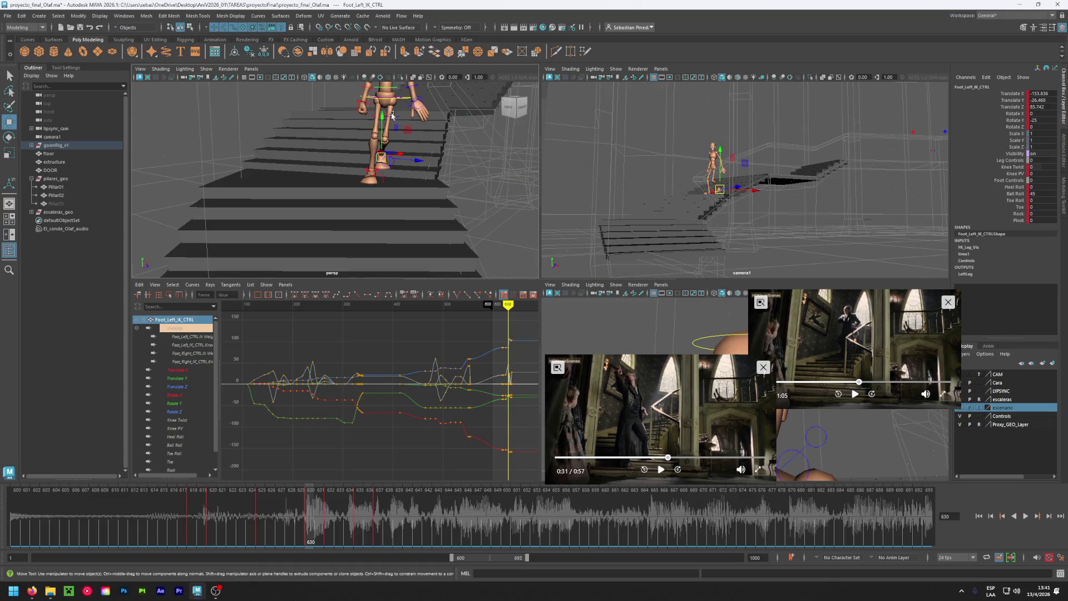
click(407, 99)
drag(417, 99, 408, 99)
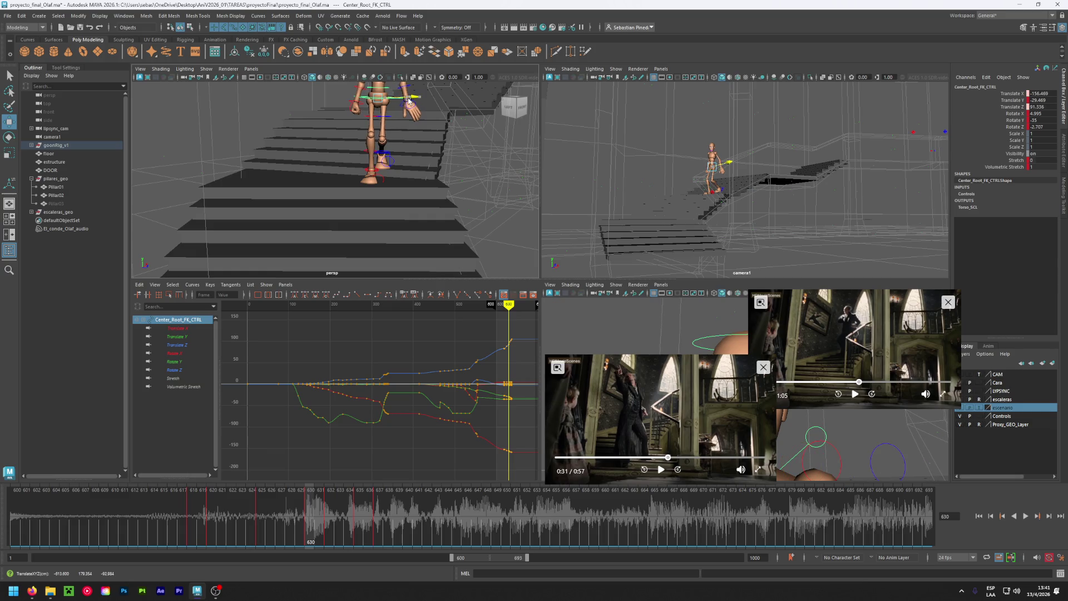
key(s)
At frame 632, reposition and key the left foot, with Toe 18 and Heel Roll 16.
mouse_move(454, 155)
alt+mouse_down()
mouse_move(345, 171)
mouse_move(399, 184)
alt+mouse_up()
mouse_move(309, 504)
mouse_down()
mouse_move(391, 526)
mouse_move(332, 530)
mouse_up()
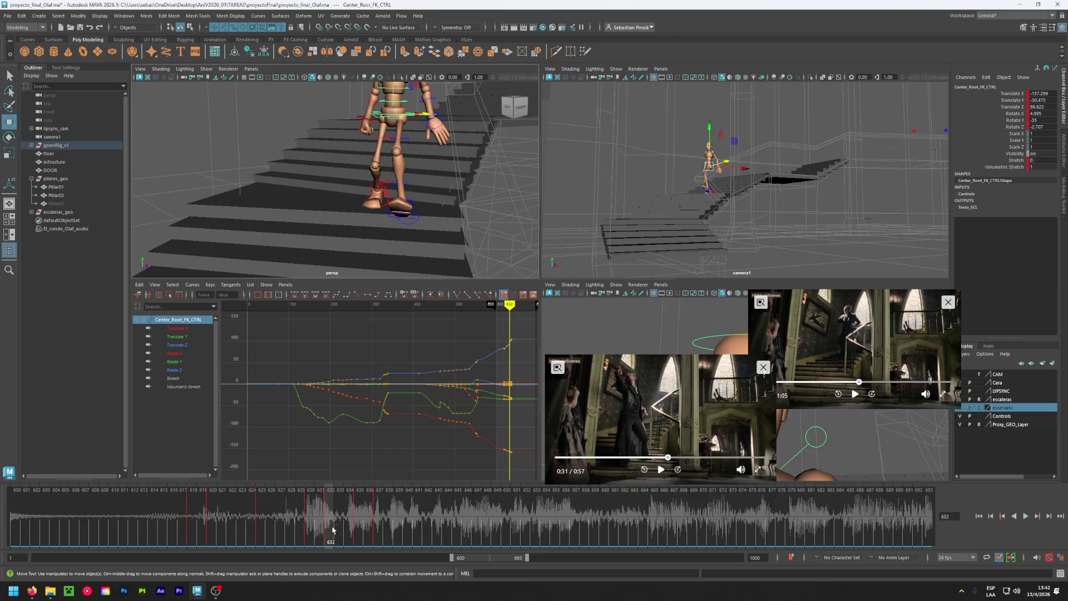
alt+drag(456, 212, 394, 204)
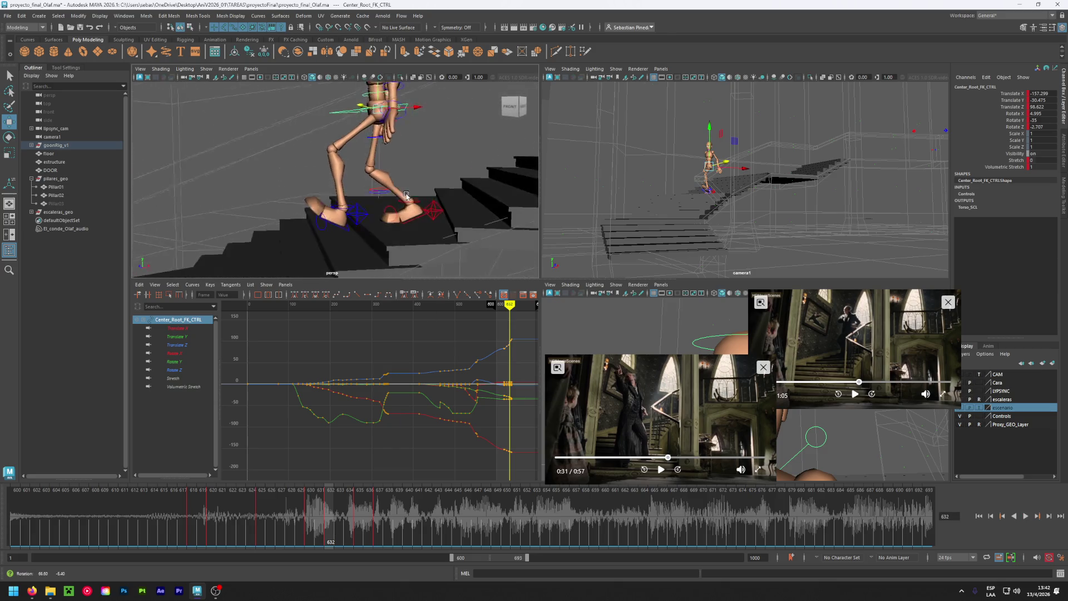
click(352, 222)
drag(328, 187, 336, 223)
key(shift+w)
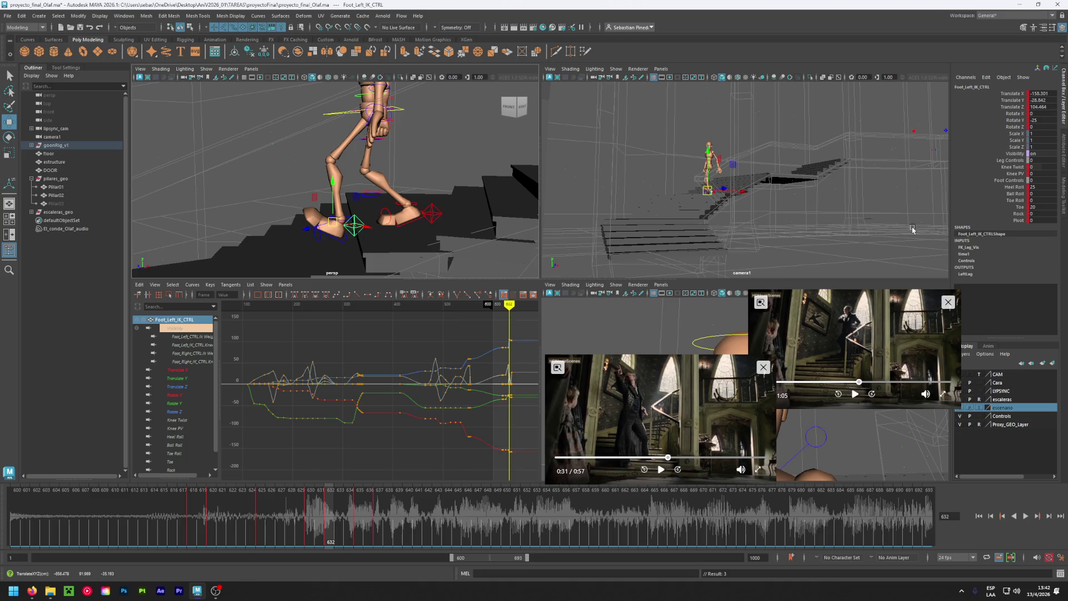
drag(1036, 207, 1049, 207)
drag(1036, 187, 1034, 187)
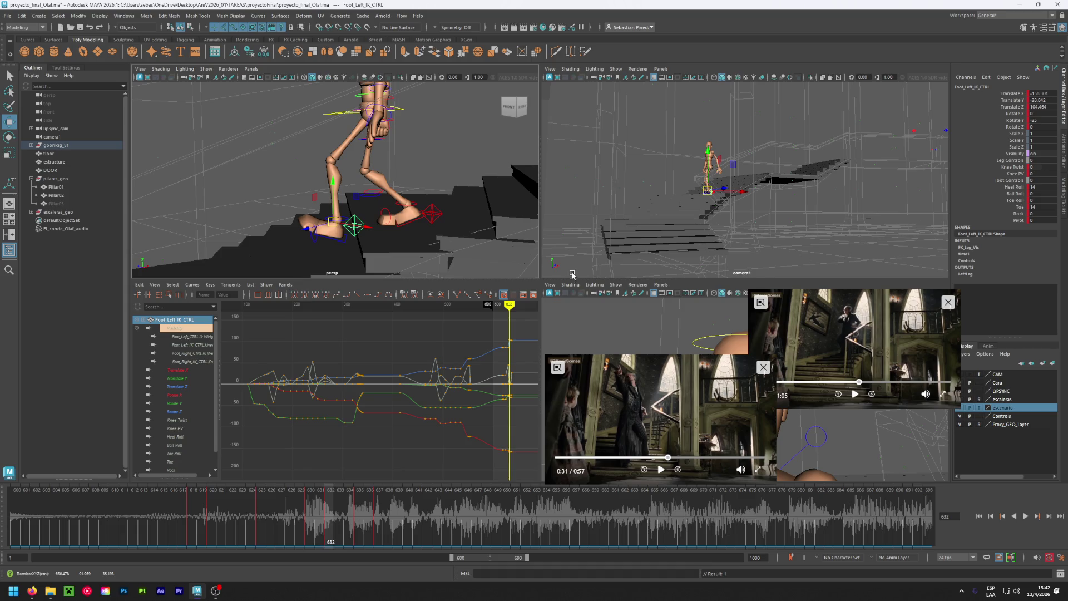
Around frame 634, lower the right foot control onto the step.
click(350, 504)
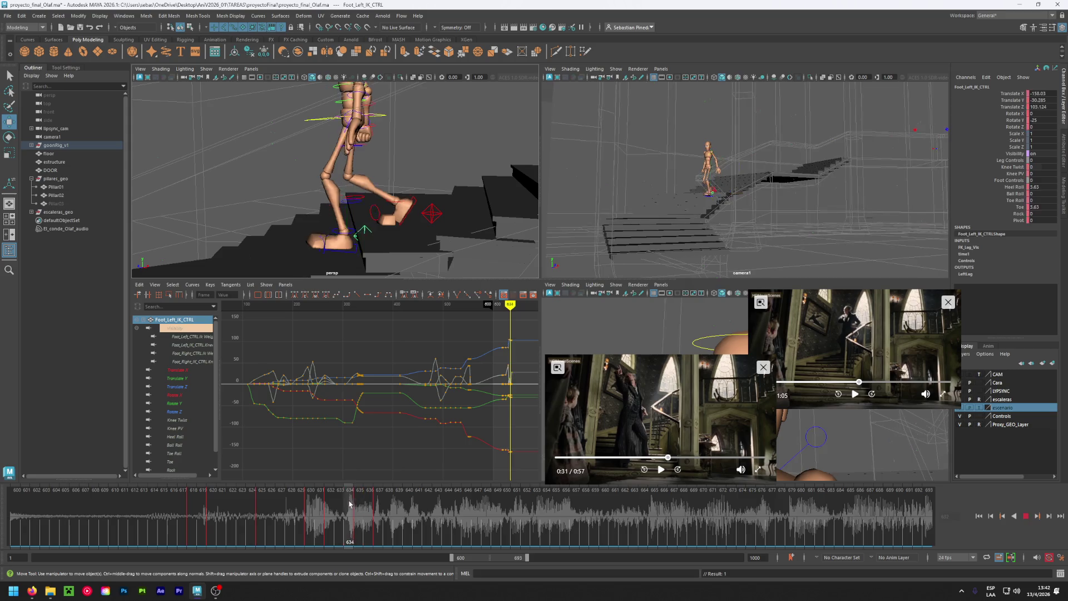
mouse_move(350, 503)
mouse_down()
mouse_move(351, 528)
mouse_move(373, 529)
mouse_up()
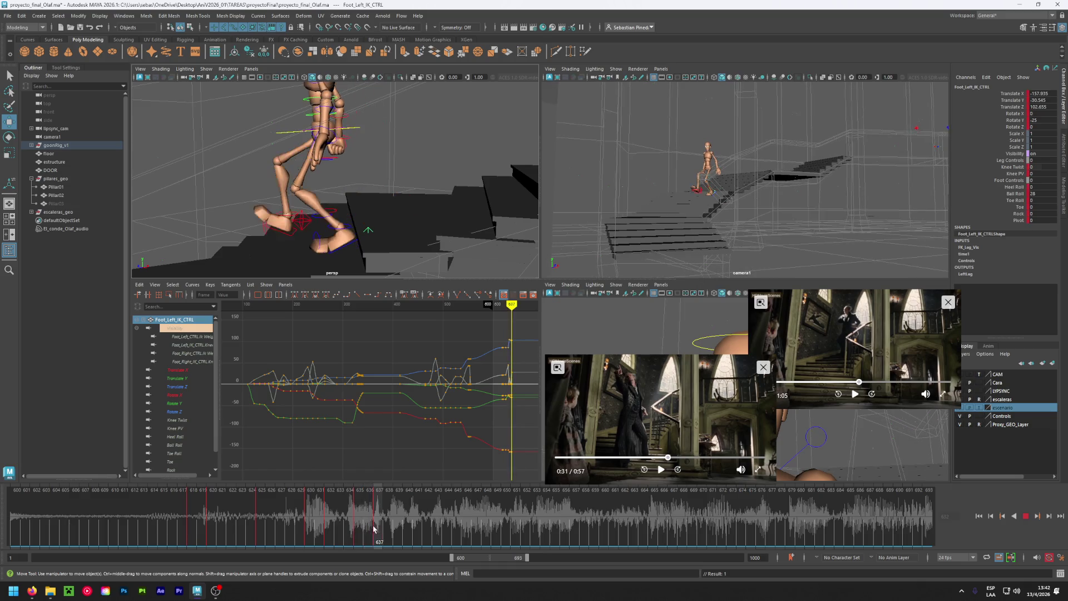
click(305, 219)
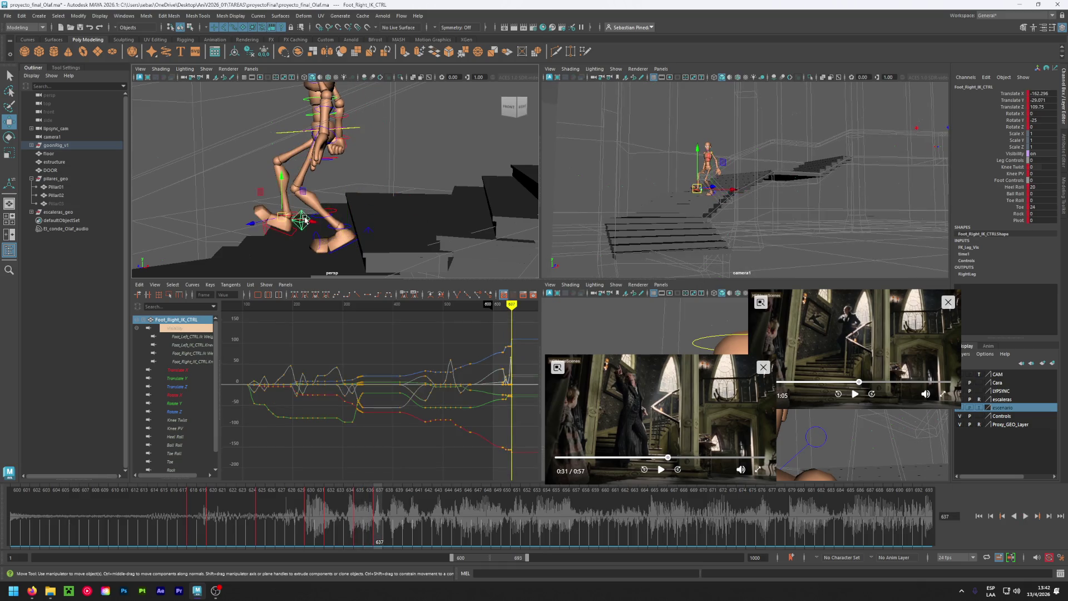
mouse_move(282, 180)
mouse_down()
mouse_move(379, 222)
mouse_move(336, 202)
mouse_move(398, 218)
mouse_up()
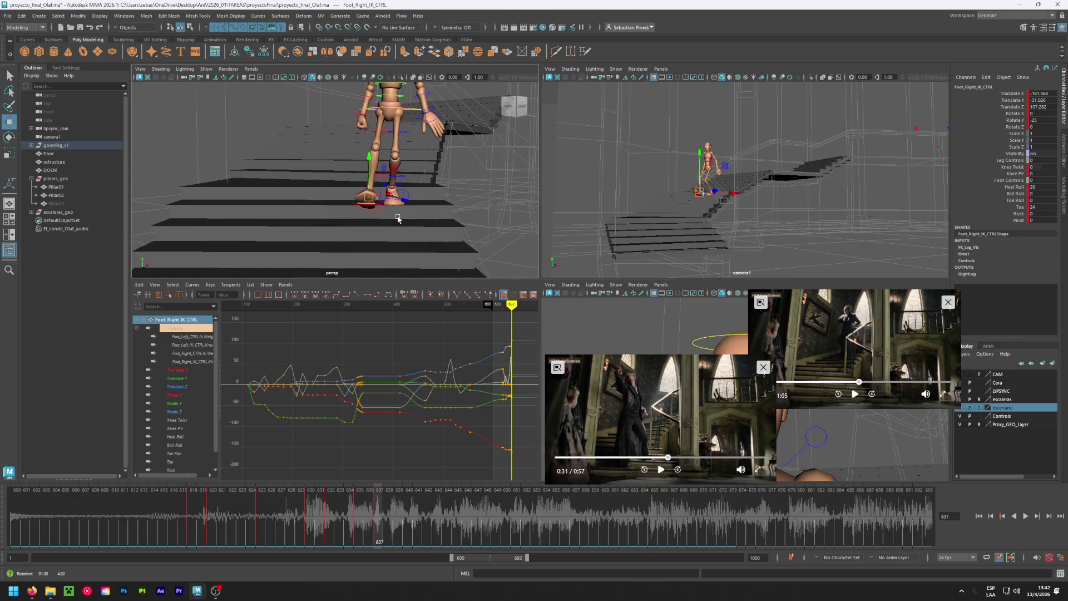
Nudge Center_Root_FK_CTRL slightly and view the hips from the side.
click(414, 113)
click(423, 109)
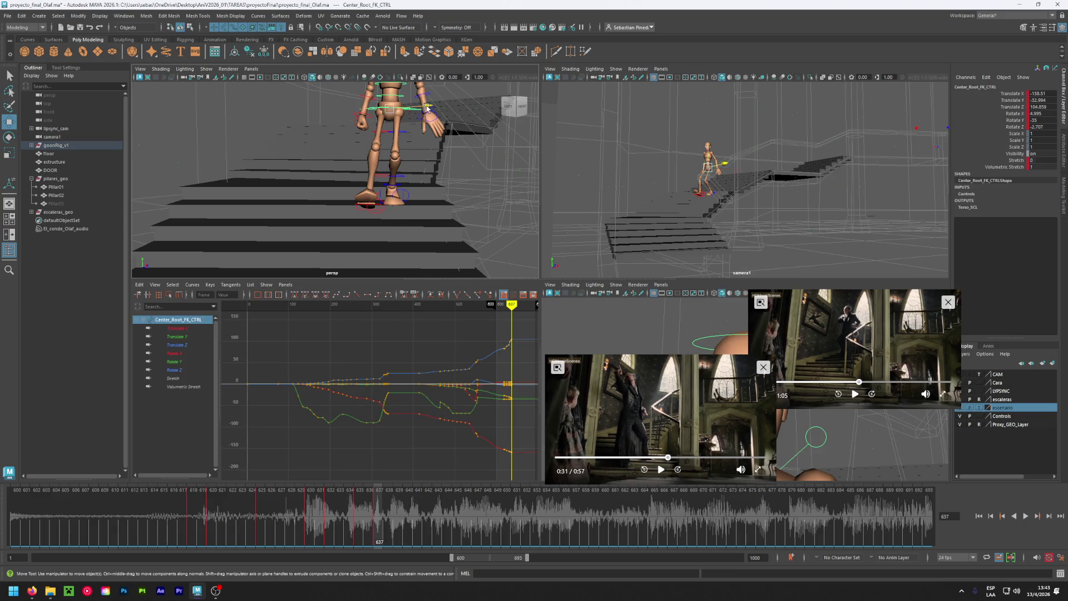
drag(423, 108, 422, 109)
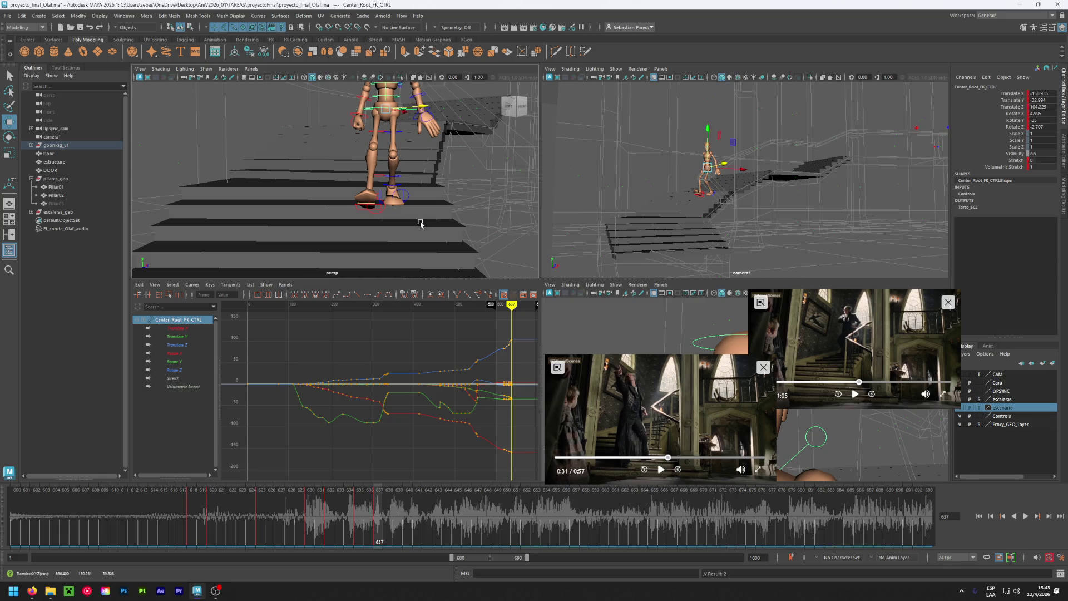
mouse_move(417, 222)
alt+mouse_down()
mouse_move(346, 221)
mouse_move(359, 212)
alt+mouse_up()
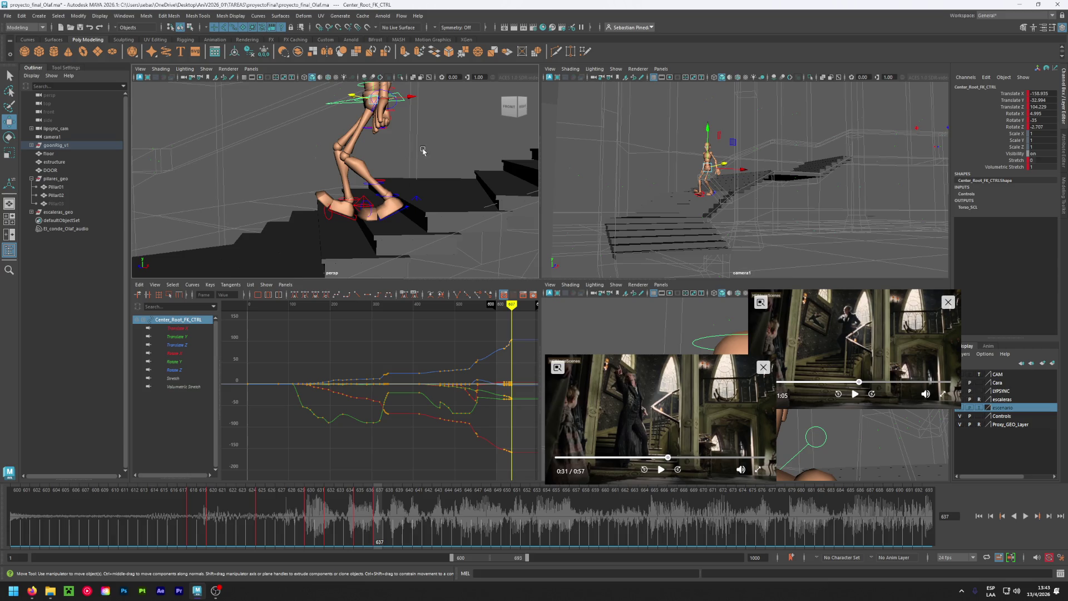
alt+drag(423, 152, 351, 99)
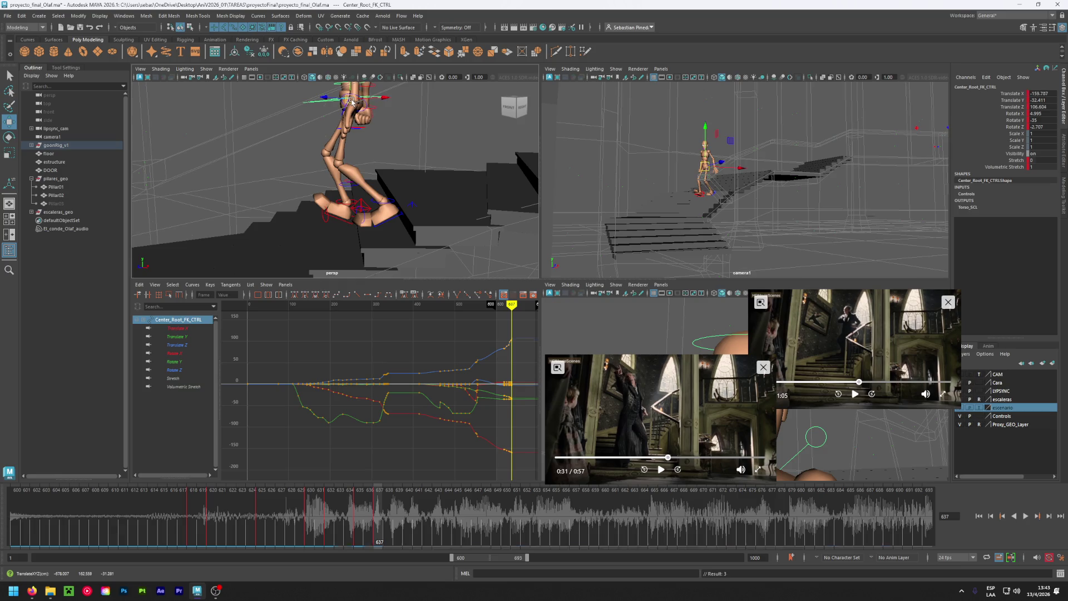
Play back and scrub frames 635–639, save the scene, and go to frame 640.
key(alt+v)
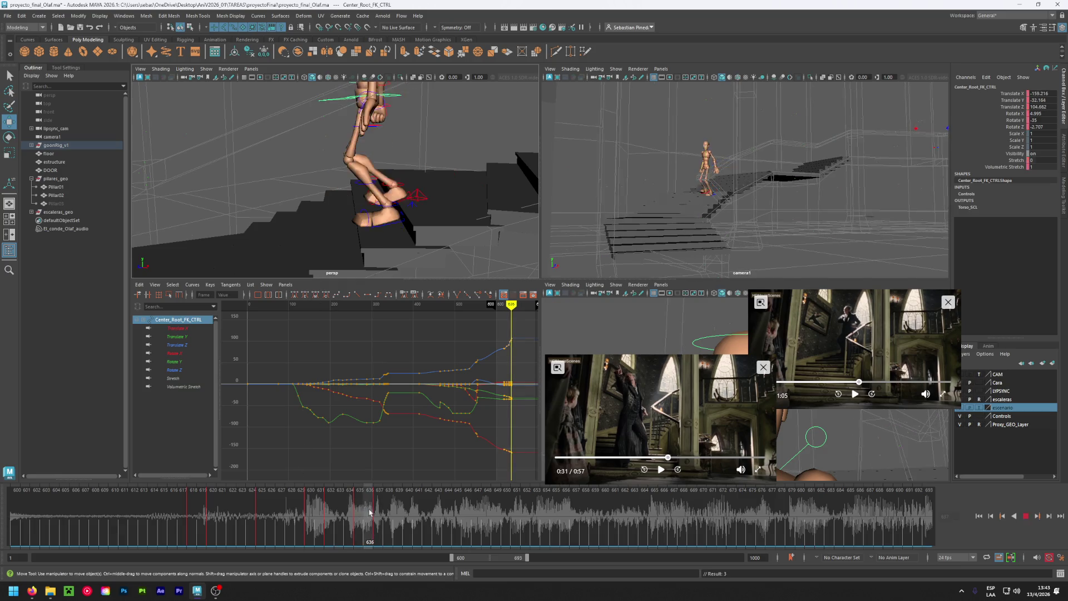
click(349, 522)
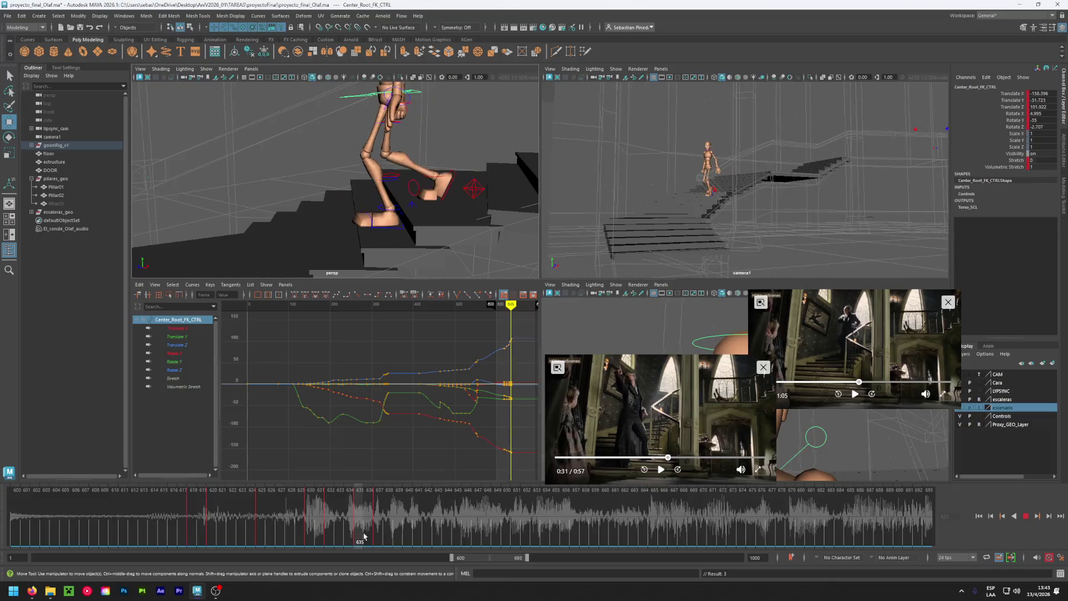
mouse_move(349, 522)
mouse_down()
mouse_move(393, 539)
mouse_move(380, 540)
mouse_up()
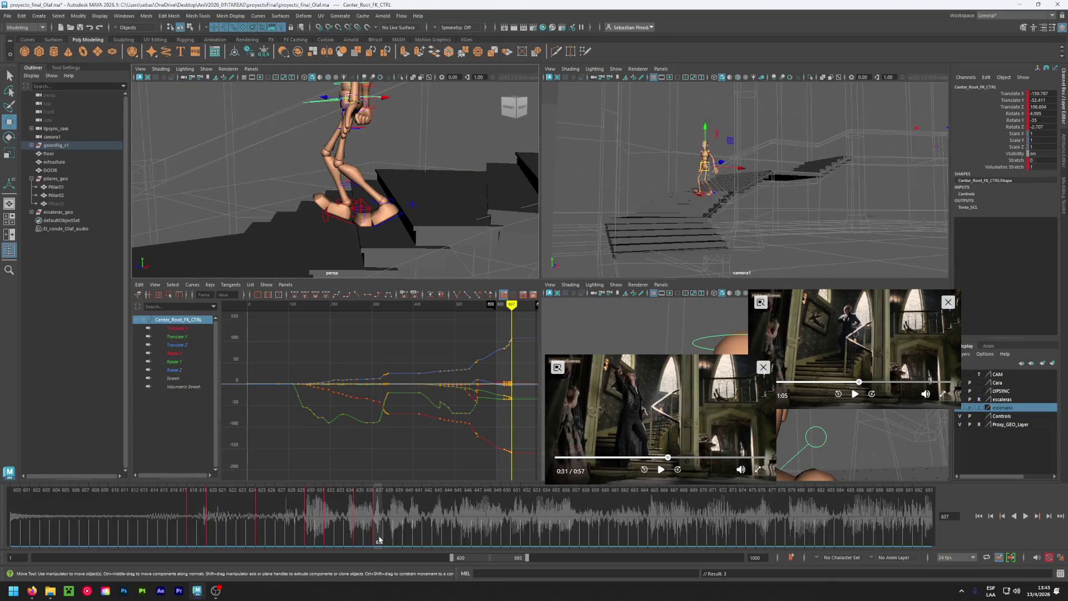
key(ctrl+s)
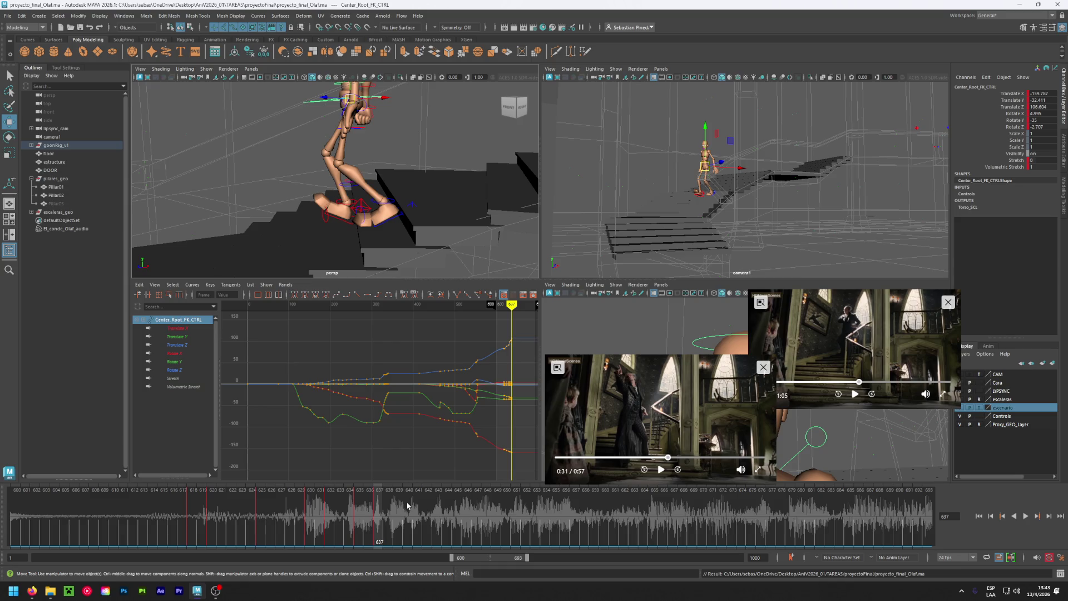
click(408, 506)
Reset the right foot's Toe and Heel Roll to 0.
click(363, 207)
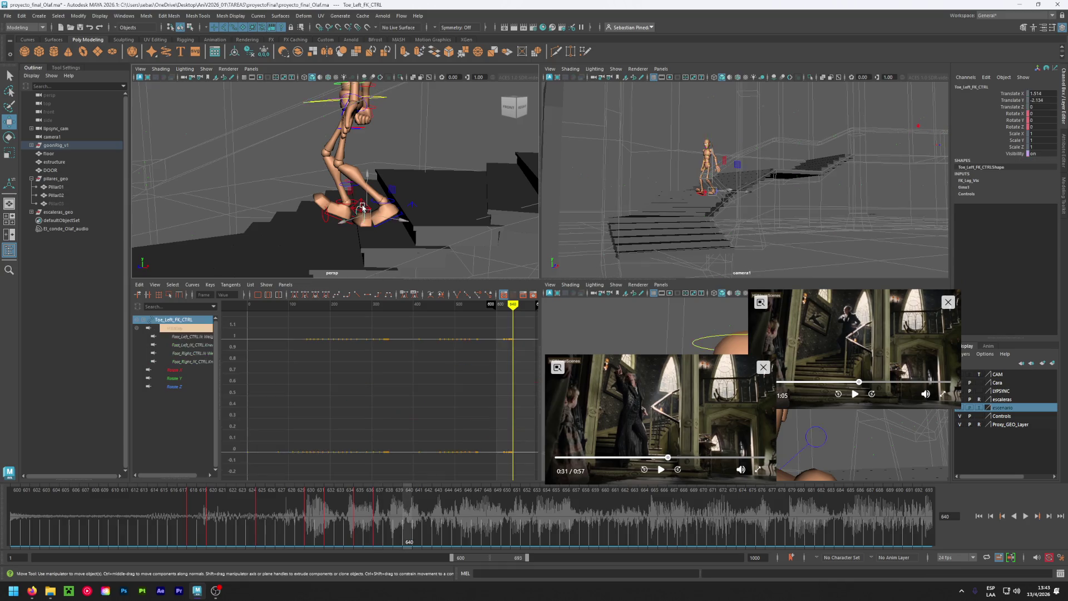
click(362, 203)
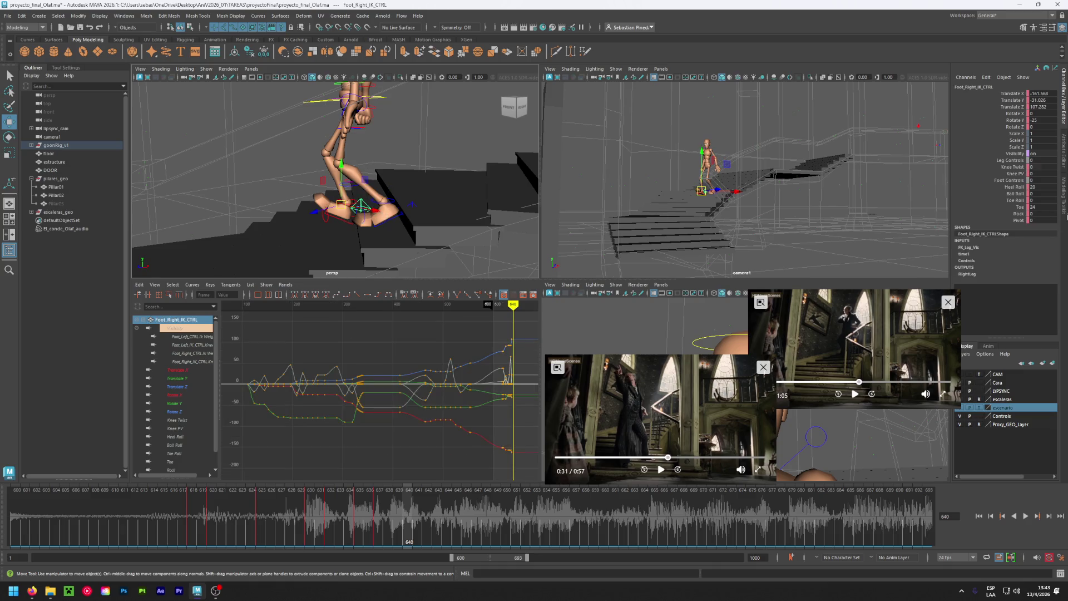
double_click(1038, 205)
text(0)
key(Return)
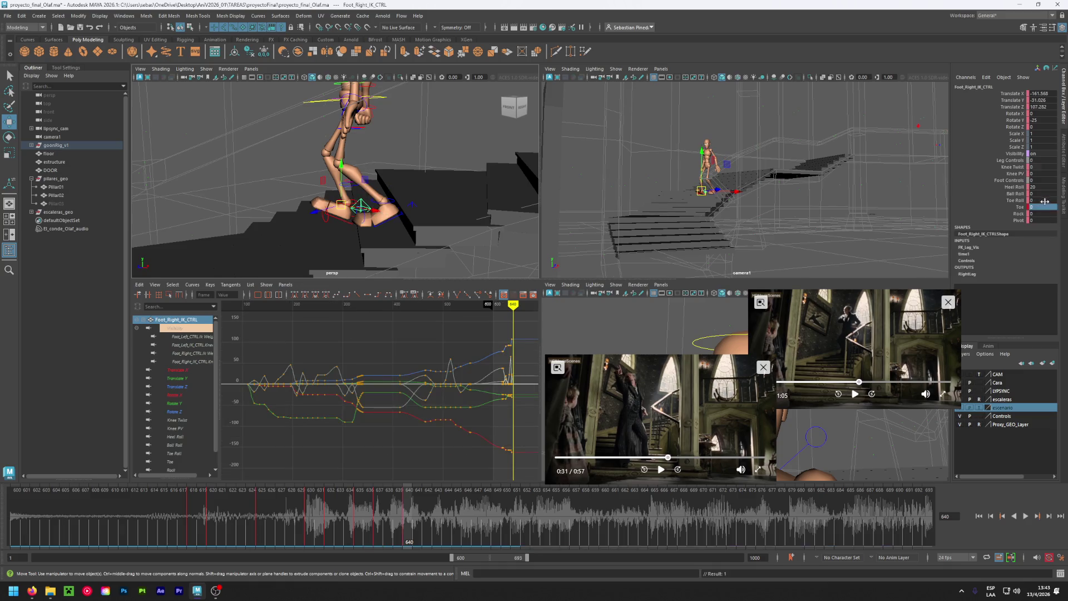
double_click(1039, 187)
text(0)
key(Return)
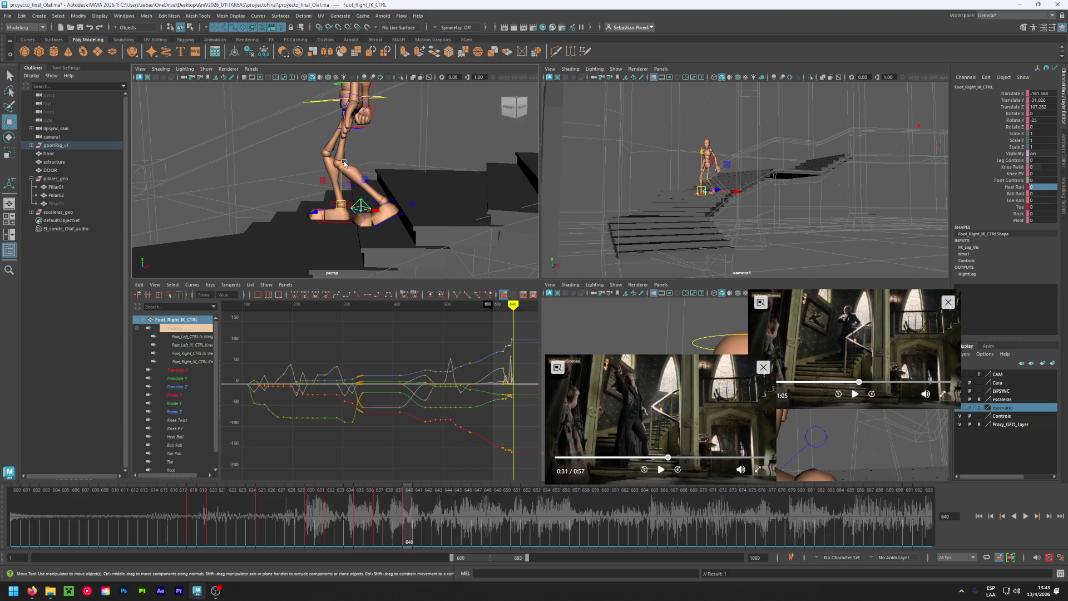
Lower the right foot onto its step and key it.
drag(360, 207, 362, 178)
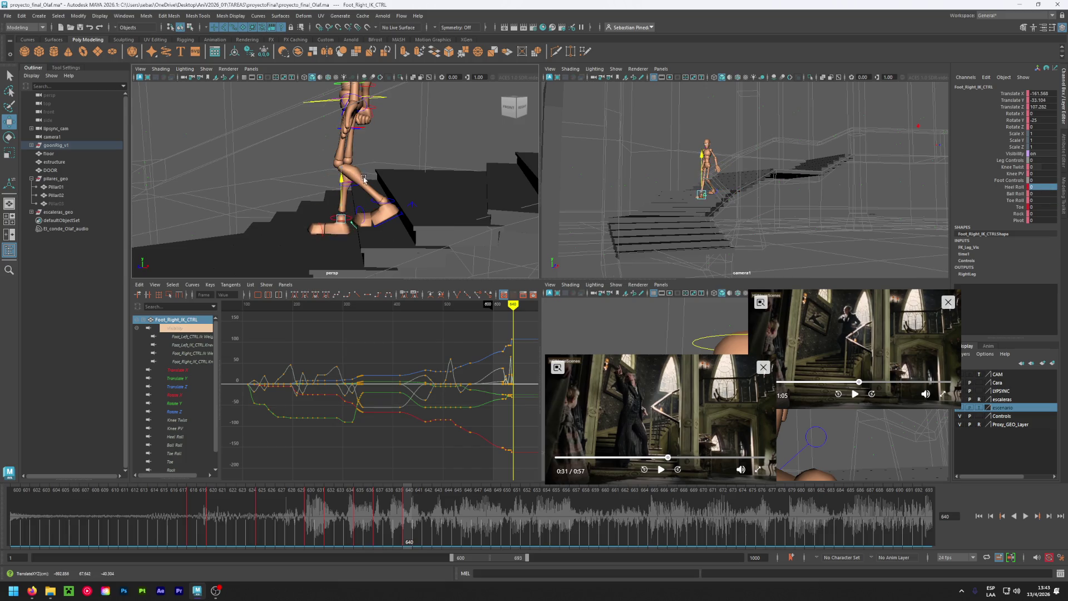
key(s)
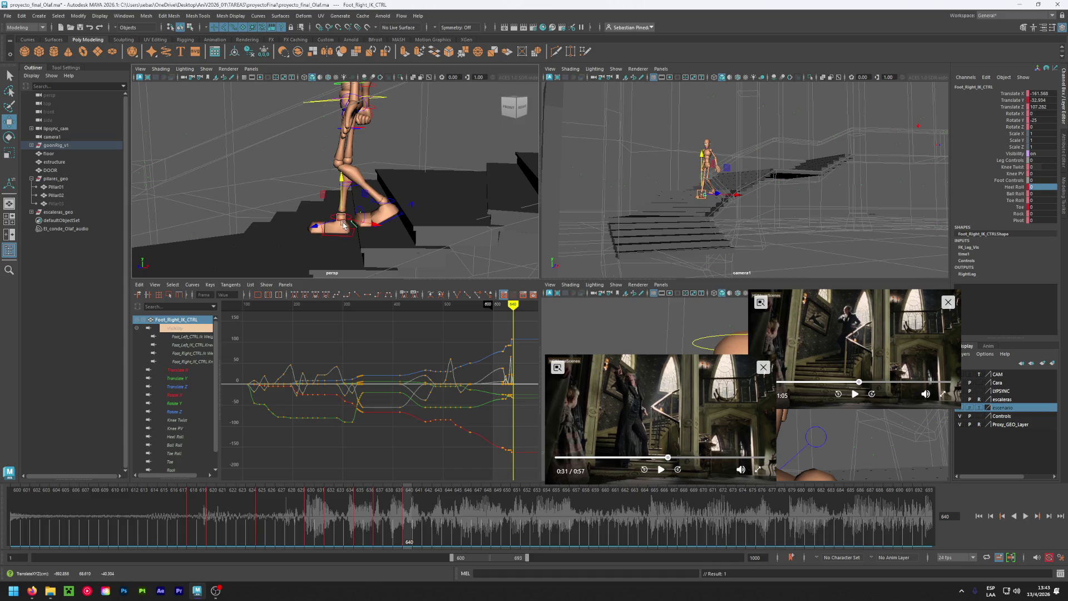
drag(341, 218, 351, 220)
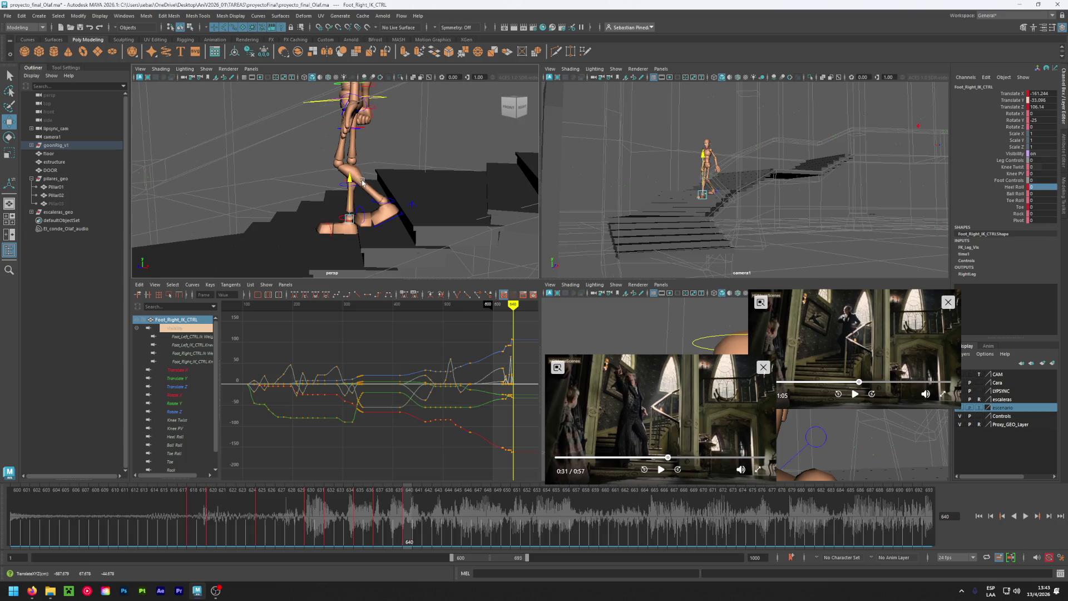
Increase the left foot's Ball Roll to 37.
mouse_move(358, 181)
alt+mouse_down()
mouse_move(393, 255)
mouse_move(295, 221)
alt+mouse_up()
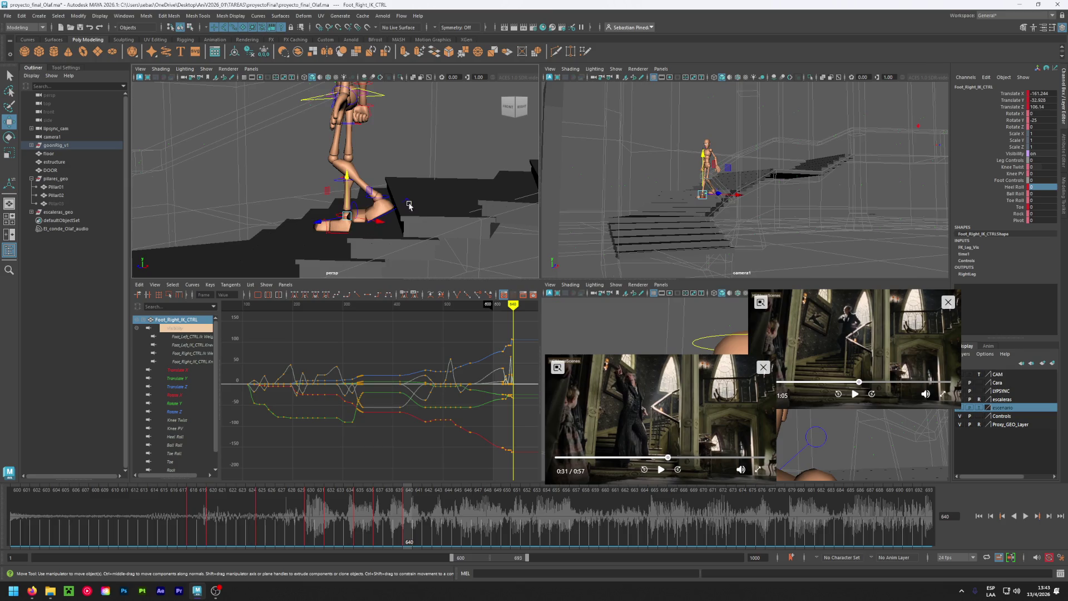
click(408, 200)
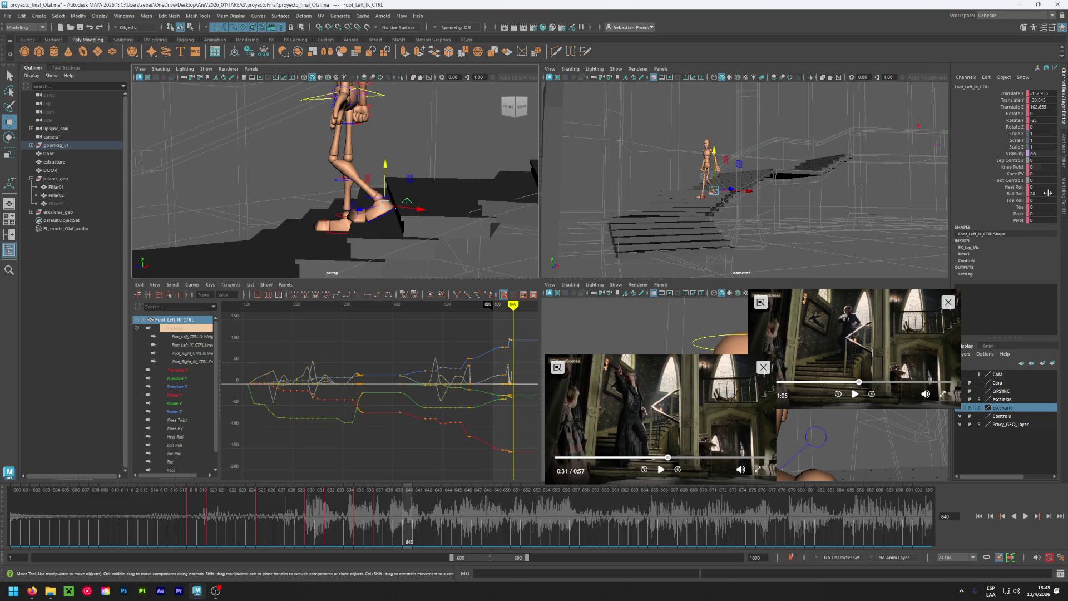
drag(1043, 198, 1057, 196)
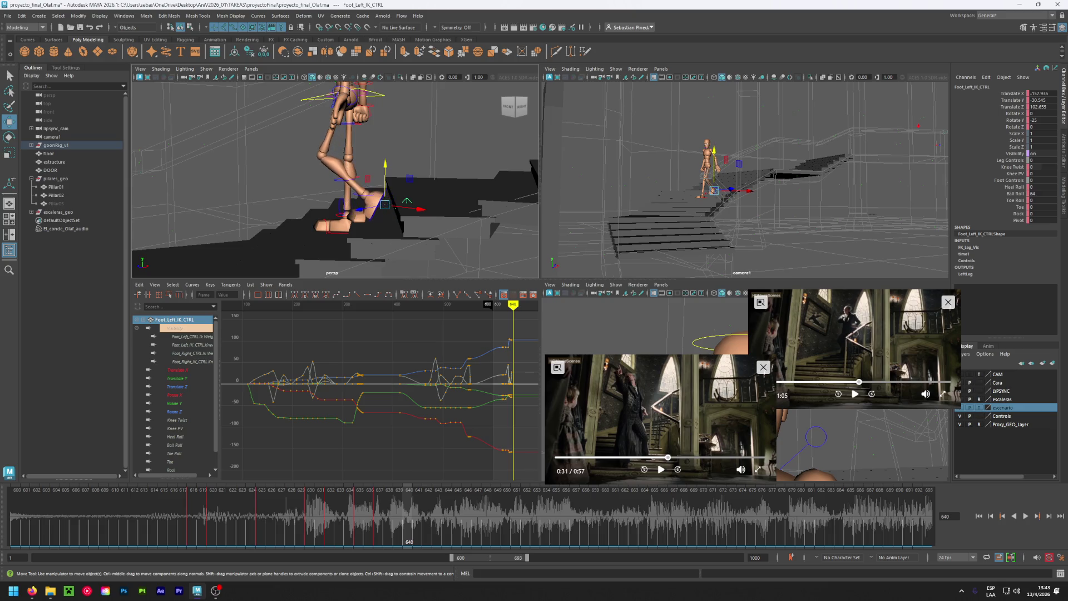
Move Center_Root_FK_CTRL down and to the left.
alt+drag(389, 205, 365, 206)
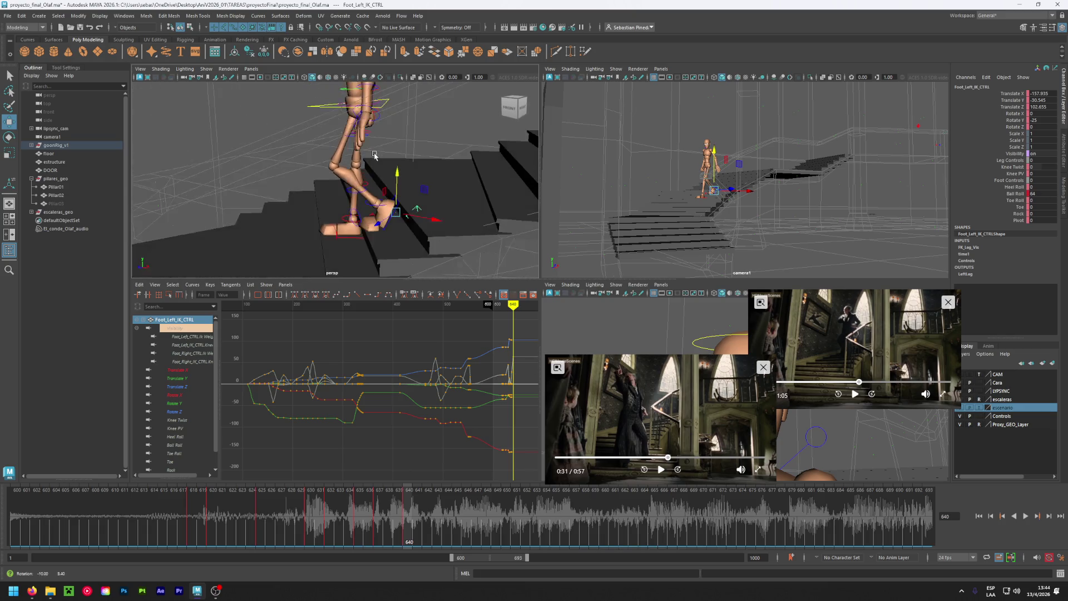
click(385, 104)
mouse_move(355, 106)
mouse_down()
mouse_move(345, 111)
mouse_move(342, 190)
mouse_up()
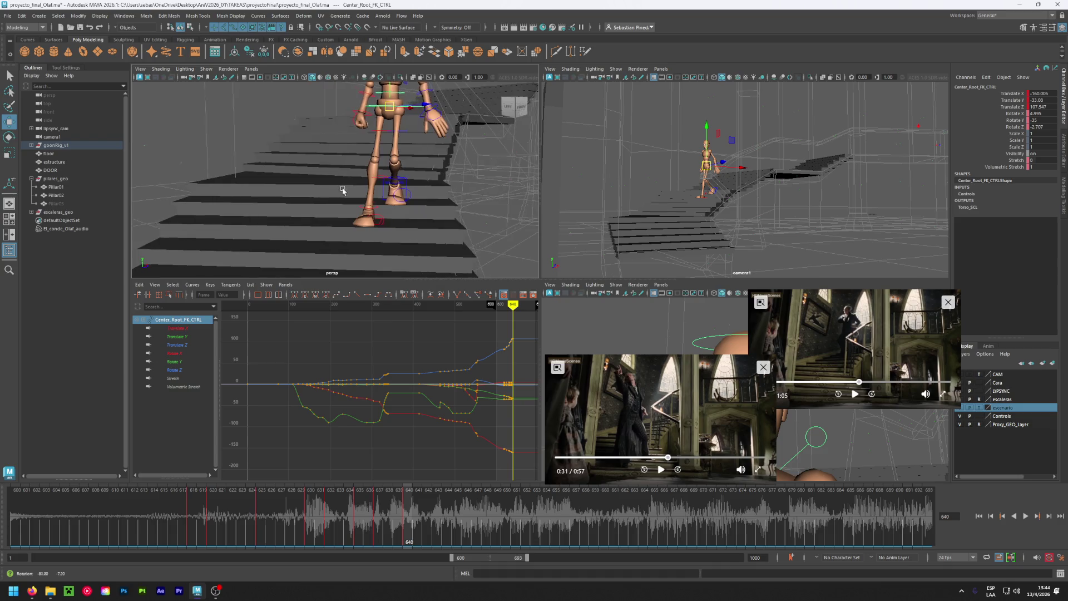
Slide the root control along X and inspect the pose from several angles.
drag(419, 106, 336, 169)
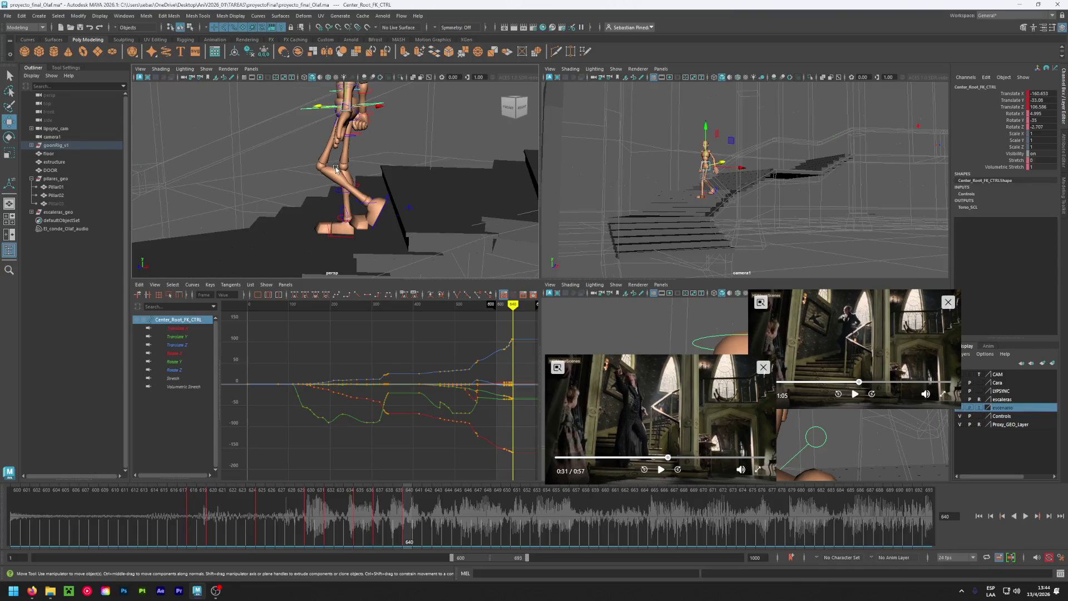
alt+drag(336, 169, 410, 218)
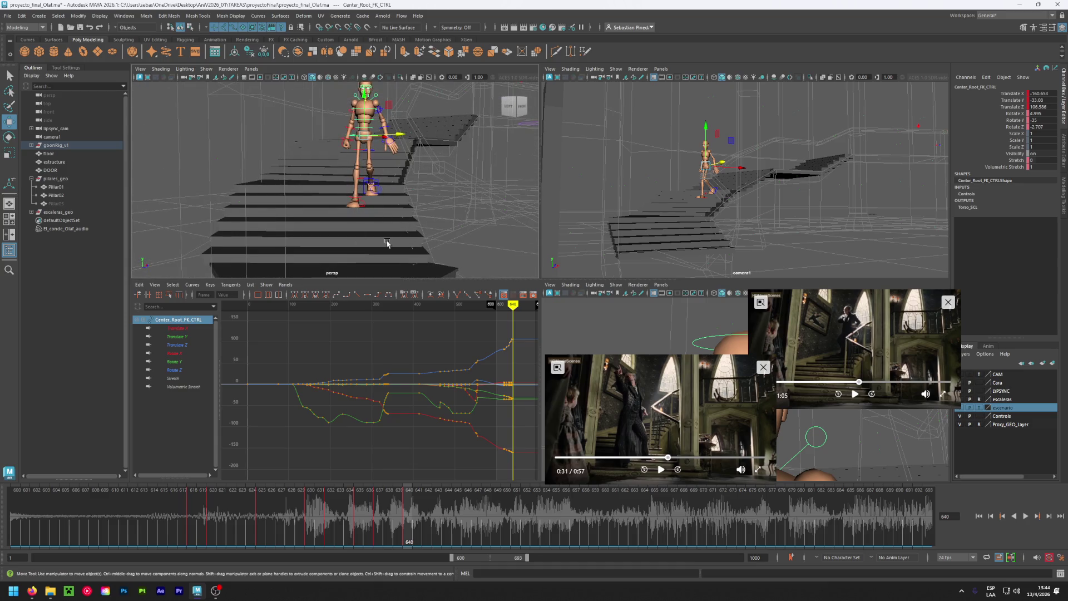
alt+drag(388, 243, 312, 221)
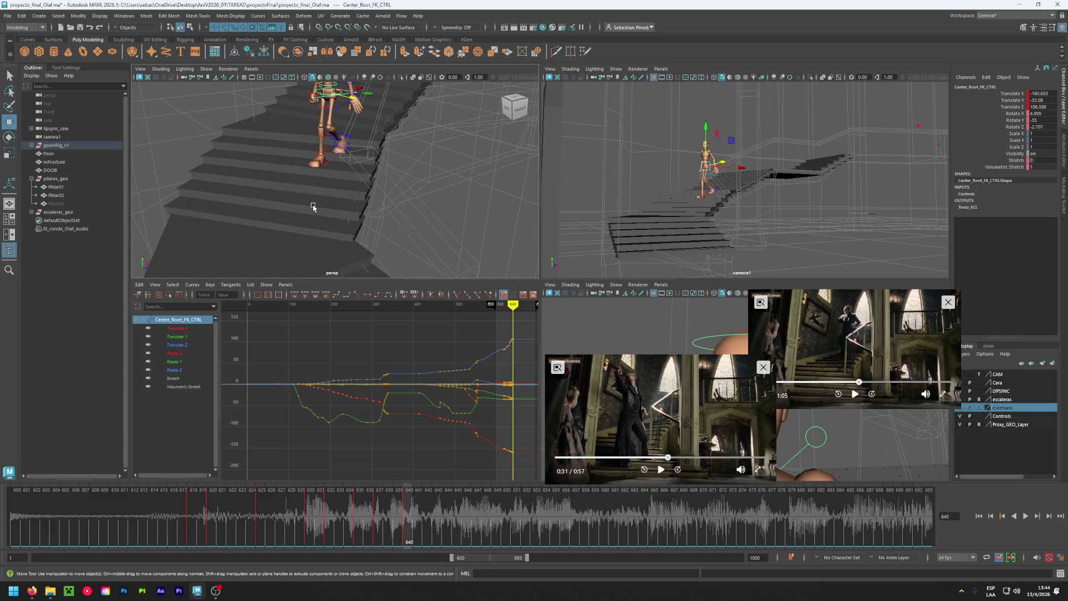
alt+right_drag(310, 265, 310, 147)
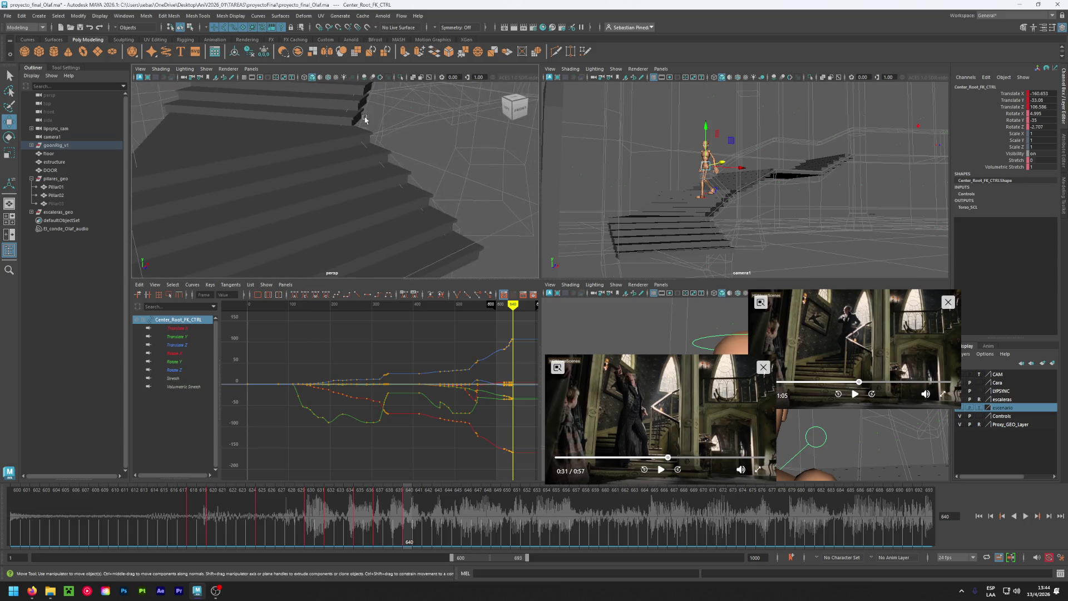
mouse_move(363, 107)
alt+mouse_down()
mouse_move(349, 221)
mouse_move(364, 213)
alt+mouse_up()
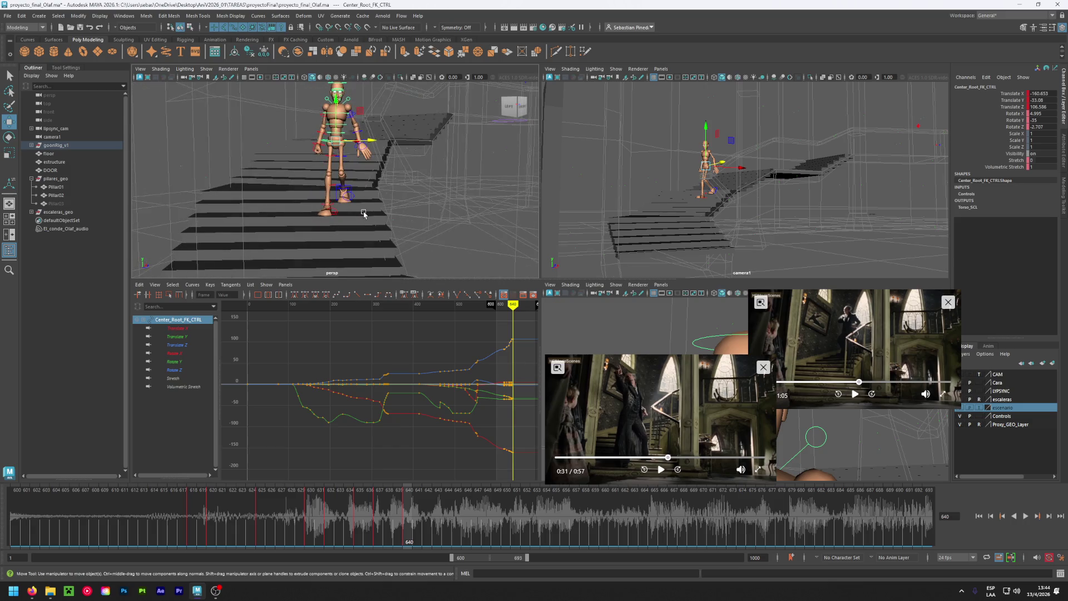
alt+drag(442, 157, 356, 96)
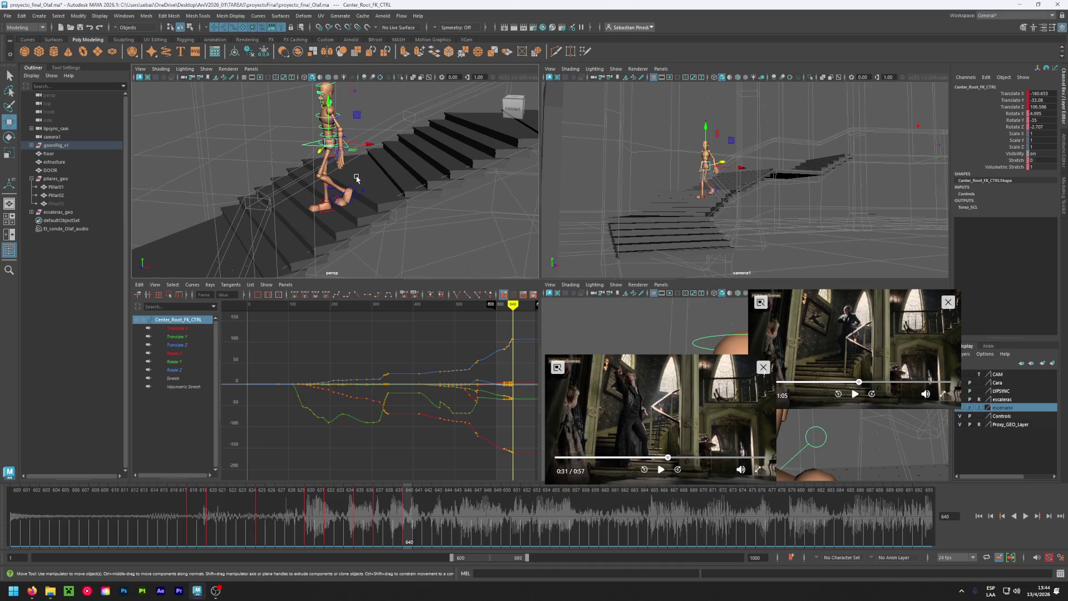
mouse_move(357, 178)
alt+mouse_down()
mouse_move(346, 224)
mouse_move(350, 210)
alt+mouse_up()
Save the scene, then play and scrub between frames 623 and 636.
key(ctrl+s)
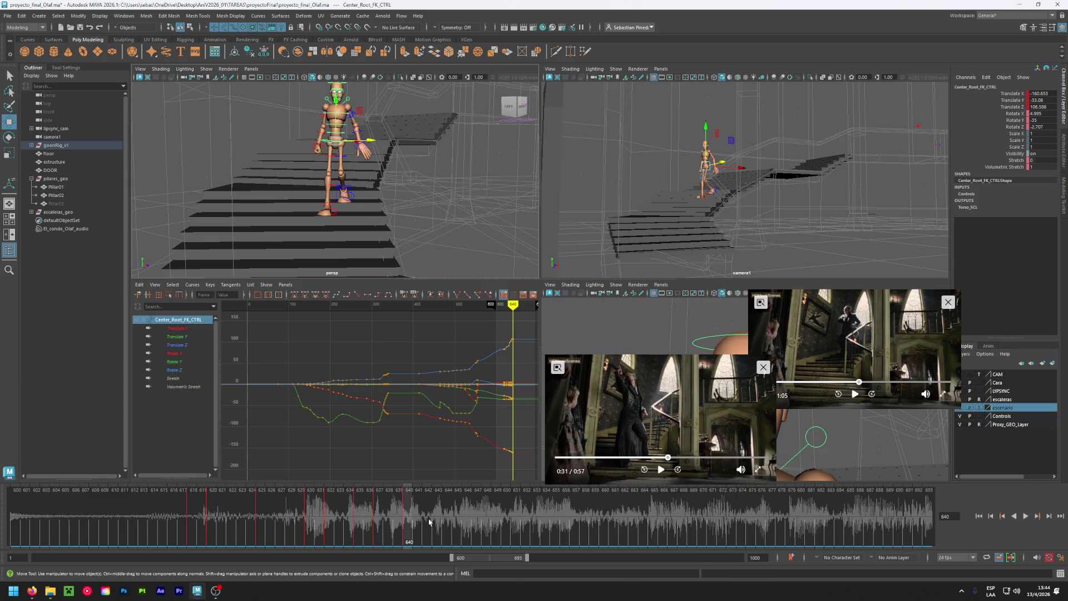
key(alt+v)
click(245, 527)
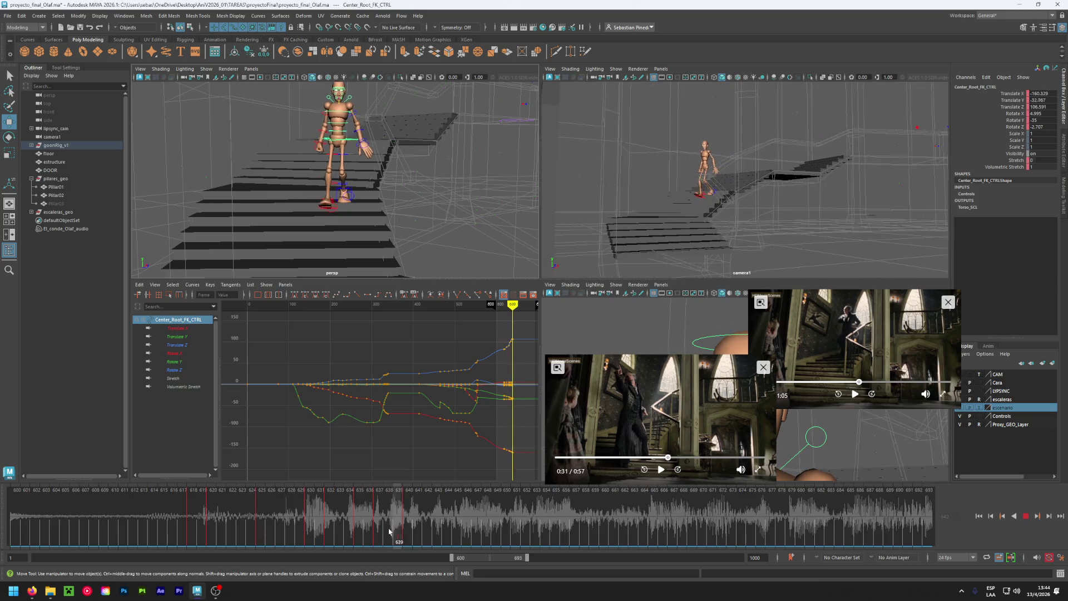
click(368, 531)
mouse_move(369, 532)
mouse_down()
mouse_move(360, 530)
mouse_move(379, 531)
mouse_up()
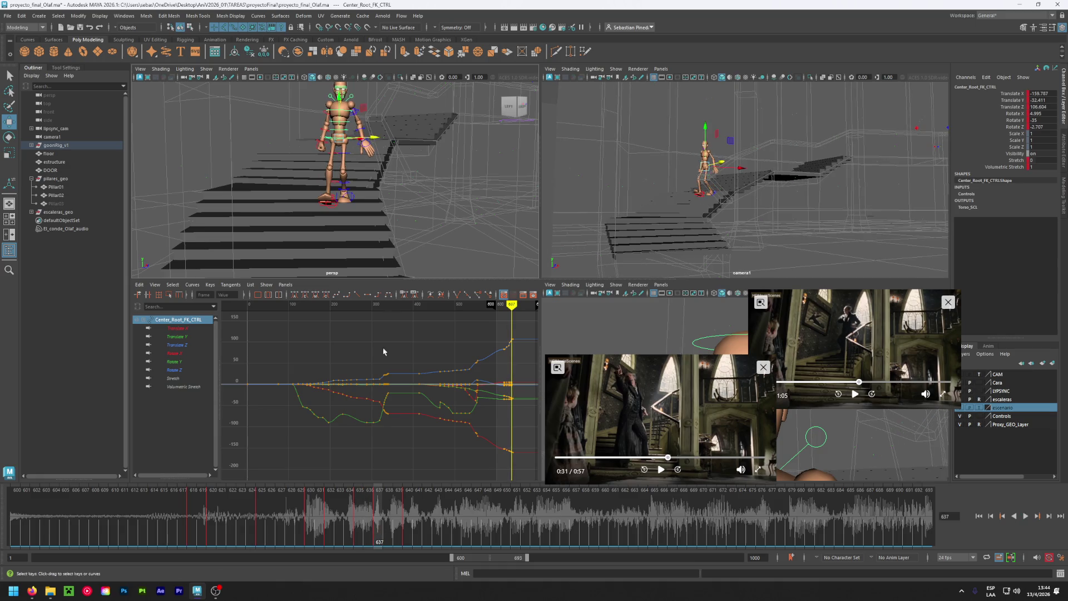
alt+drag(403, 235, 333, 223)
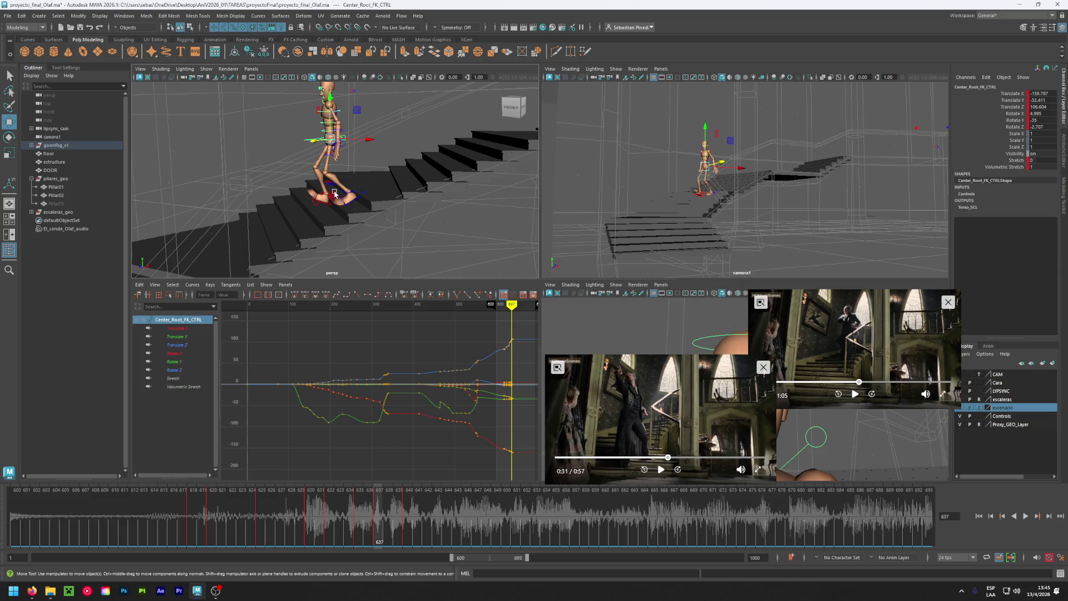
Give the right foot Heel Roll -20 and Toe 0, raising it slightly, then replay.
scroll(334, 195, up, 2)
click(334, 204)
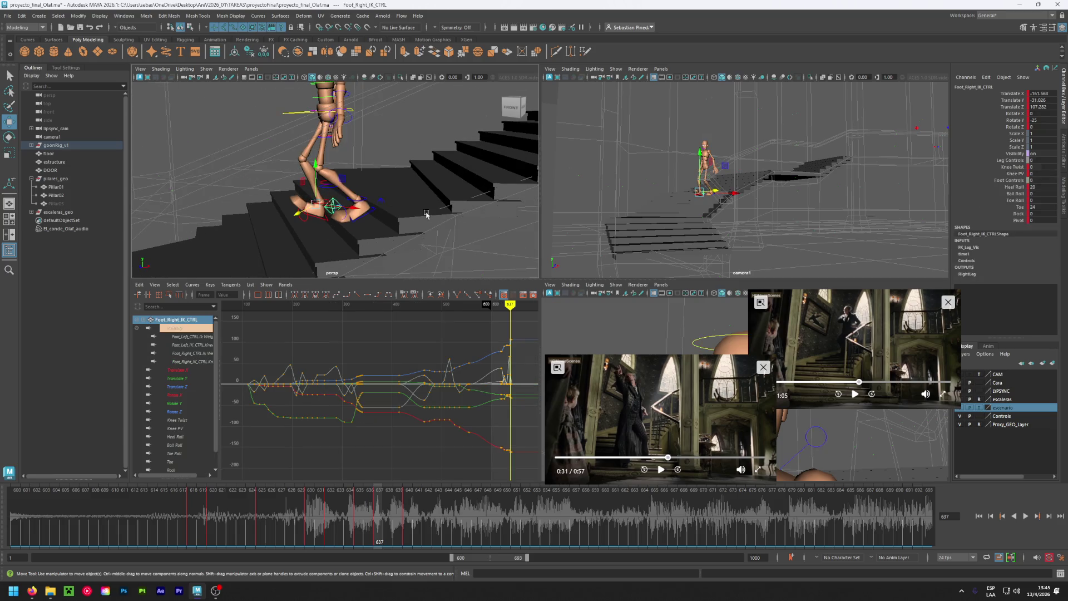
double_click(1043, 187)
text(-12)
key(Return)
ctrl+middle_drag(1043, 187, 1035, 187)
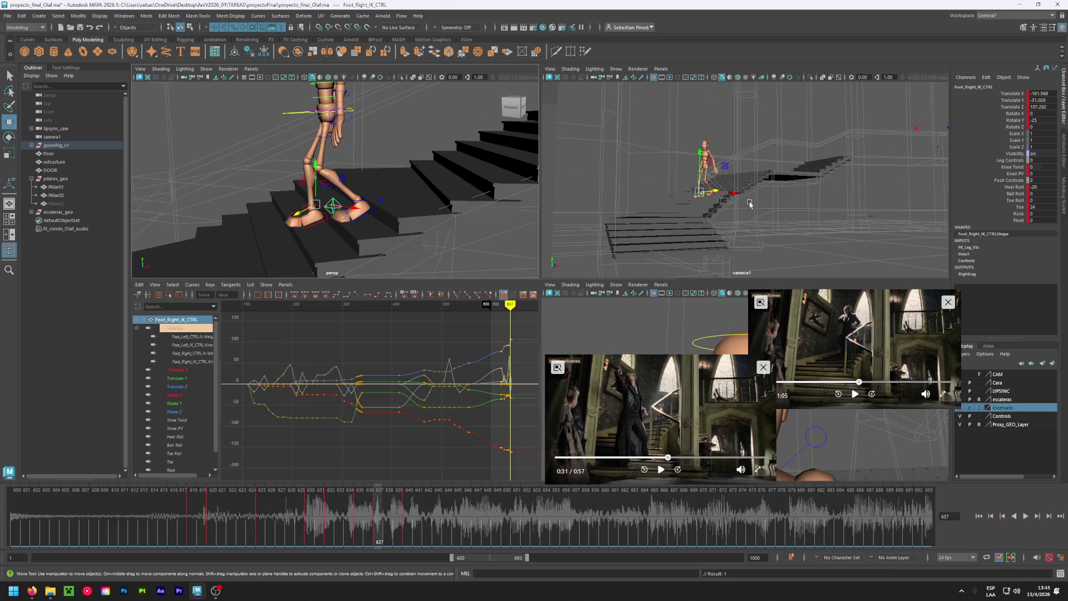
drag(316, 172, 318, 169)
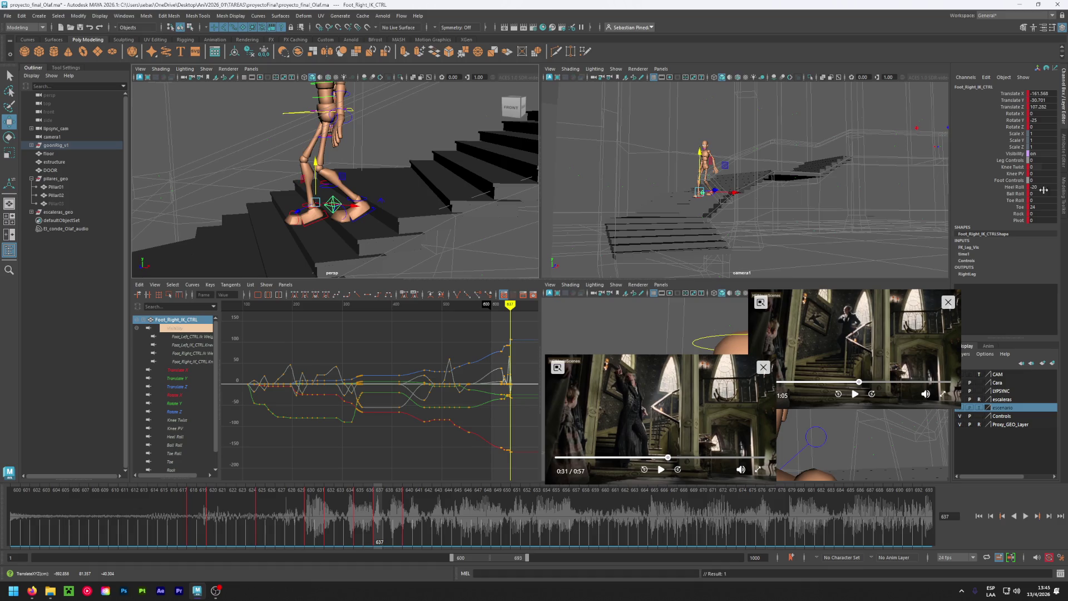
double_click(1046, 207)
text(0)
key(Return)
key(alt+v)
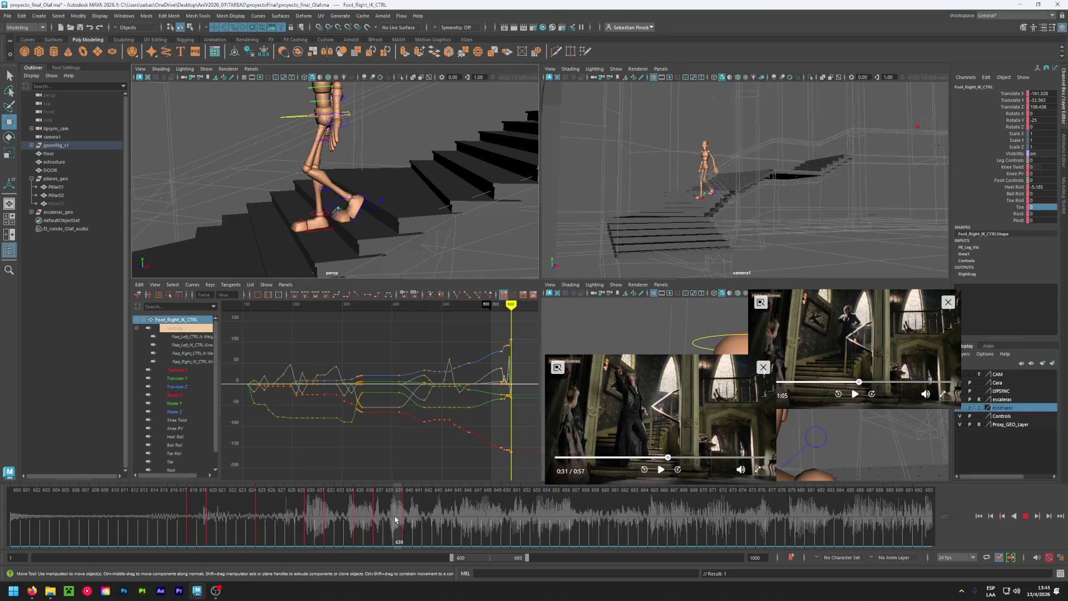
drag(391, 522, 326, 529)
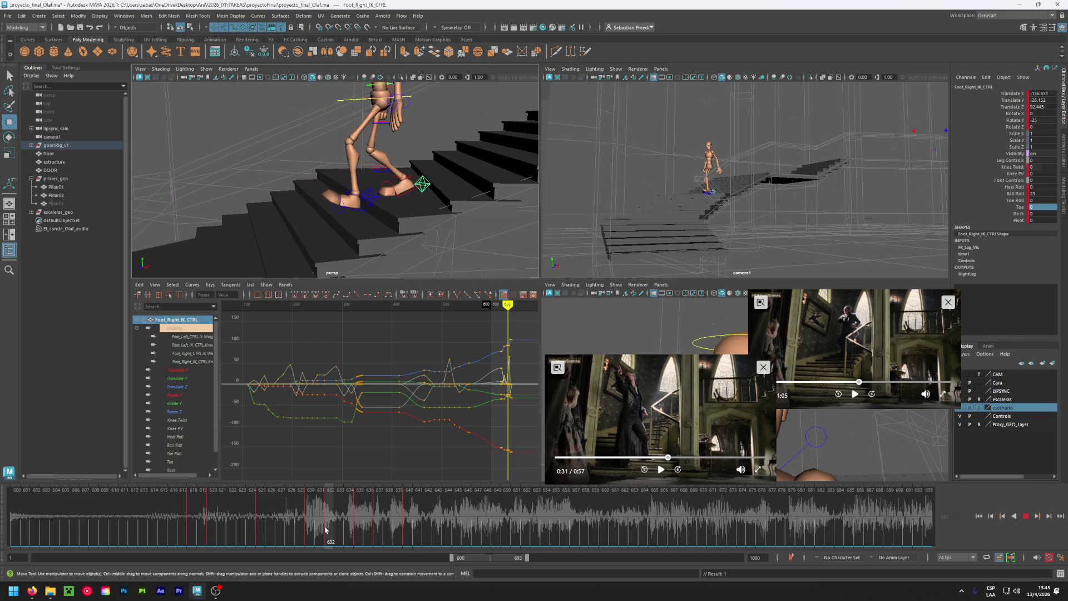
Lower the left foot's Heel Roll to a negative value and set its Toe to 0.
click(370, 198)
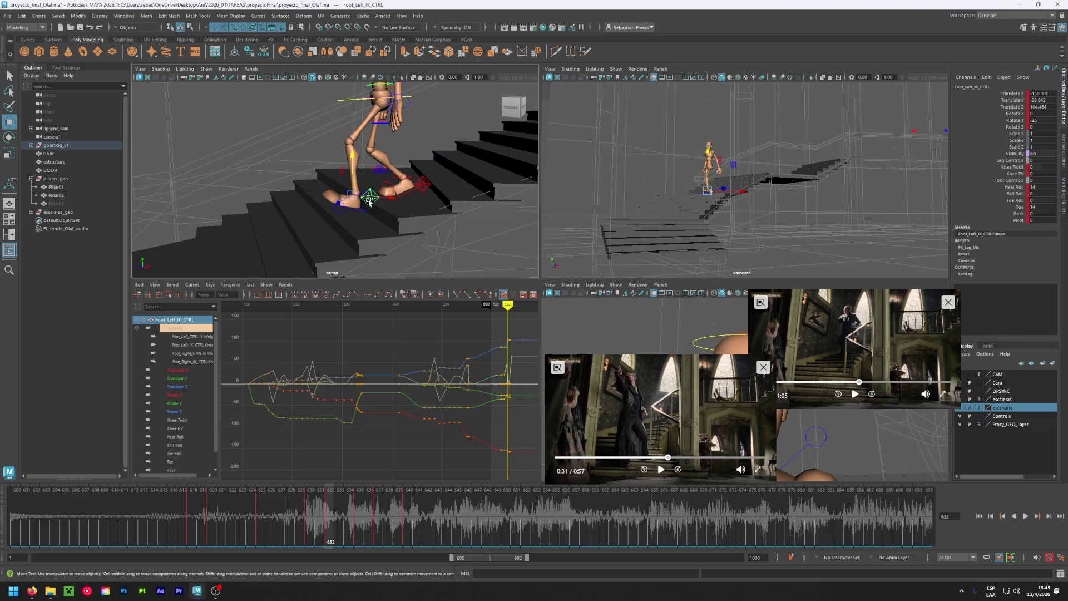
ctrl+drag(1016, 187, 992, 187)
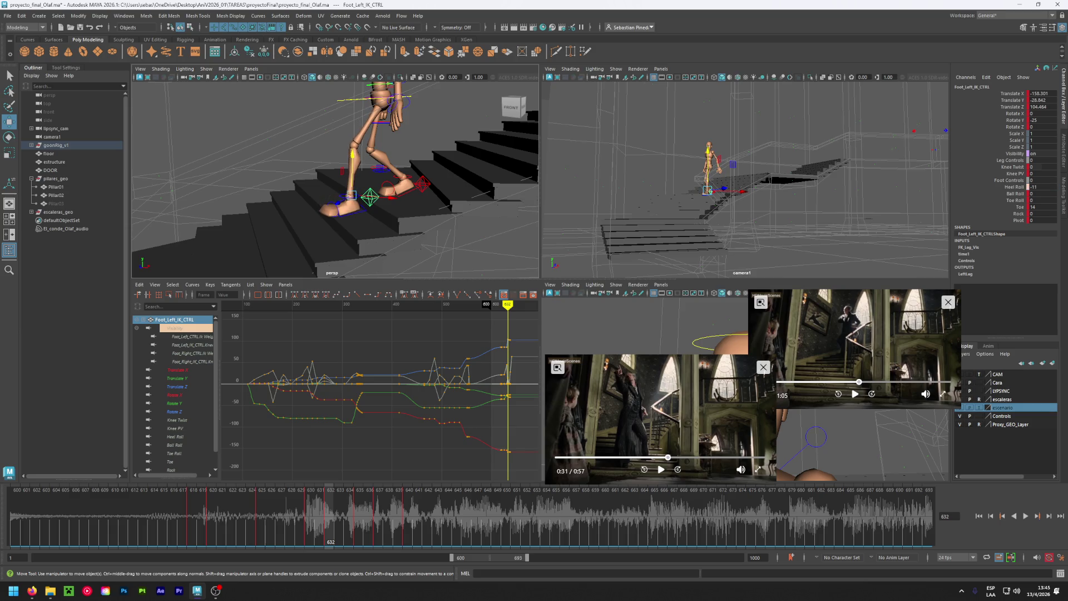
double_click(1049, 207)
text(0)
key(Return)
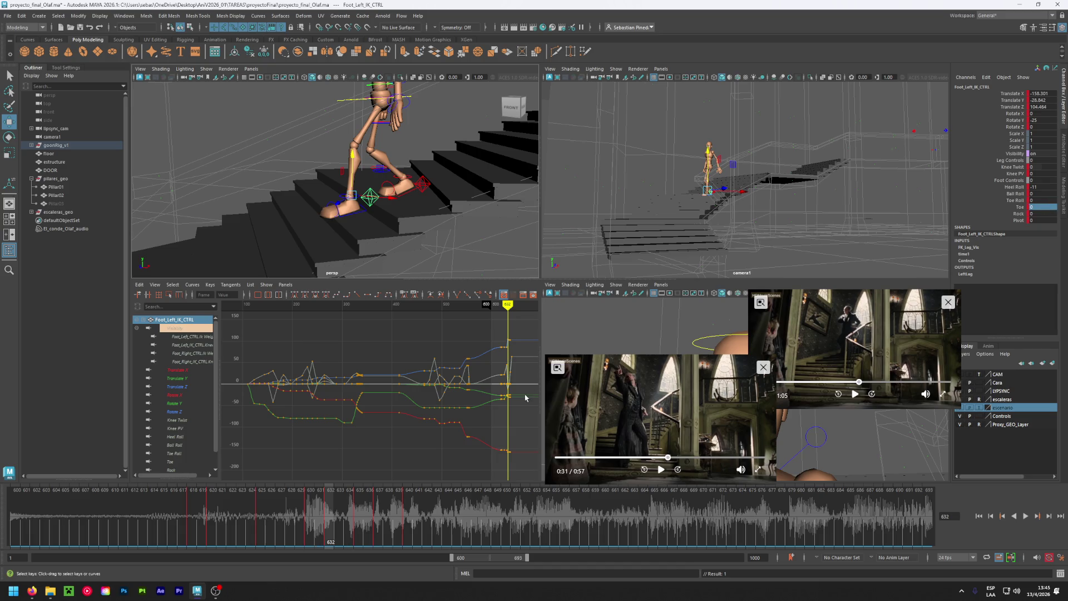
Play and scrub the walk to frame 643, then switch to the reference videos.
key(alt+v)
mouse_move(331, 511)
mouse_down()
mouse_move(352, 517)
mouse_move(214, 531)
mouse_move(441, 533)
mouse_up()
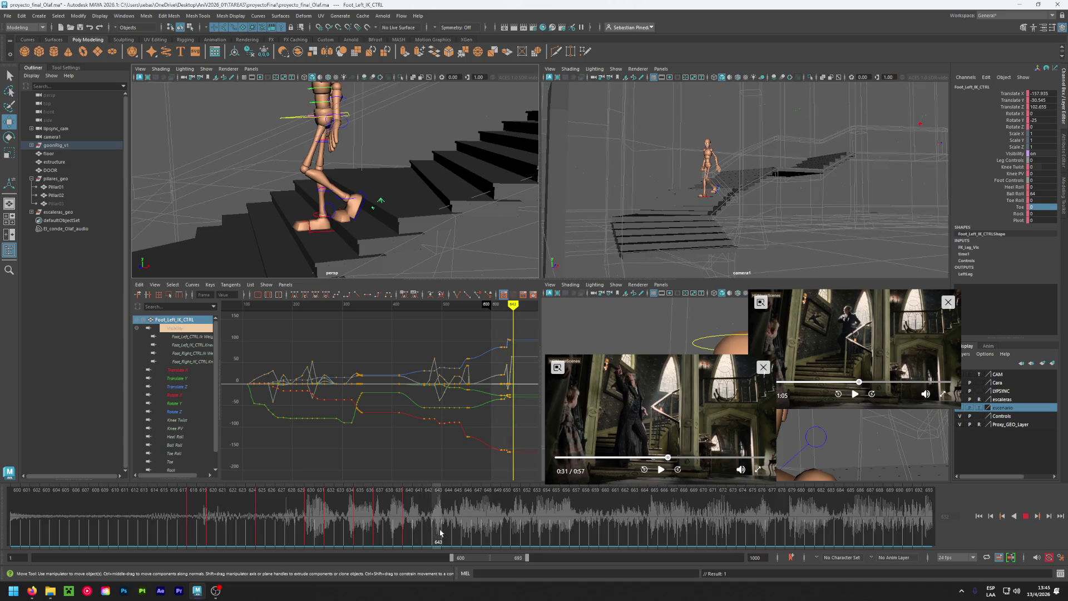
drag(440, 533, 439, 533)
key(alt+Tab)
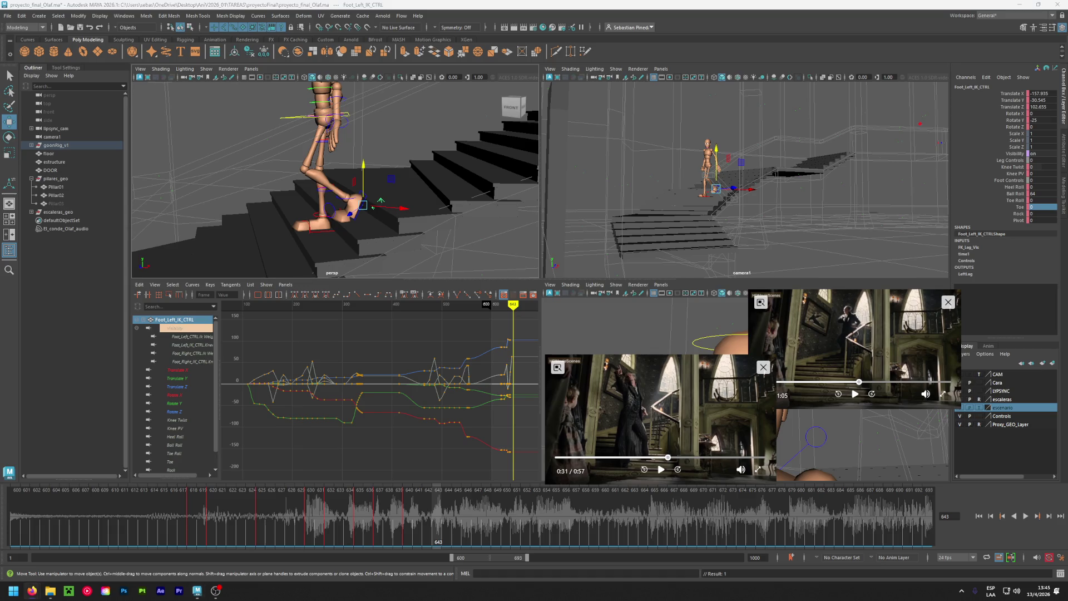
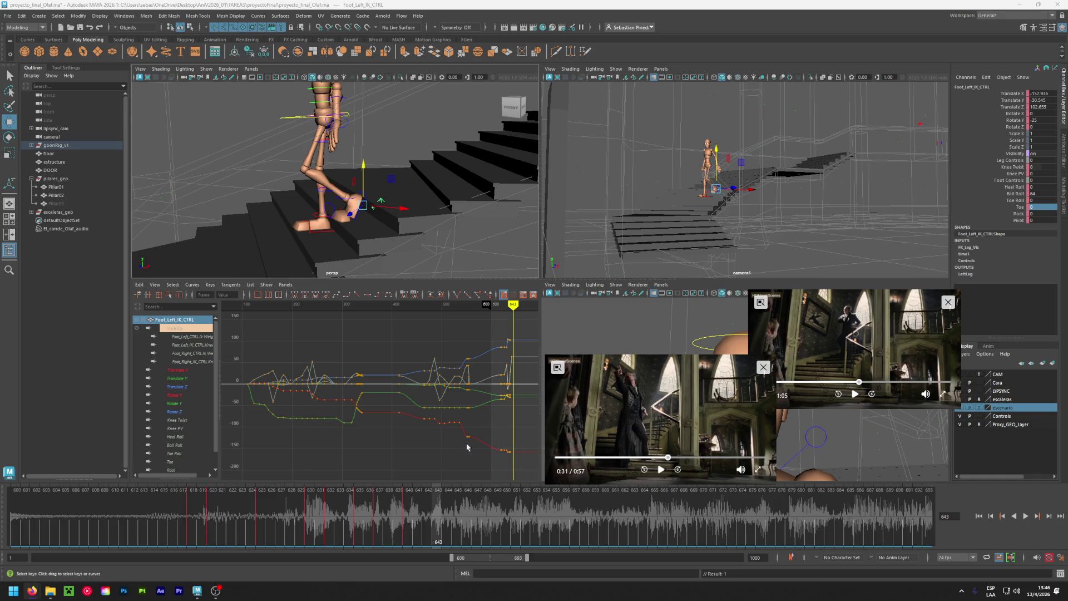
At frame 622, roll the right foot's heel to -16, set its Toe to 0, and check at frame 629.
drag(199, 511, 262, 504)
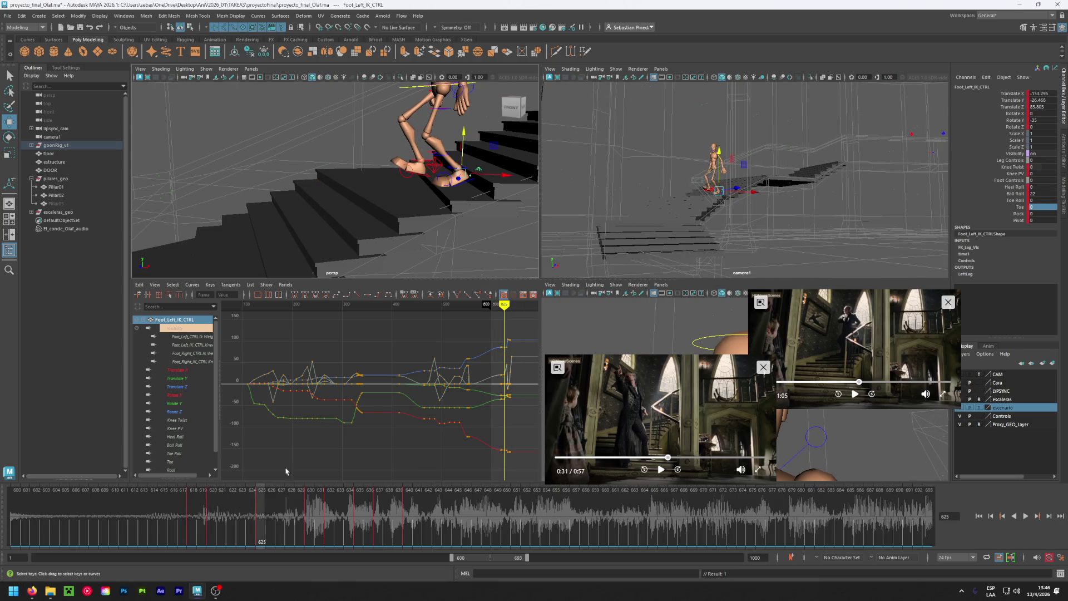
click(437, 164)
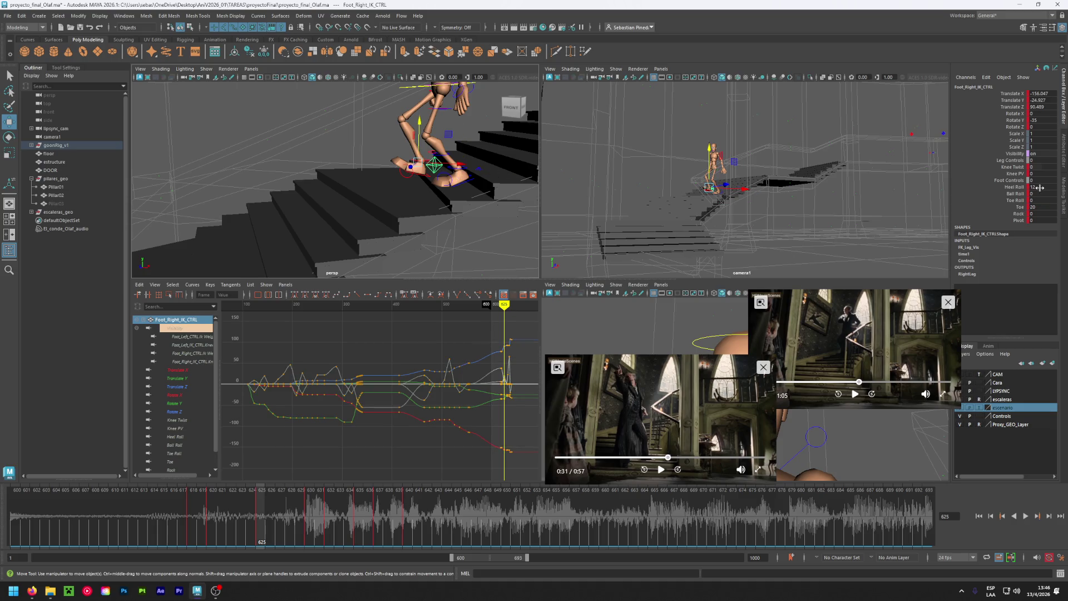
middle_drag(437, 165, 412, 165)
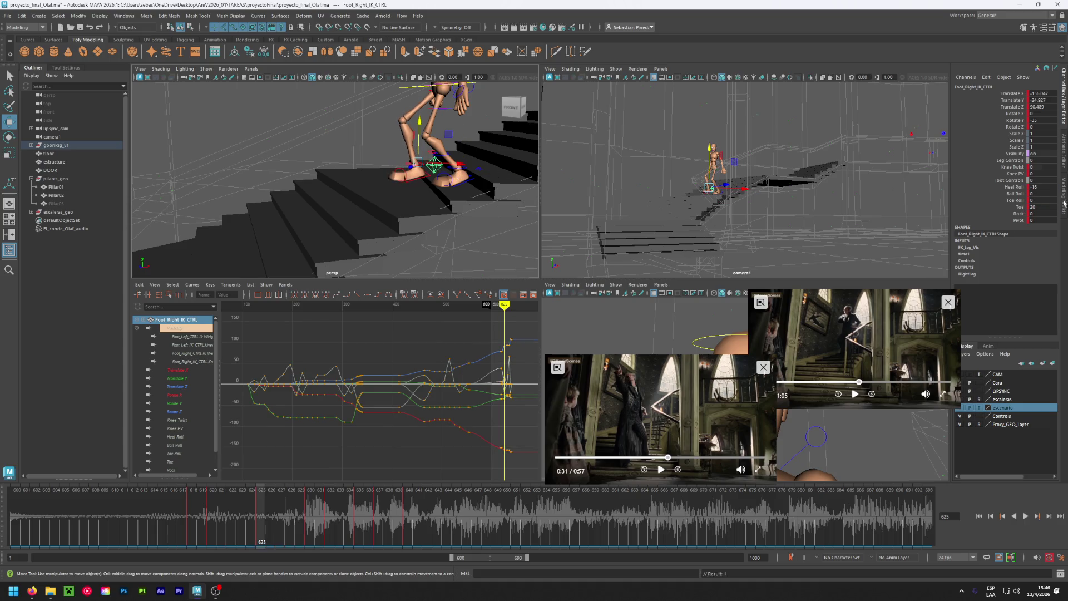
click(1038, 206)
text(0)
key(Return)
drag(293, 509, 336, 493)
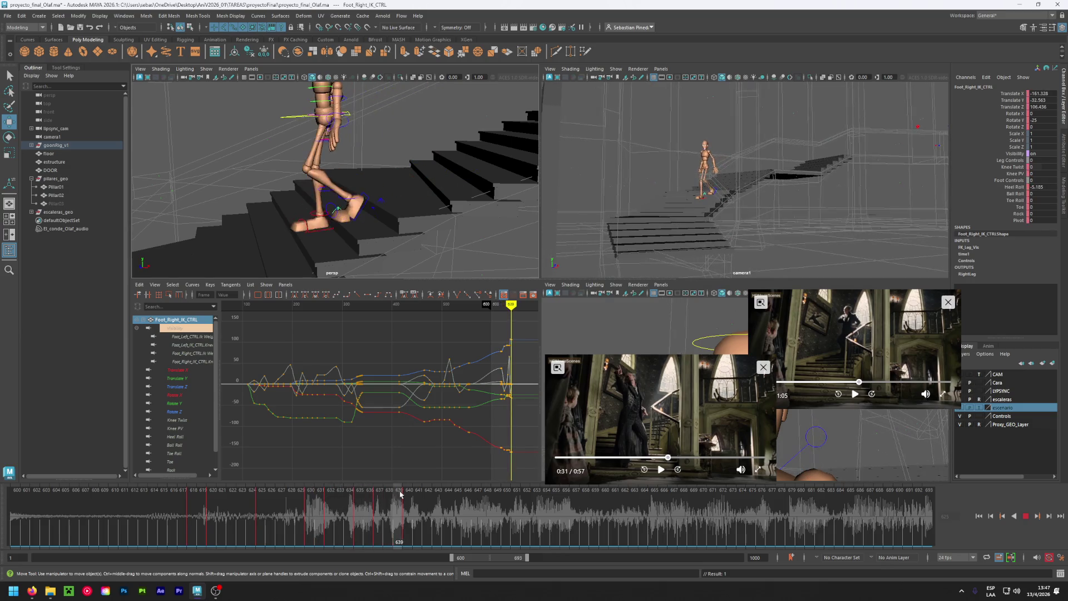
mouse_move(337, 493)
mouse_down()
mouse_move(280, 509)
mouse_move(322, 513)
mouse_move(249, 515)
mouse_up()
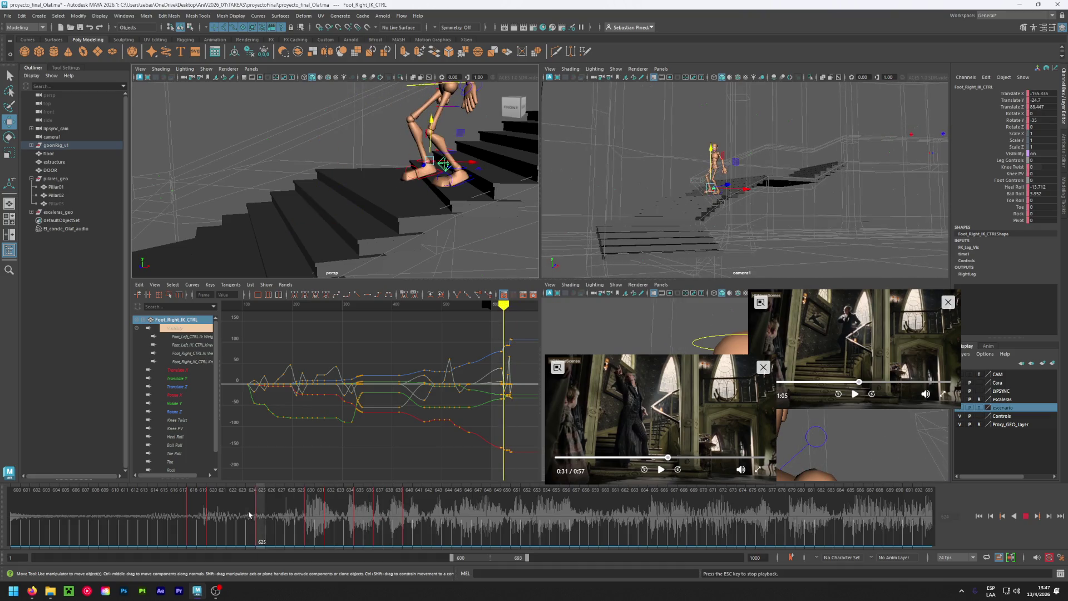
key(alt+v)
key(Escape)
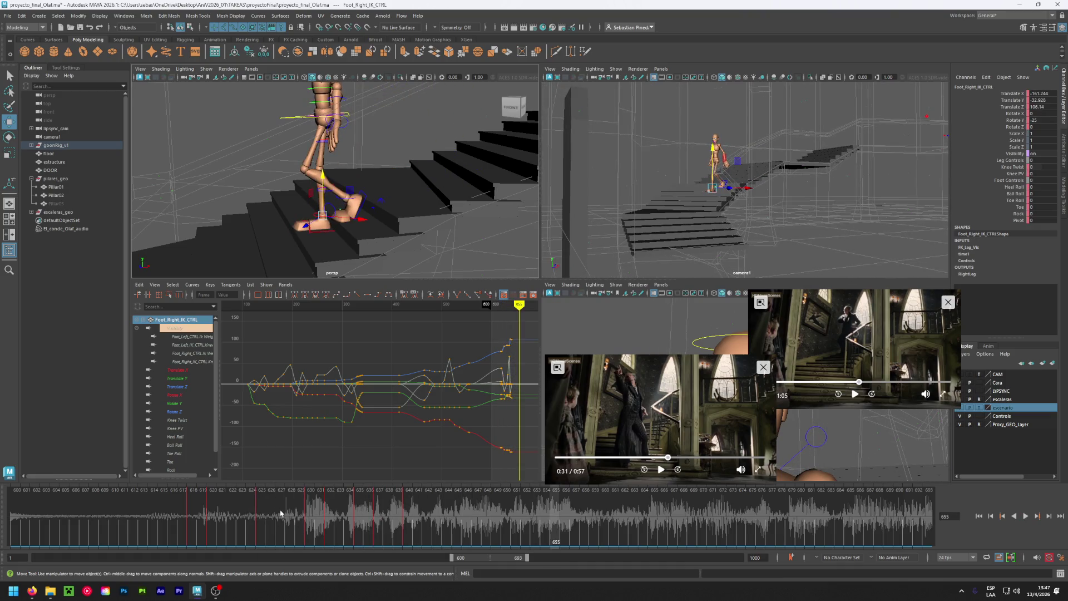
click(176, 525)
key(alt+v)
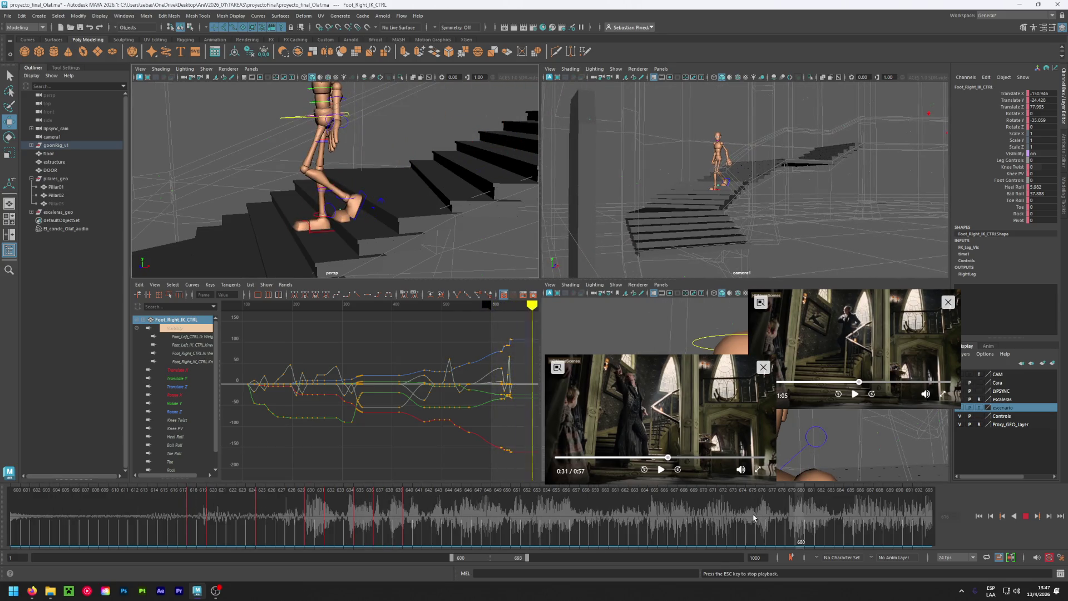
key(Escape)
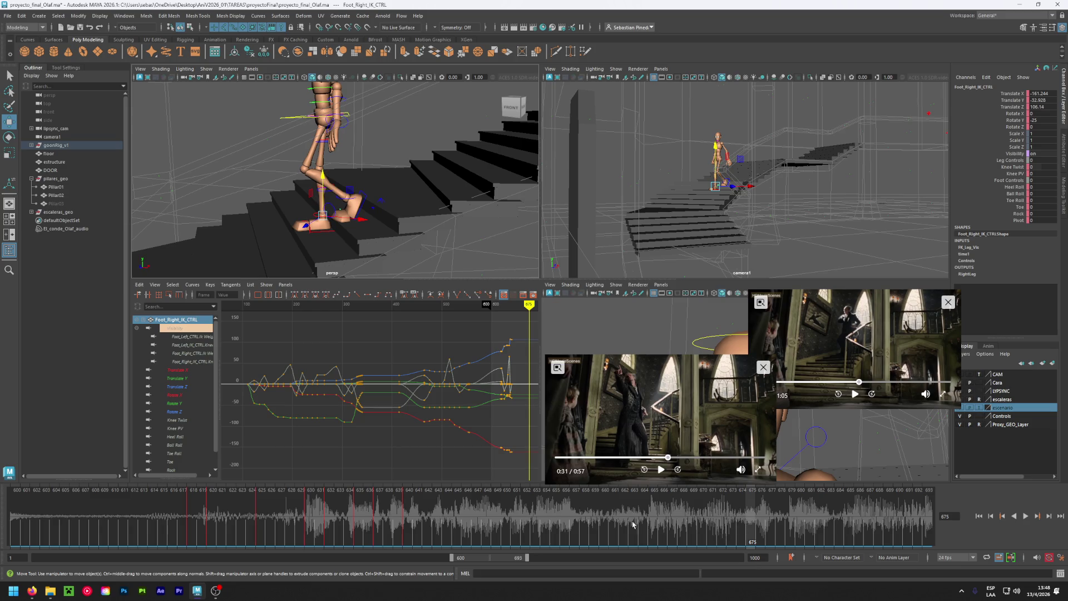
click(410, 508)
key(alt+v)
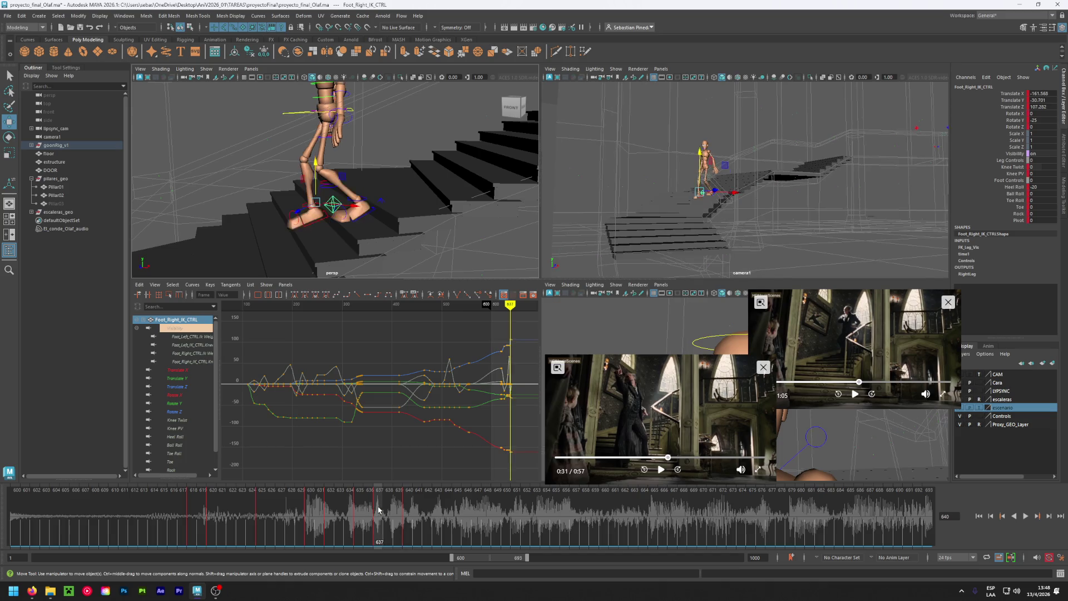
drag(405, 507, 396, 518)
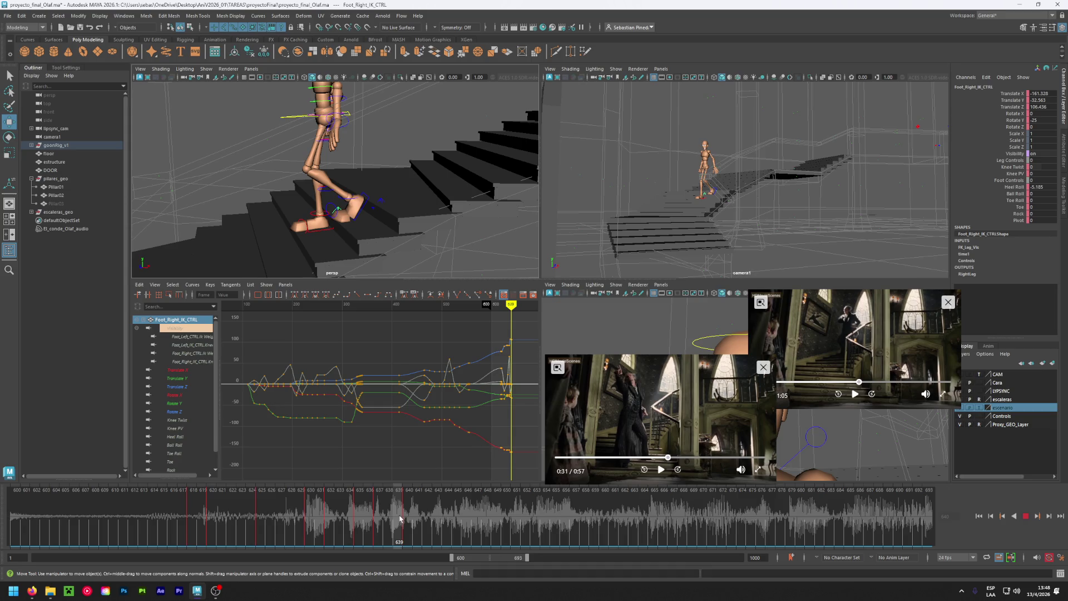
key(alt+v)
alt+drag(390, 128, 318, 118)
click(350, 113)
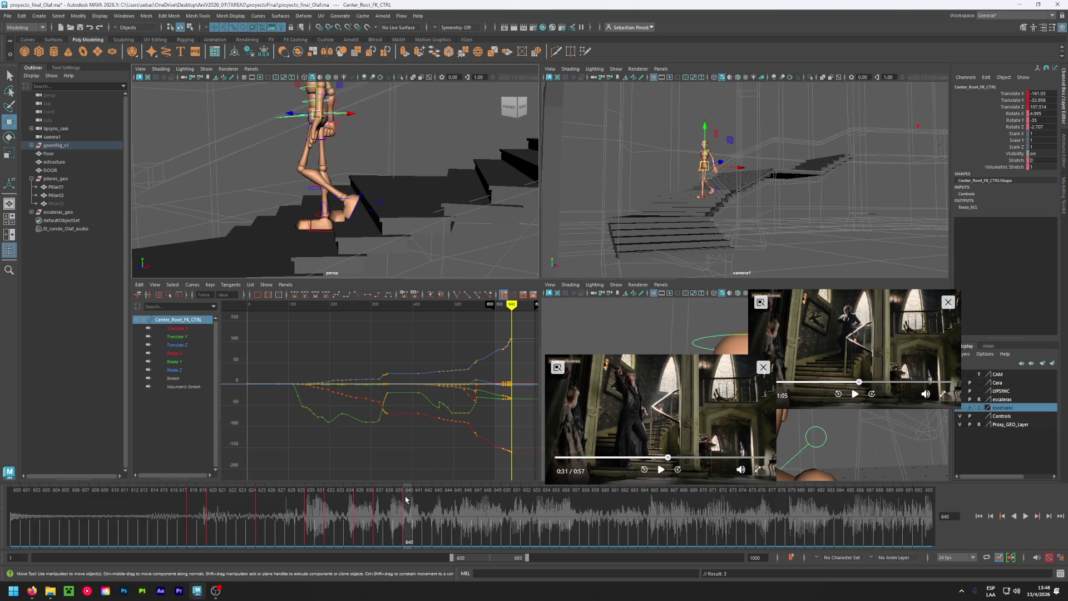
mouse_move(410, 505)
mouse_down()
mouse_move(351, 504)
mouse_move(428, 505)
mouse_up()
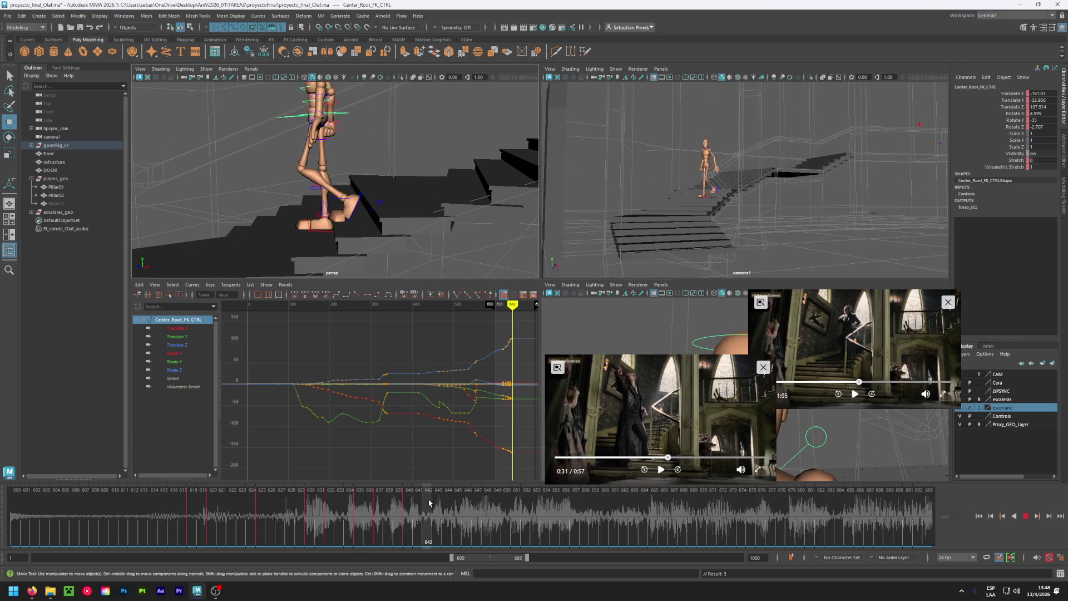
scroll(334, 183, down, 5)
scroll(334, 183, down, 2)
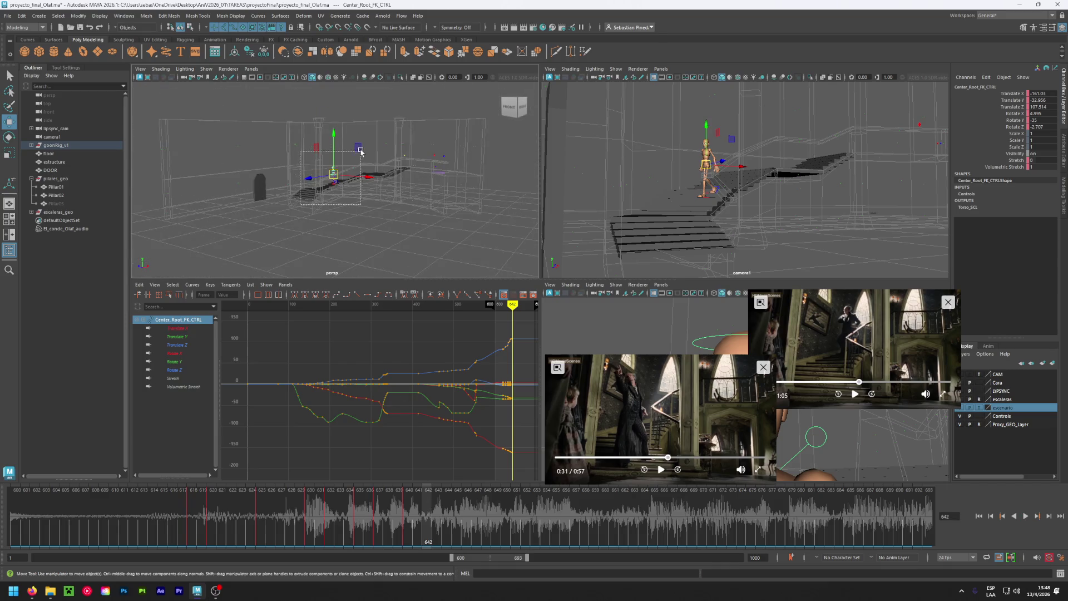
drag(301, 210, 353, 153)
scroll(334, 176, up, 4)
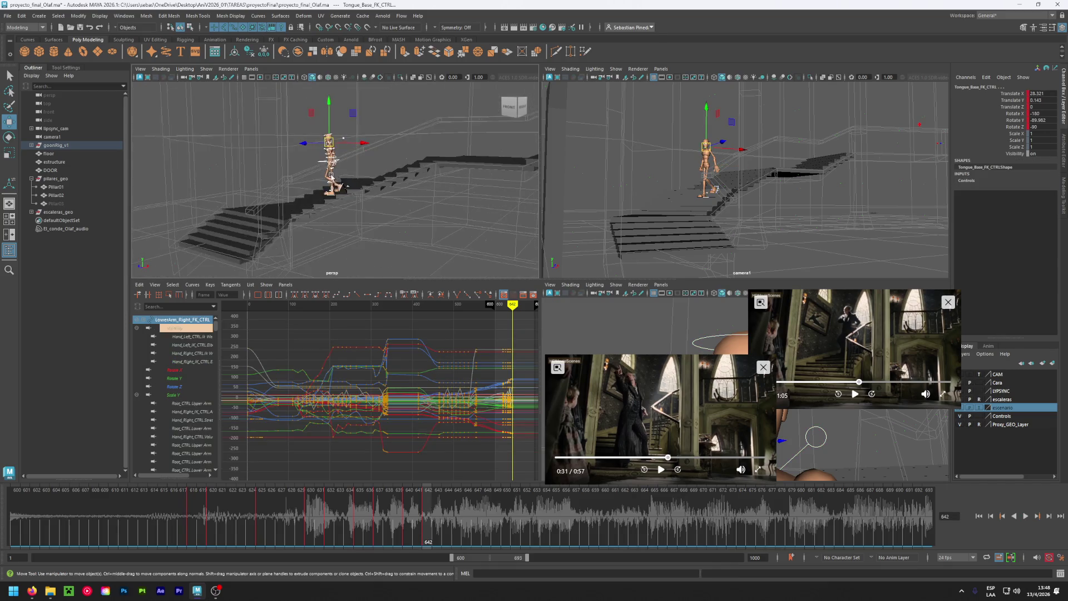
scroll(333, 176, up, 3)
scroll(334, 176, up, 3)
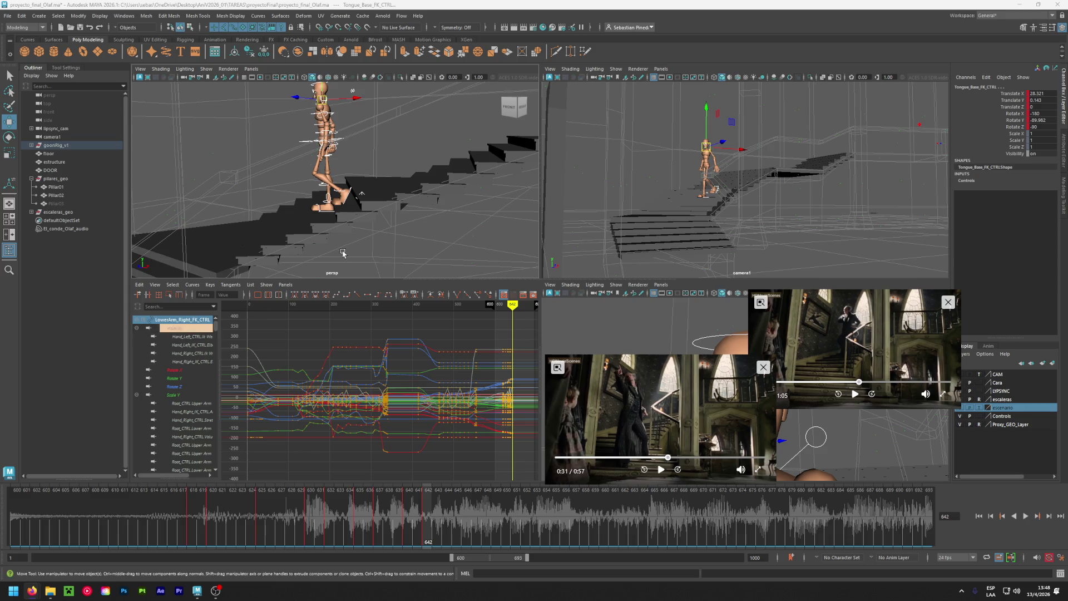
click(382, 237)
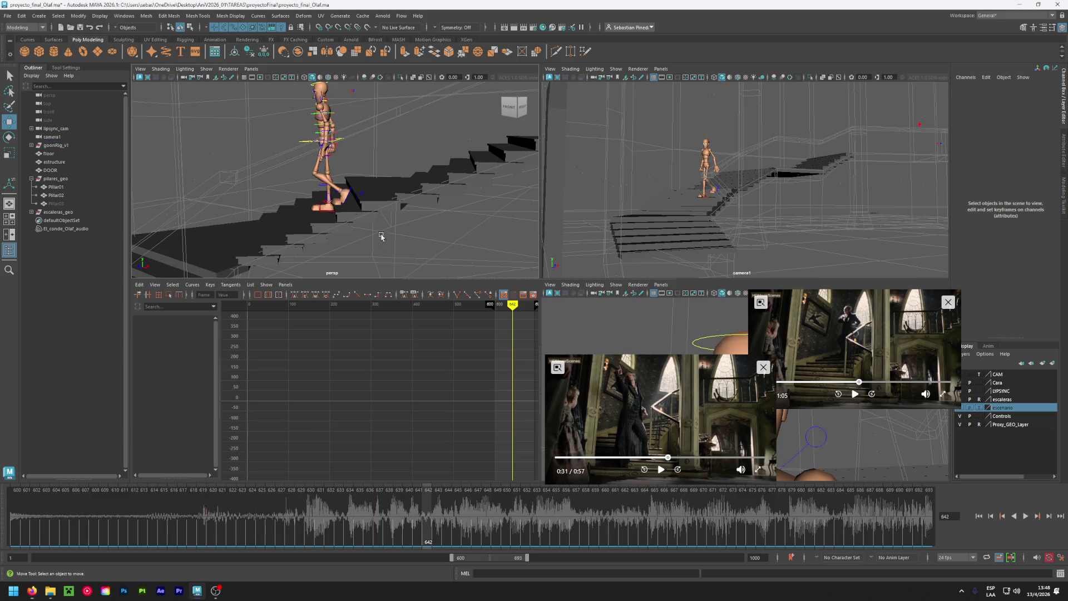
Move the left foot back onto the step, shift the hips to follow, and key the foot.
click(362, 199)
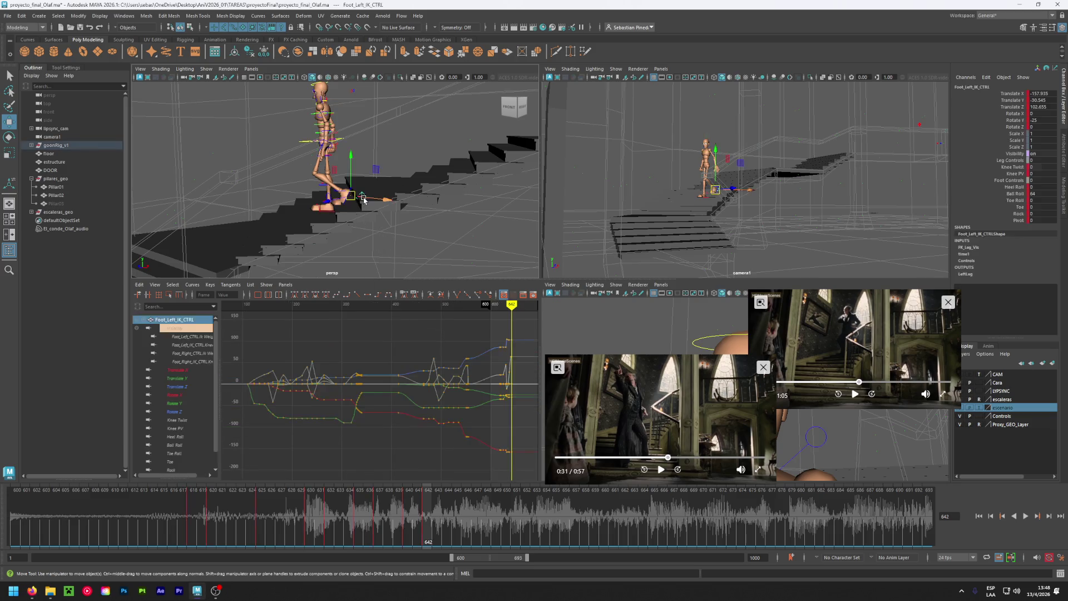
drag(351, 198, 324, 198)
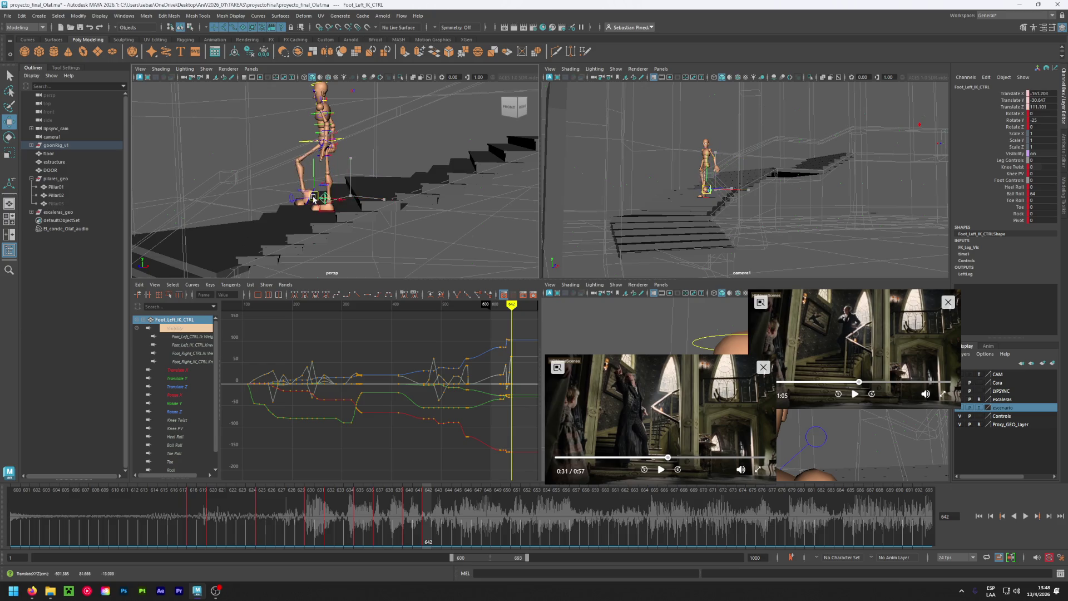
click(344, 138)
click(325, 146)
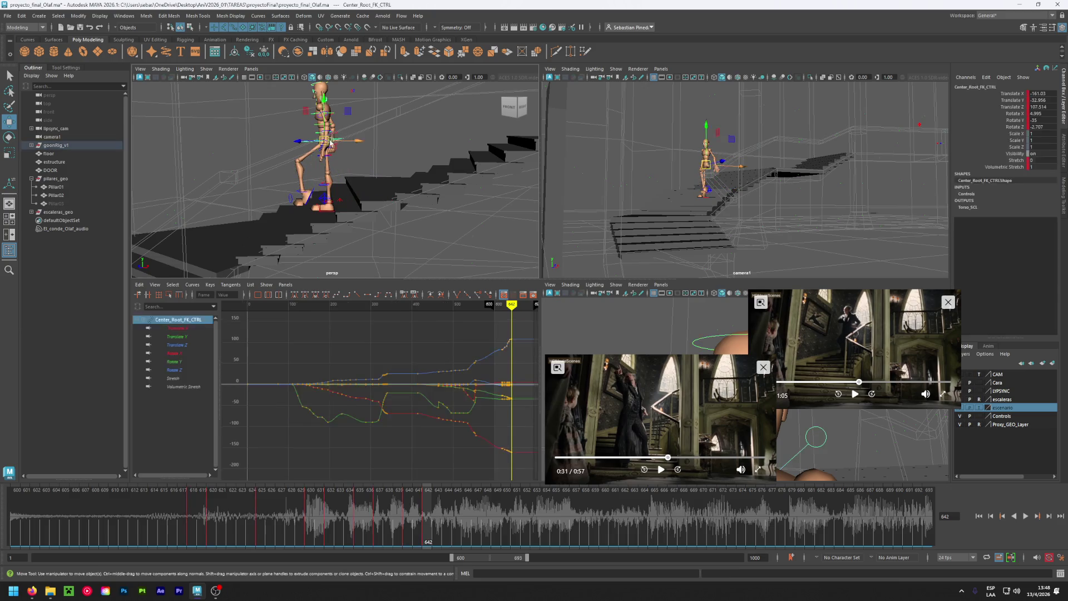
drag(325, 146, 313, 146)
click(314, 201)
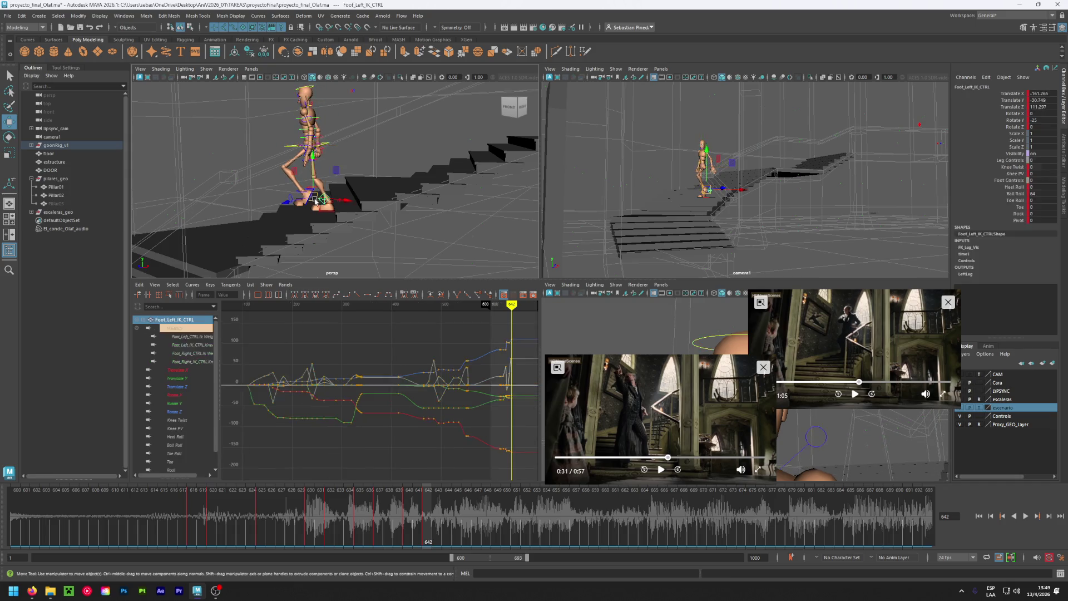
drag(313, 202, 306, 203)
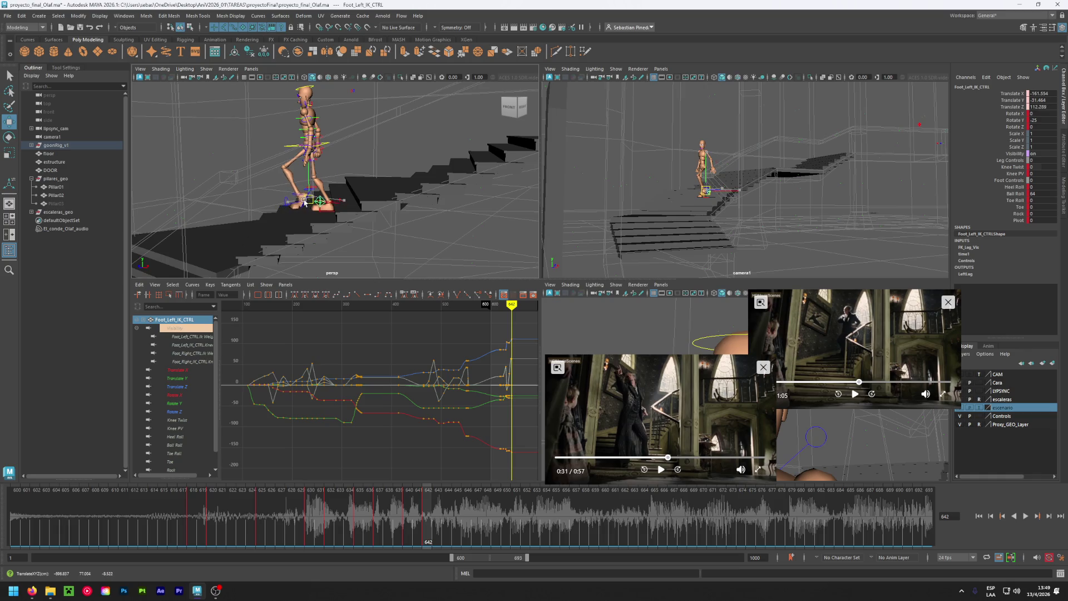
key(shift+w)
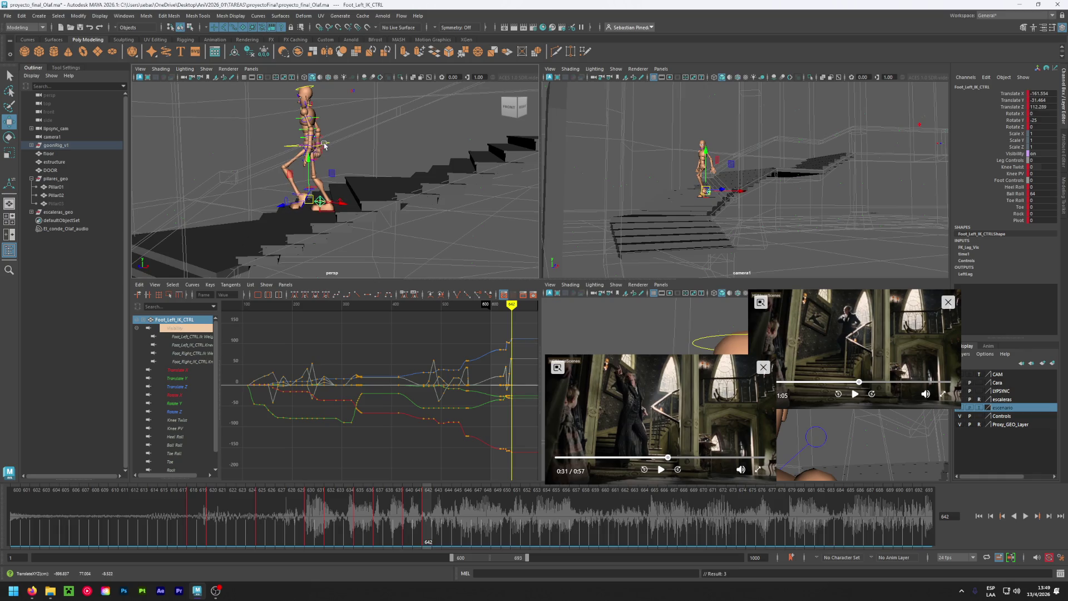
key(f)
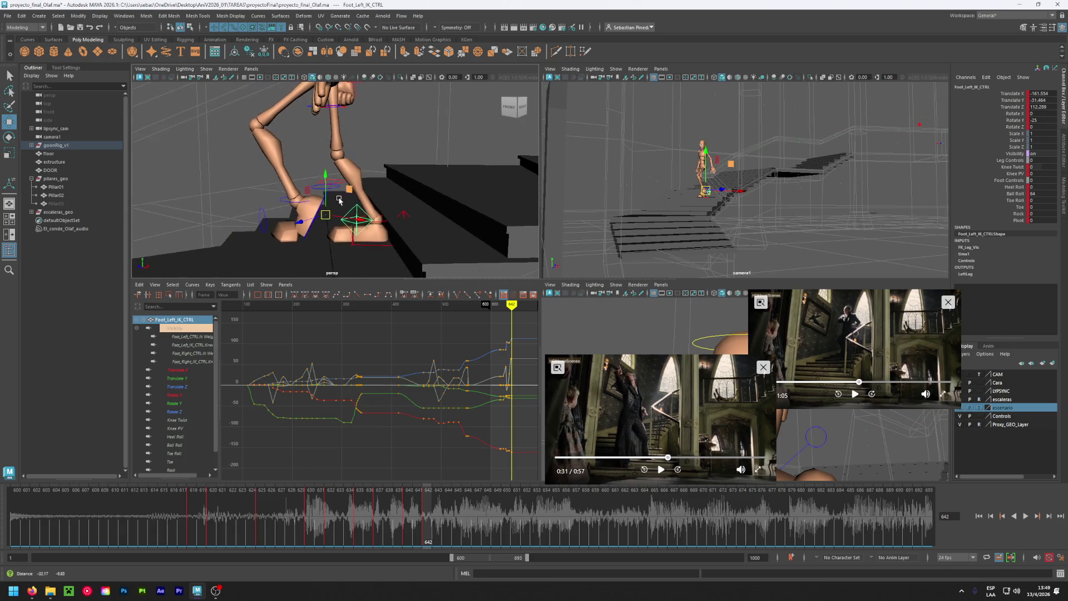
Set the left foot's Ball Roll to 0 and Heel Roll to -17, then play back to check.
double_click(1040, 196)
text(0)
key(Return)
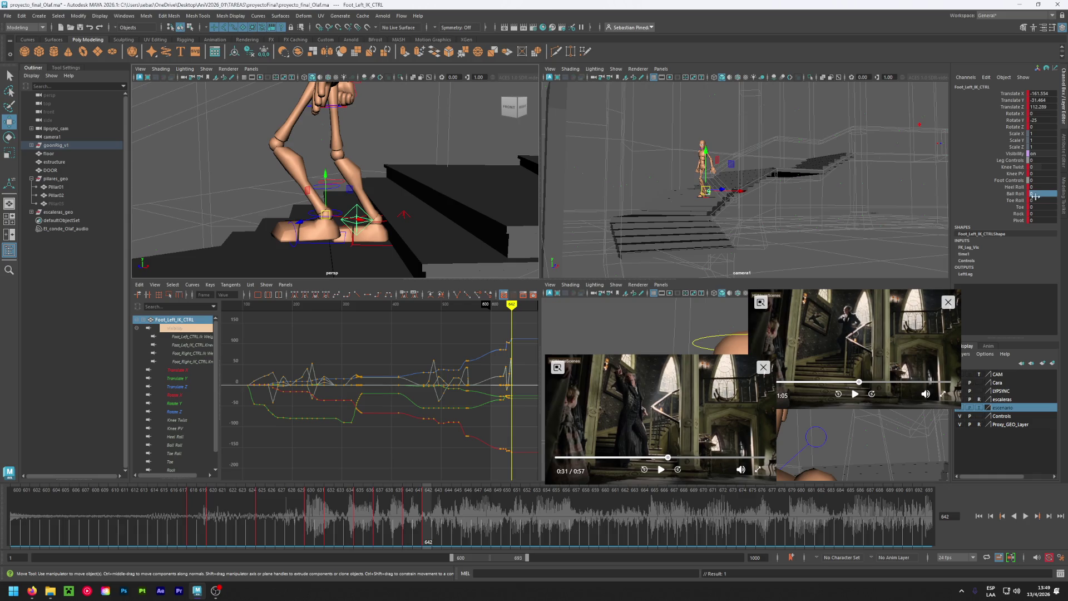
drag(1043, 188, 1016, 188)
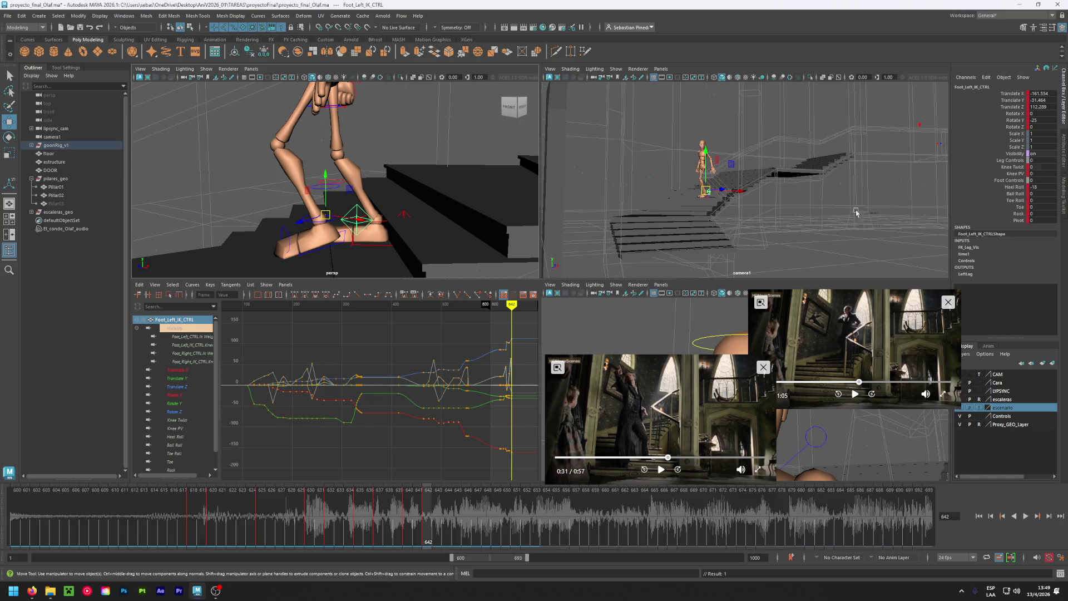
mouse_move(325, 215)
mouse_down()
mouse_move(309, 220)
mouse_move(393, 221)
mouse_move(349, 199)
mouse_move(382, 207)
mouse_move(356, 209)
mouse_up()
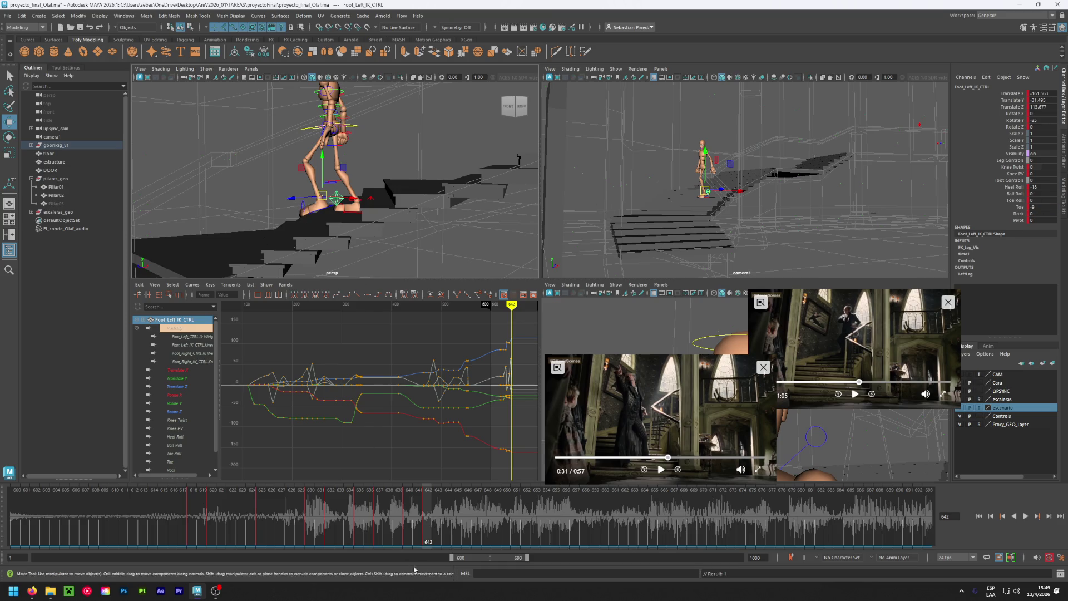
mouse_move(424, 543)
mouse_down()
mouse_move(398, 525)
mouse_move(406, 516)
mouse_up()
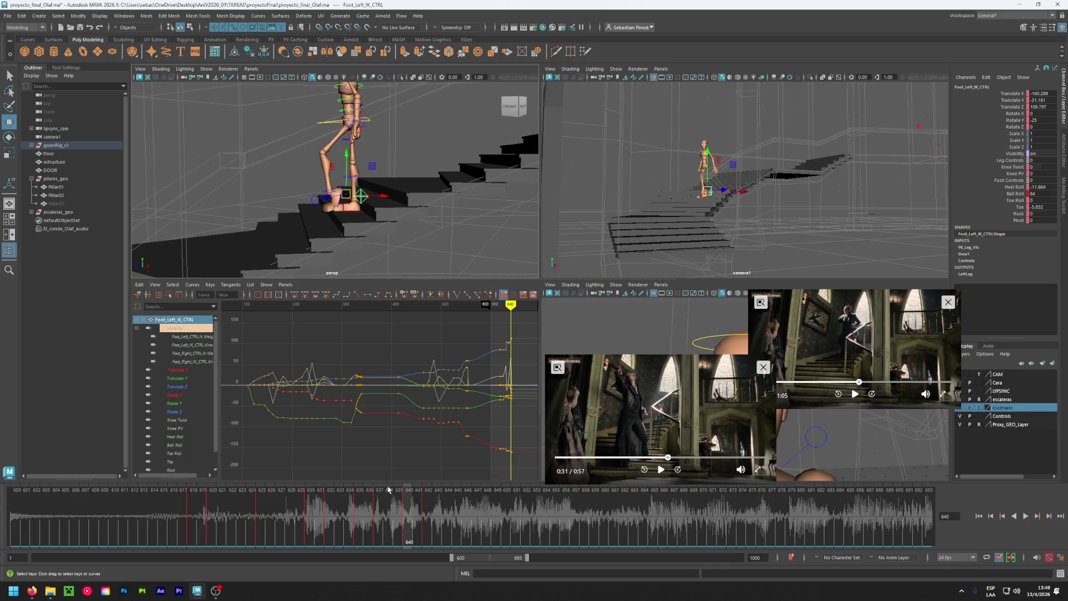
key(alt+v)
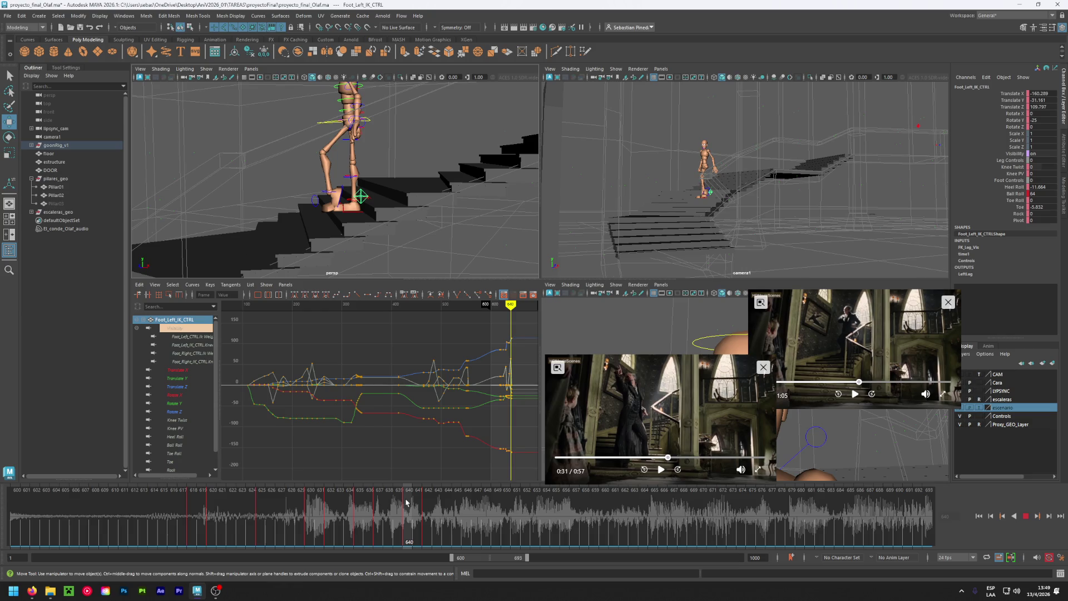
key(alt+v)
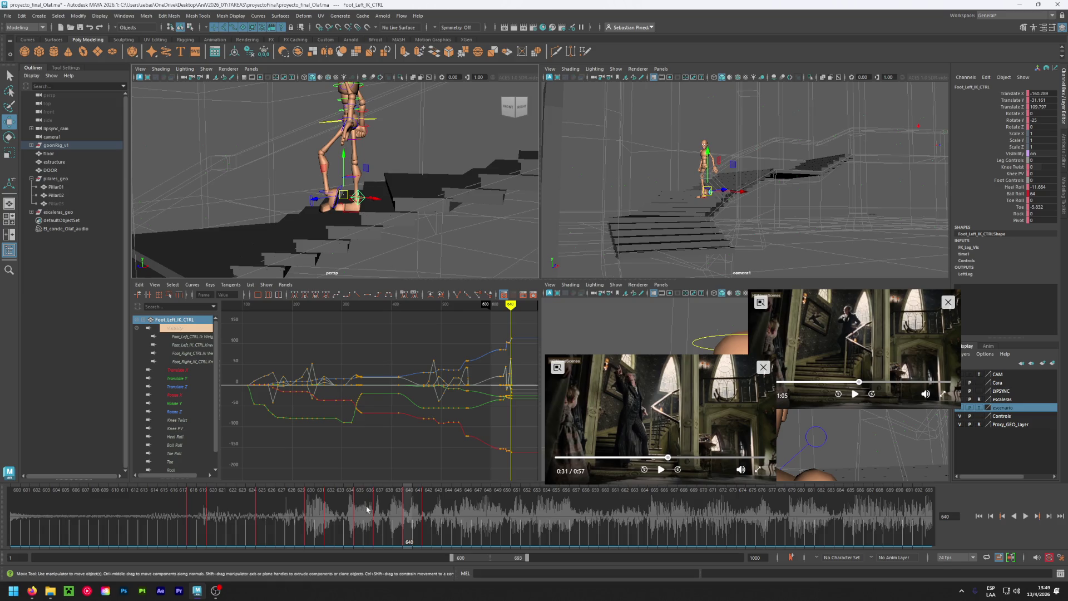
click(379, 521)
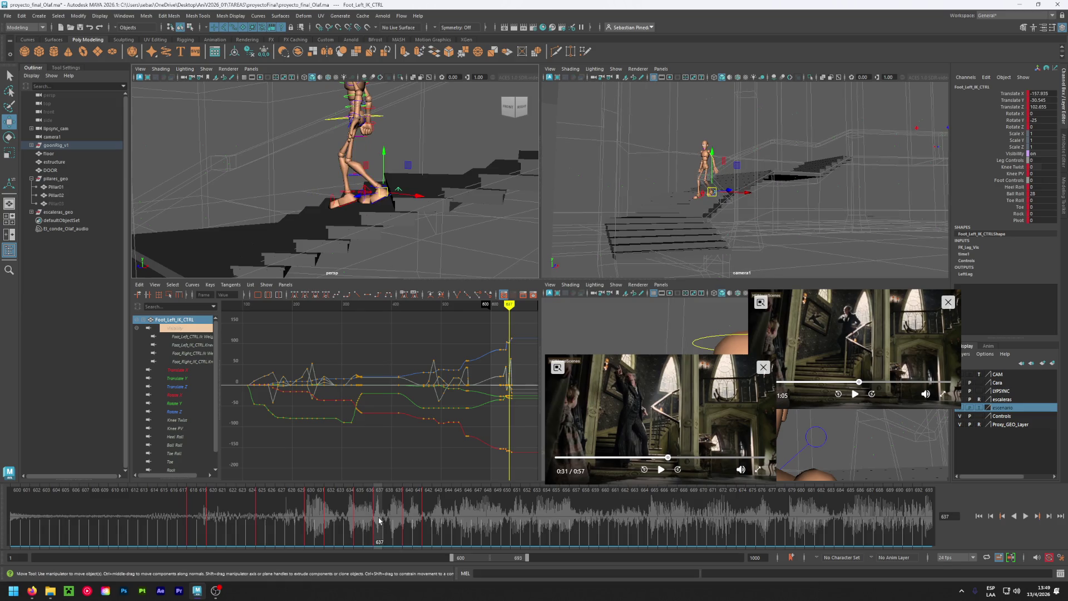
Copy the current frame's keys and paste them at frame 640.
right_click(379, 521)
click(395, 361)
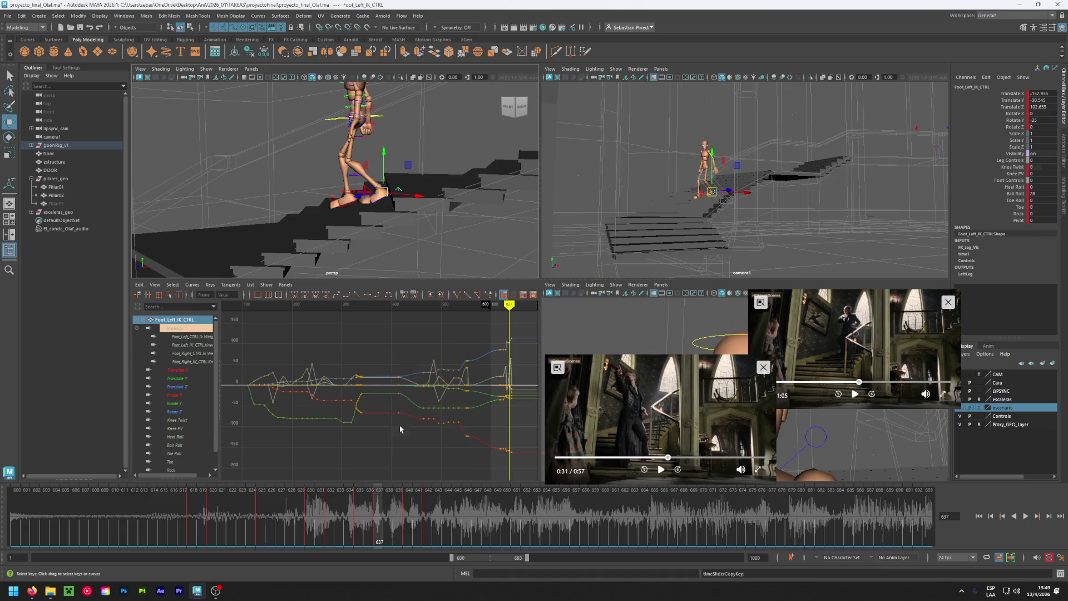
click(409, 521)
right_click(410, 521)
mouse_move(423, 362)
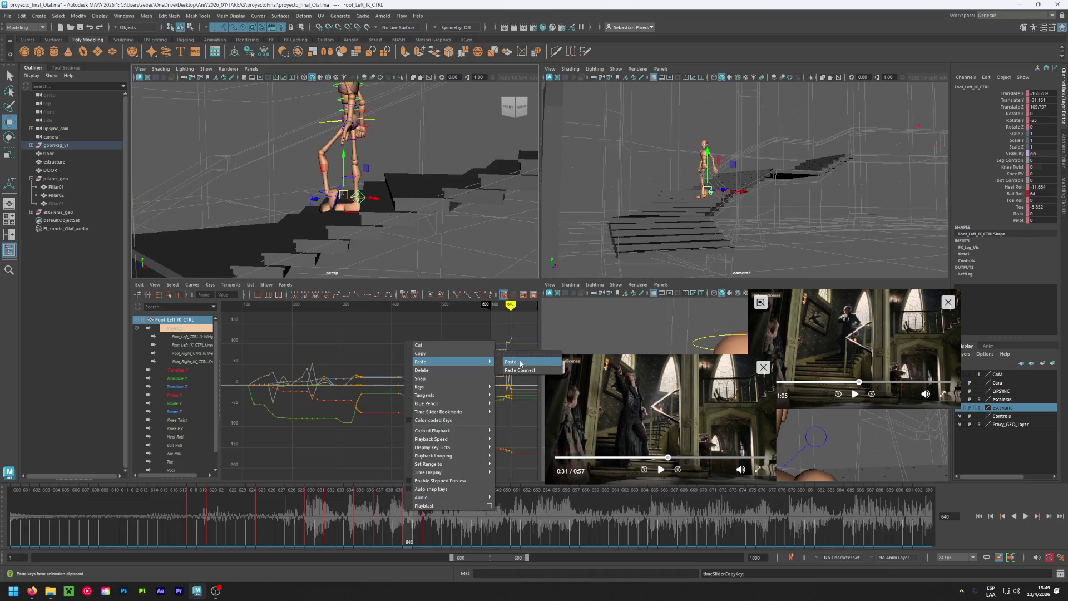
click(519, 361)
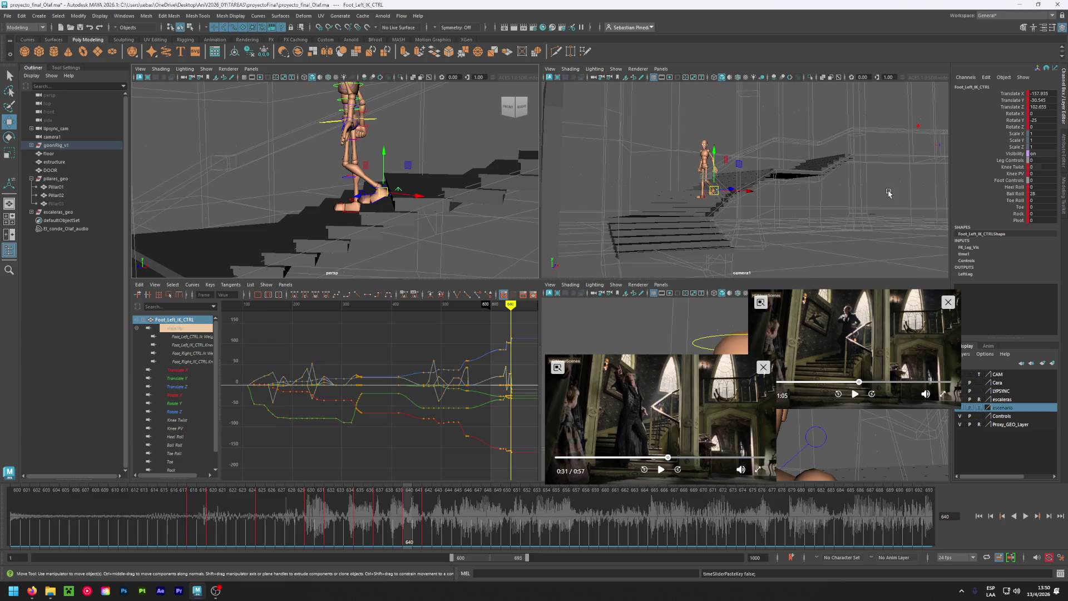
Raise the left foot's Ball Roll to 49, save proyecto_final_Olaf.ma, and move to frame 645.
middle_drag(1044, 194, 1055, 193)
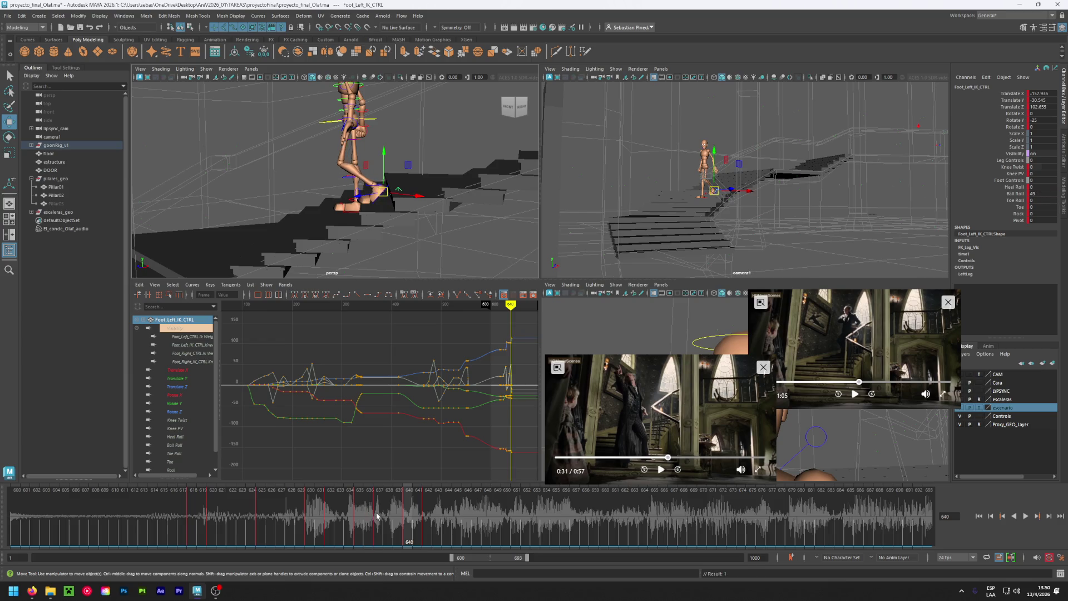
drag(377, 515, 428, 511)
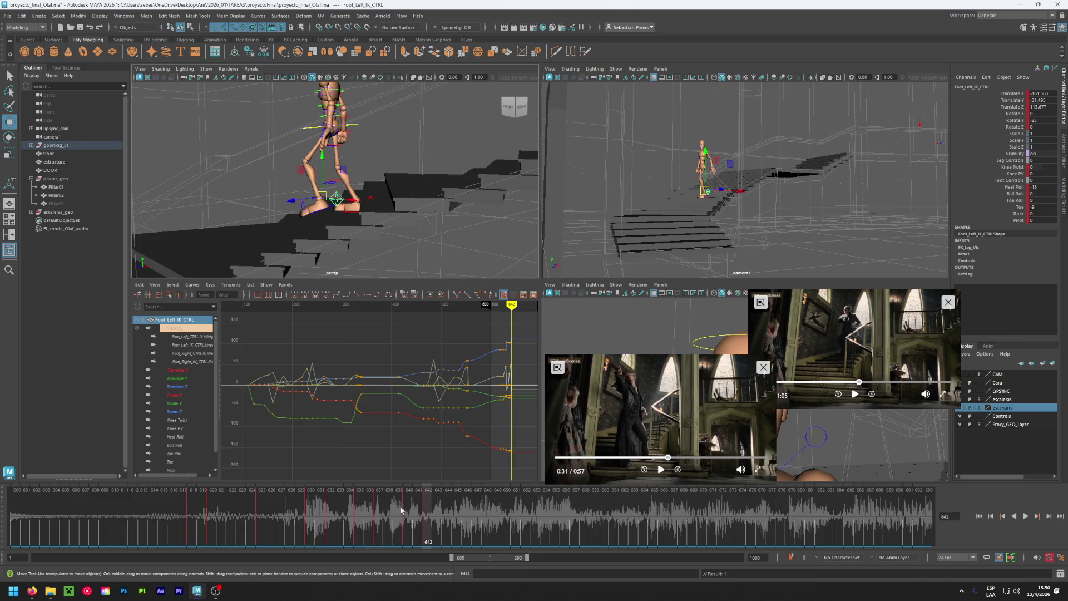
key(ctrl+s)
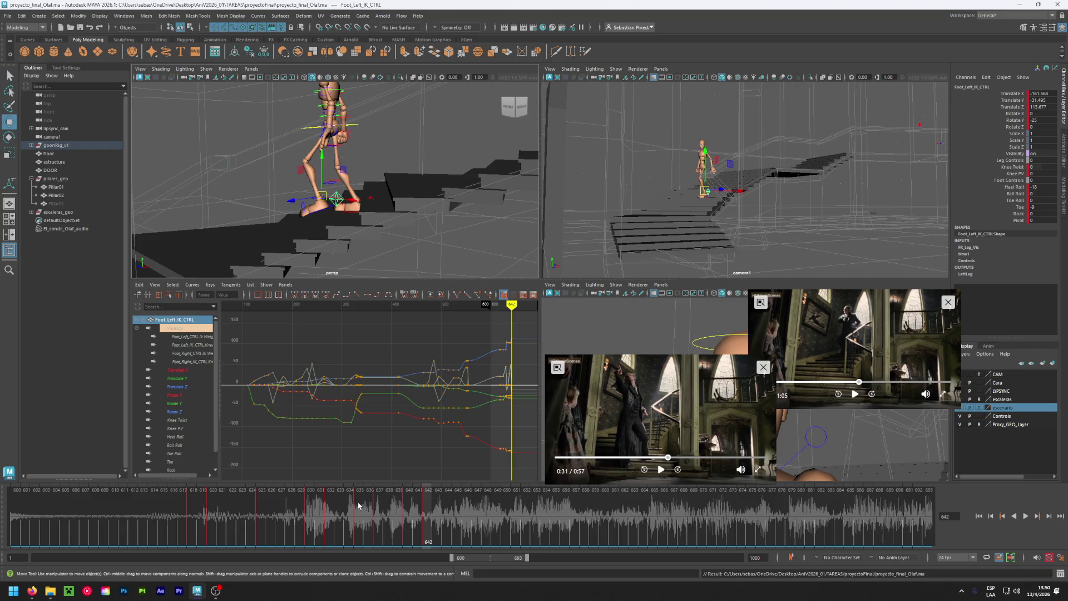
drag(245, 526, 424, 519)
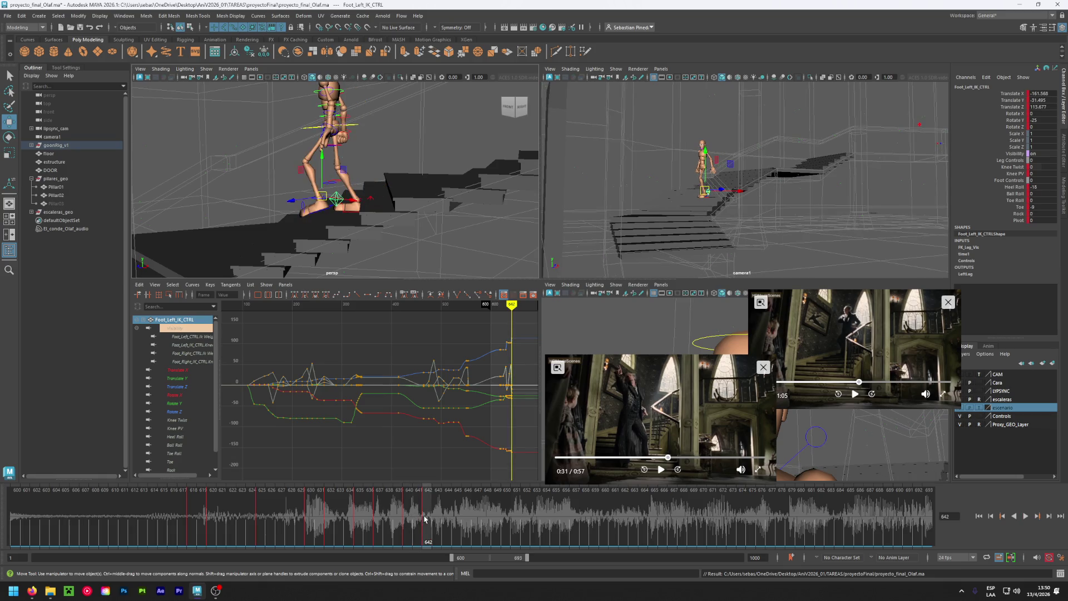
click(460, 515)
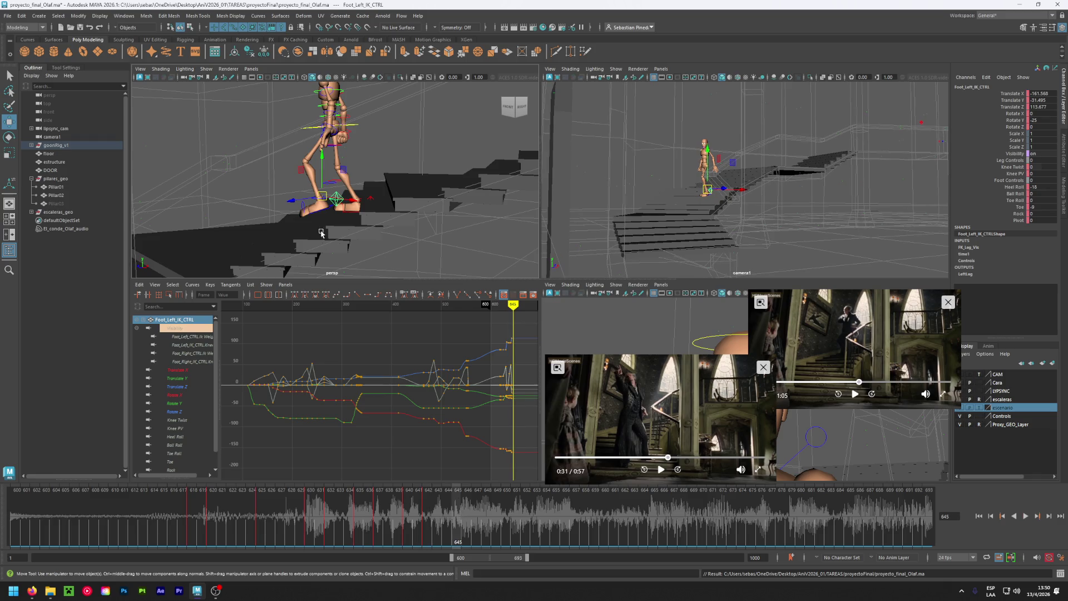
Zero the left foot's Heel Roll, lower it flat onto the step, and key it.
alt+drag(320, 234, 345, 230)
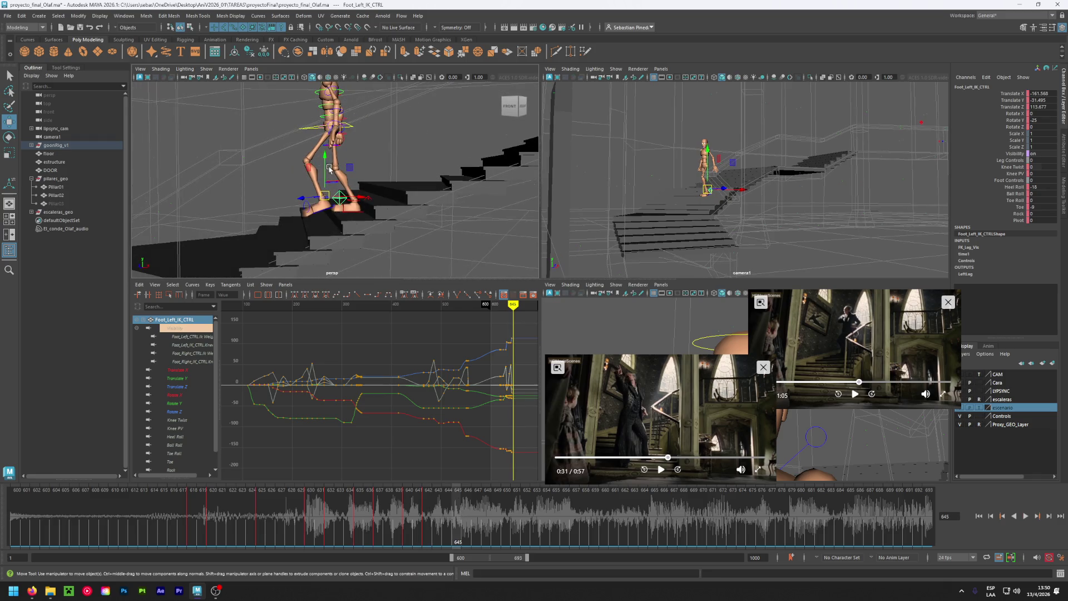
double_click(1041, 187)
text(0)
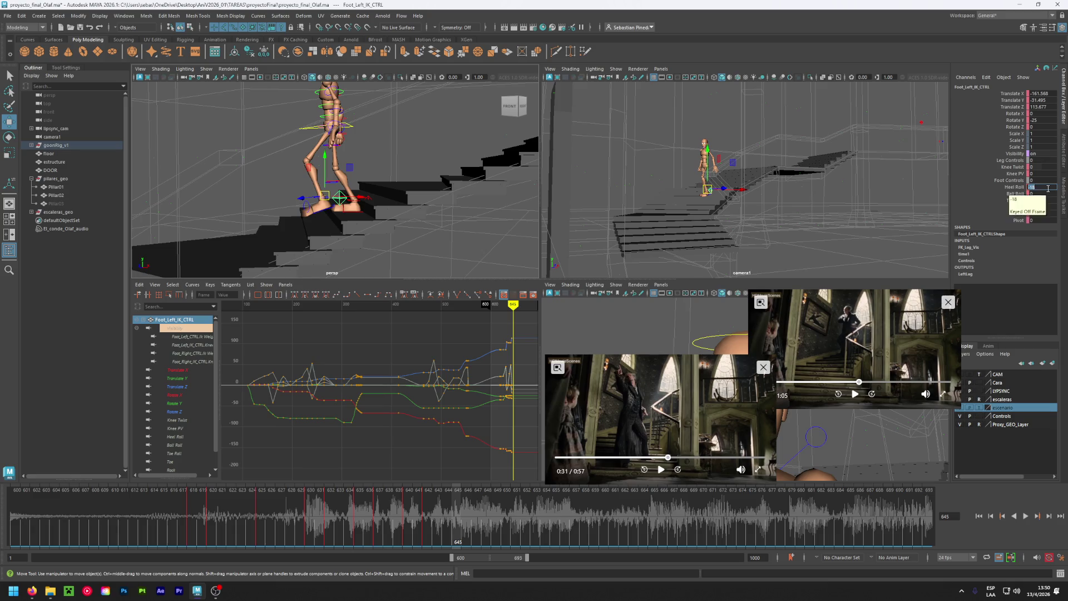
key(Return)
double_click(1038, 207)
key(Return)
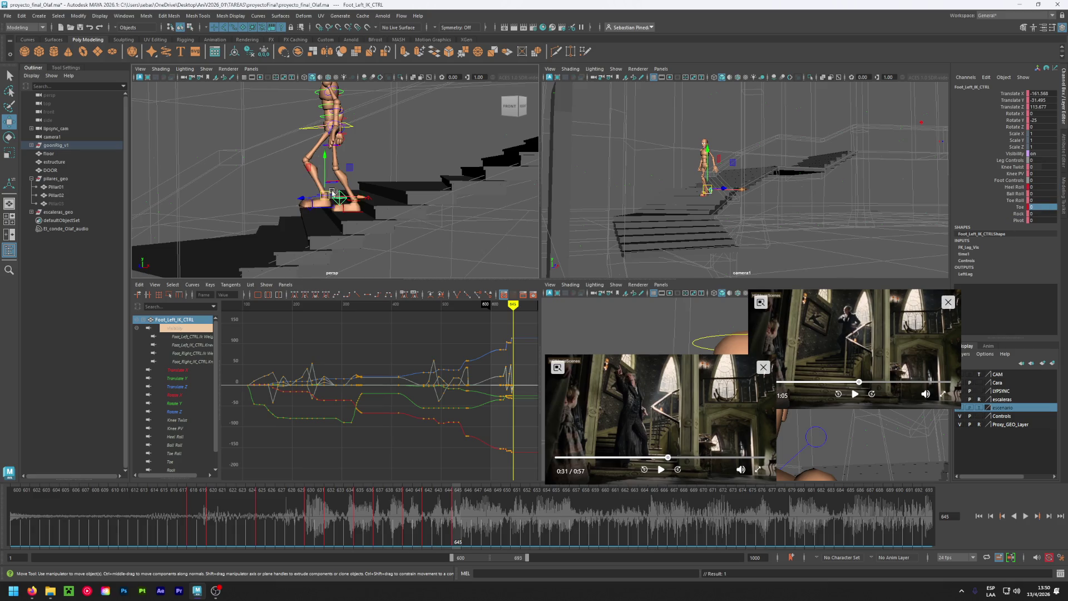
drag(337, 164, 339, 180)
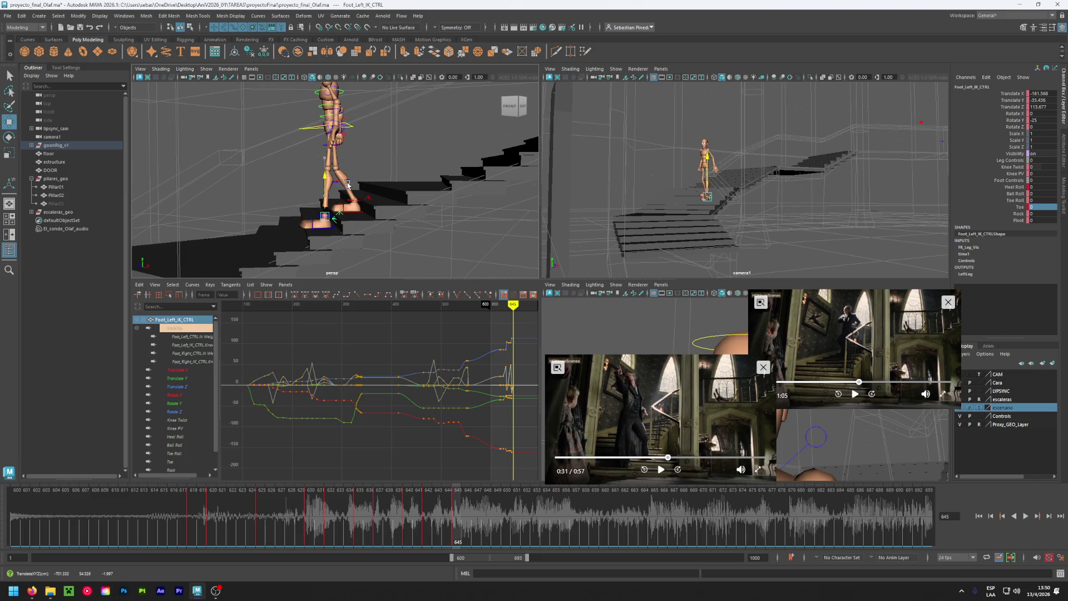
middle_drag(347, 184, 349, 185)
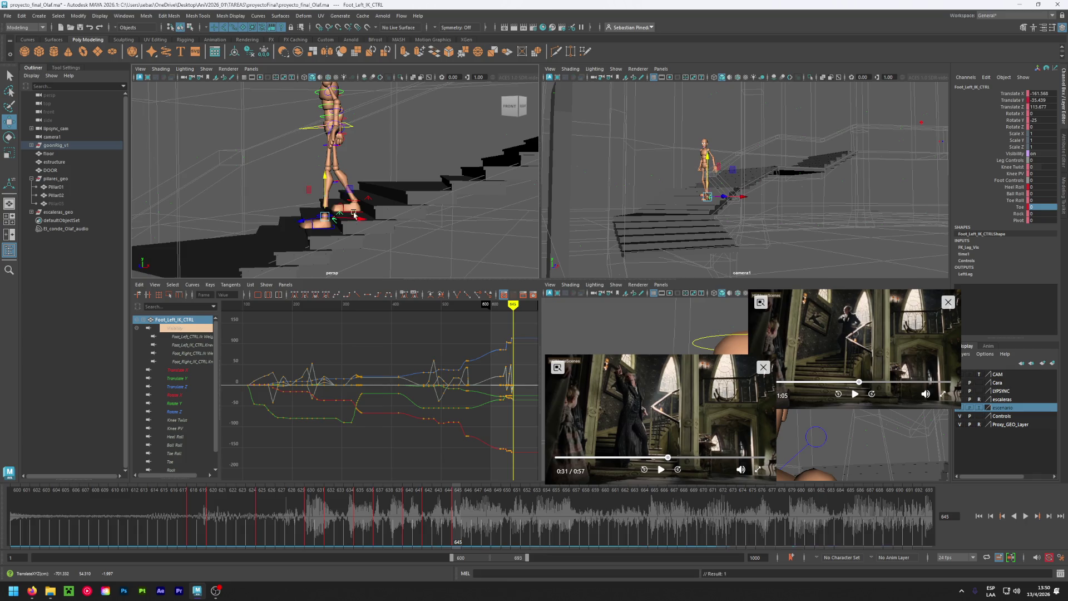
key(s)
Raise the right foot's Ball Roll to 28 and check it from another angle.
mouse_move(343, 236)
alt+mouse_down()
mouse_move(326, 223)
mouse_move(389, 234)
mouse_move(337, 221)
alt+mouse_up()
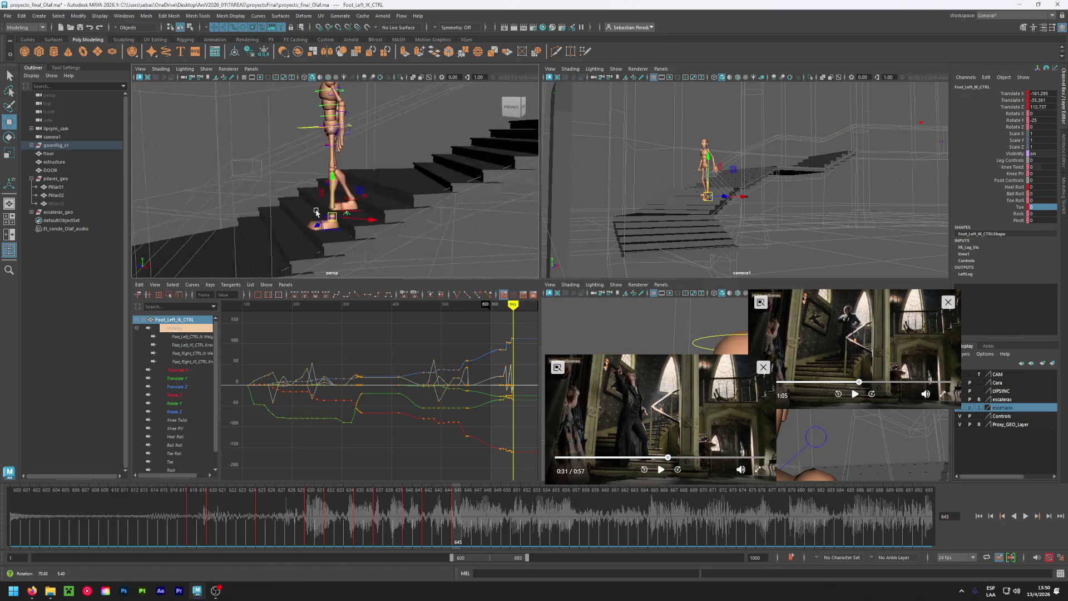
click(336, 220)
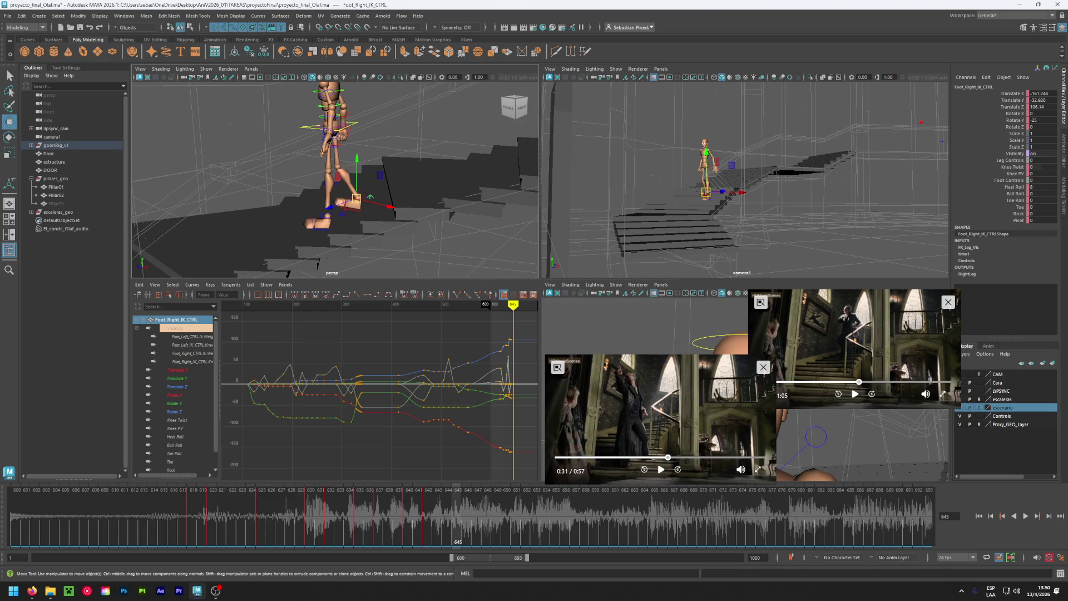
key(ctrl+z)
ctrl+drag(1039, 193, 1056, 193)
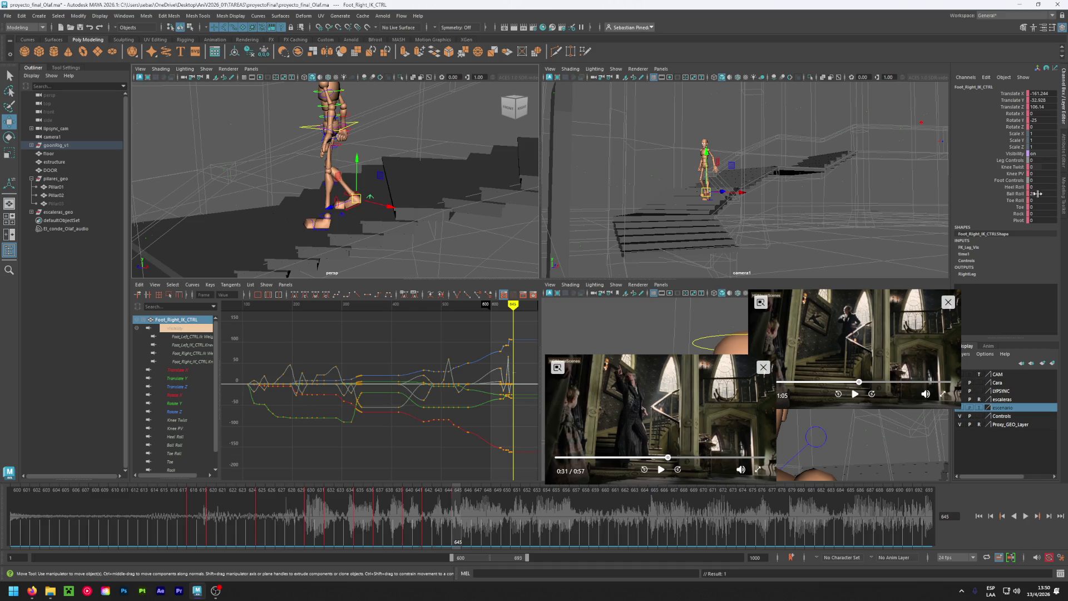
mouse_move(312, 139)
alt+mouse_down()
mouse_move(370, 142)
mouse_move(326, 138)
alt+mouse_up()
click(354, 129)
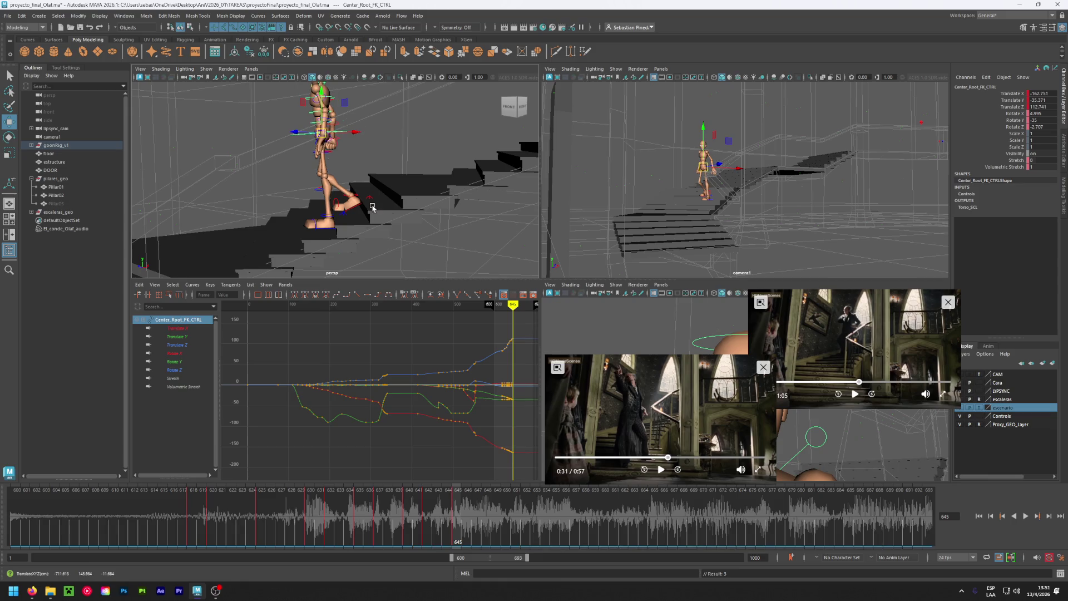
mouse_move(451, 513)
mouse_down()
mouse_move(424, 517)
mouse_move(469, 530)
mouse_move(391, 531)
mouse_move(455, 534)
mouse_up()
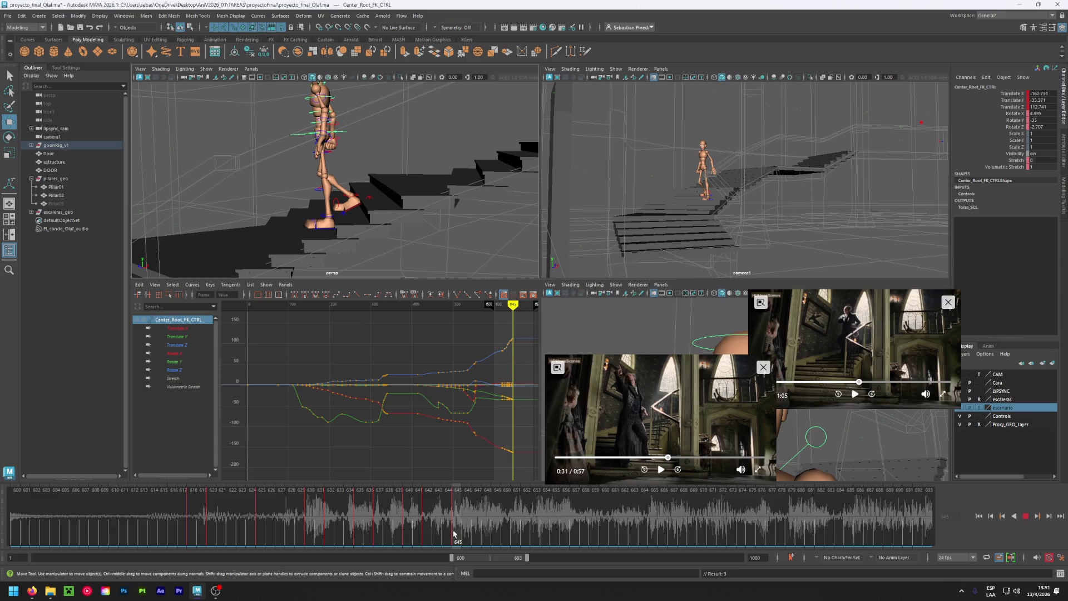
drag(454, 534, 471, 529)
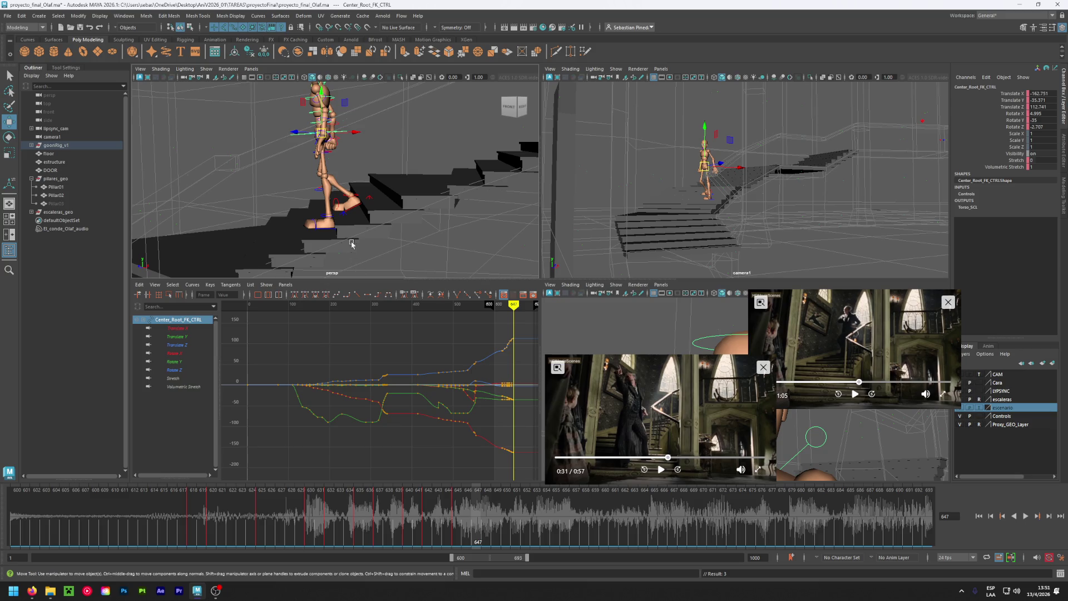
click(370, 201)
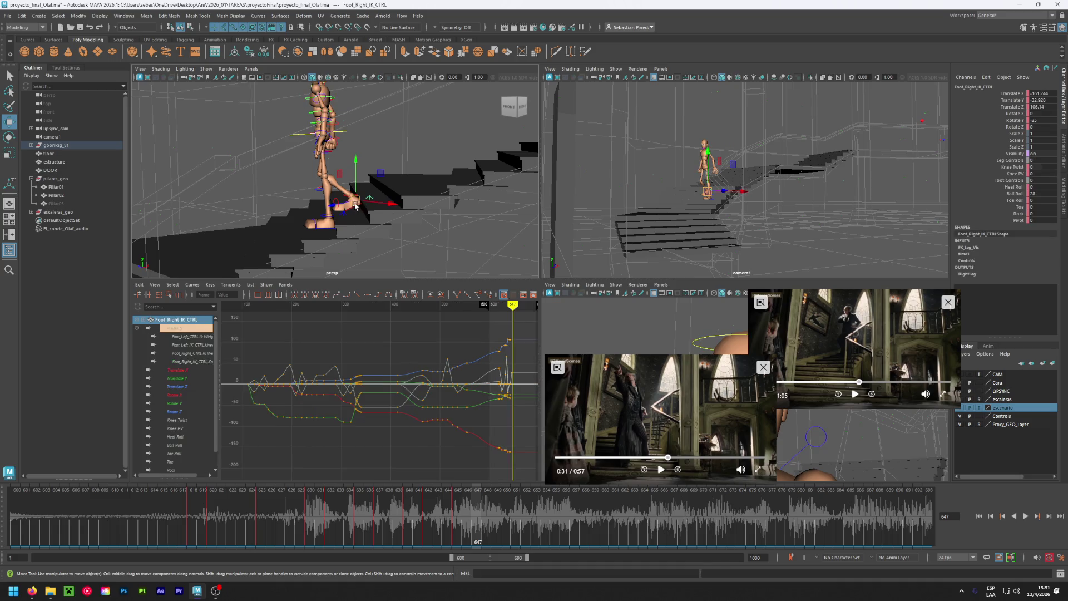
Undo the right foot move, key all its channels at frame 645, and play back the step.
drag(357, 205, 313, 205)
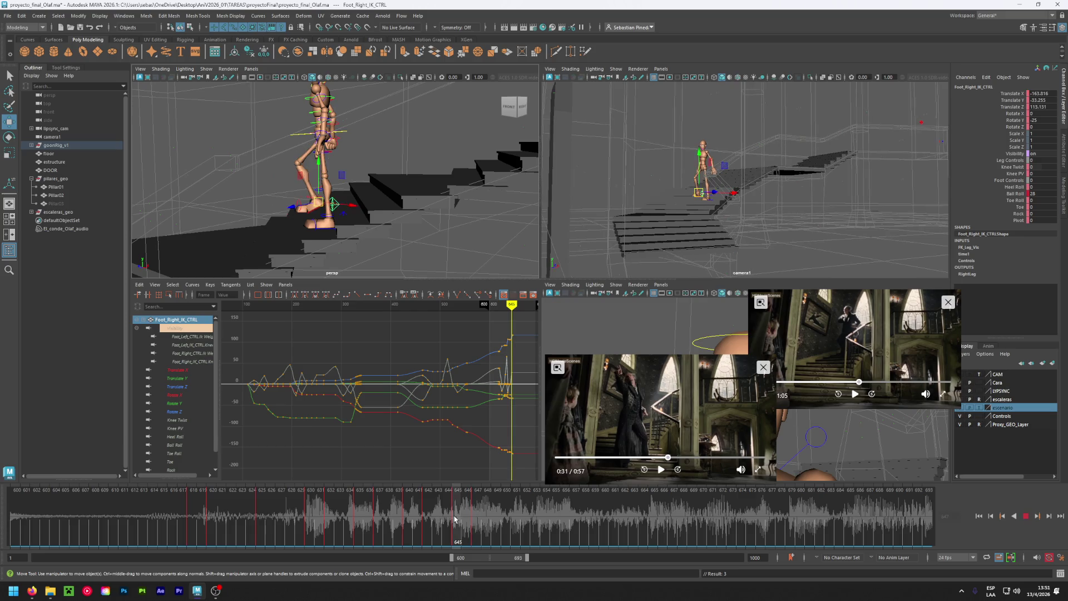
key(ctrl+z)
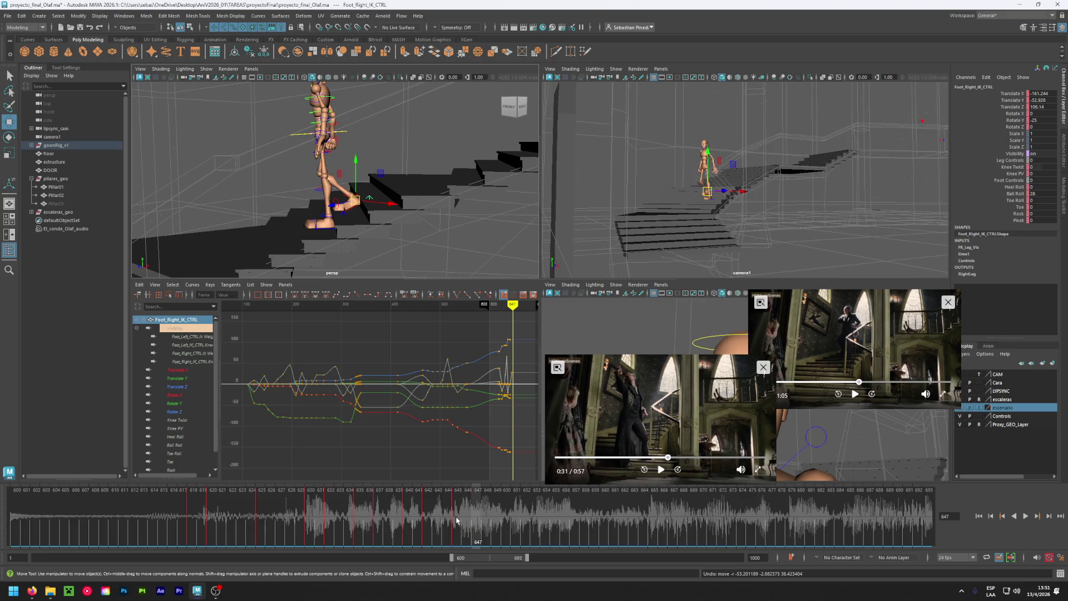
click(455, 521)
key(s)
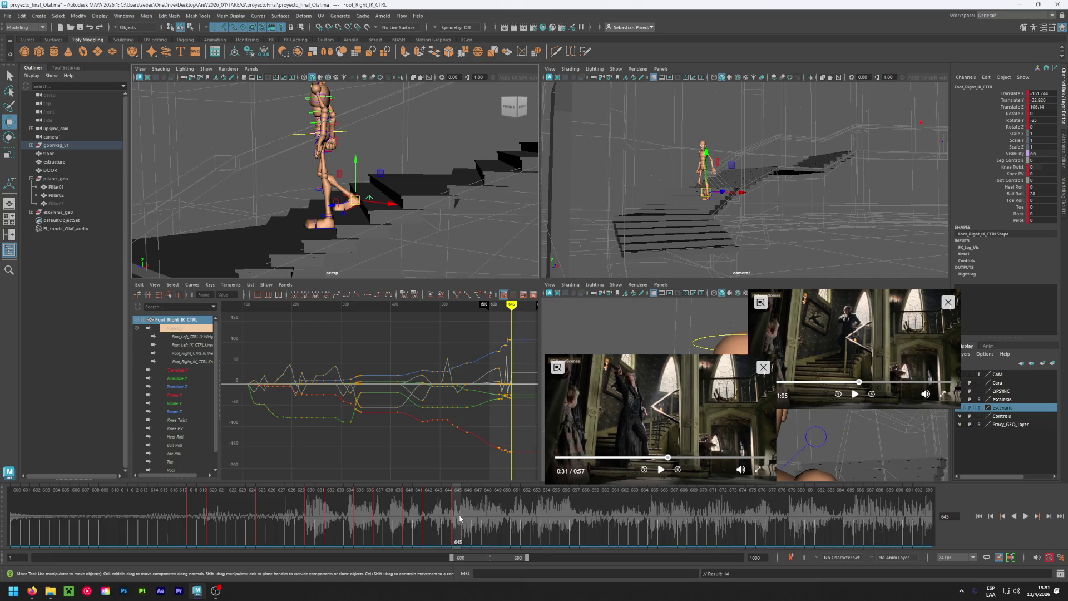
click(475, 513)
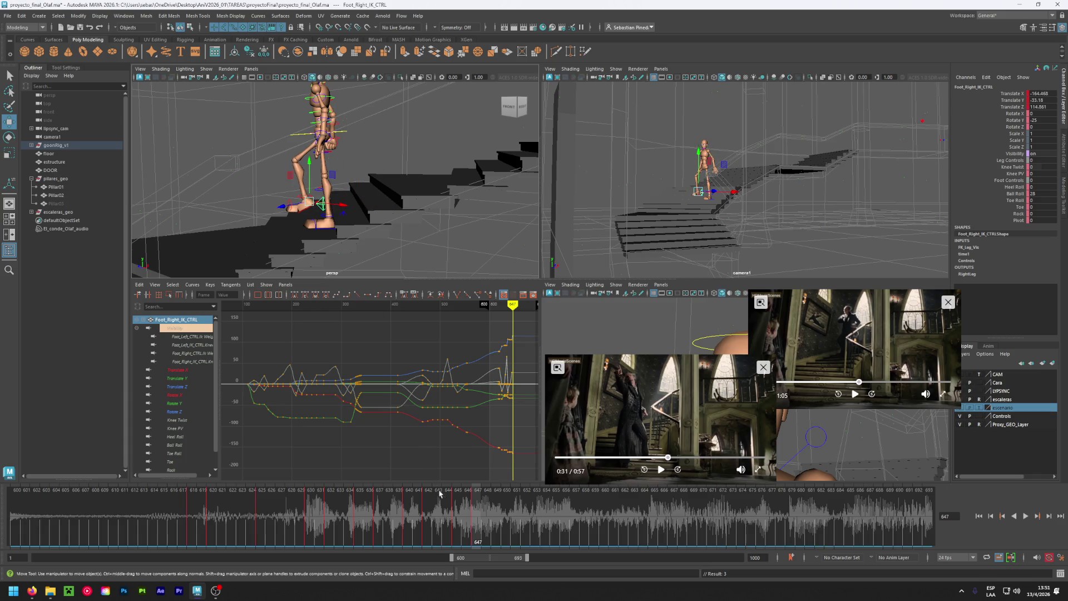
click(456, 506)
key(alt+v)
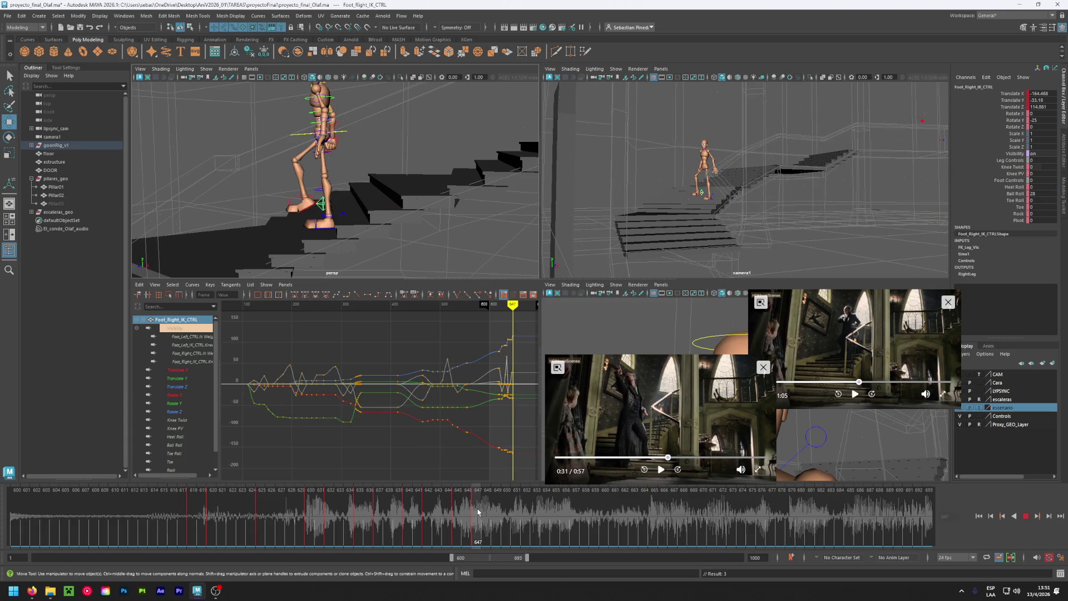
drag(479, 513, 457, 513)
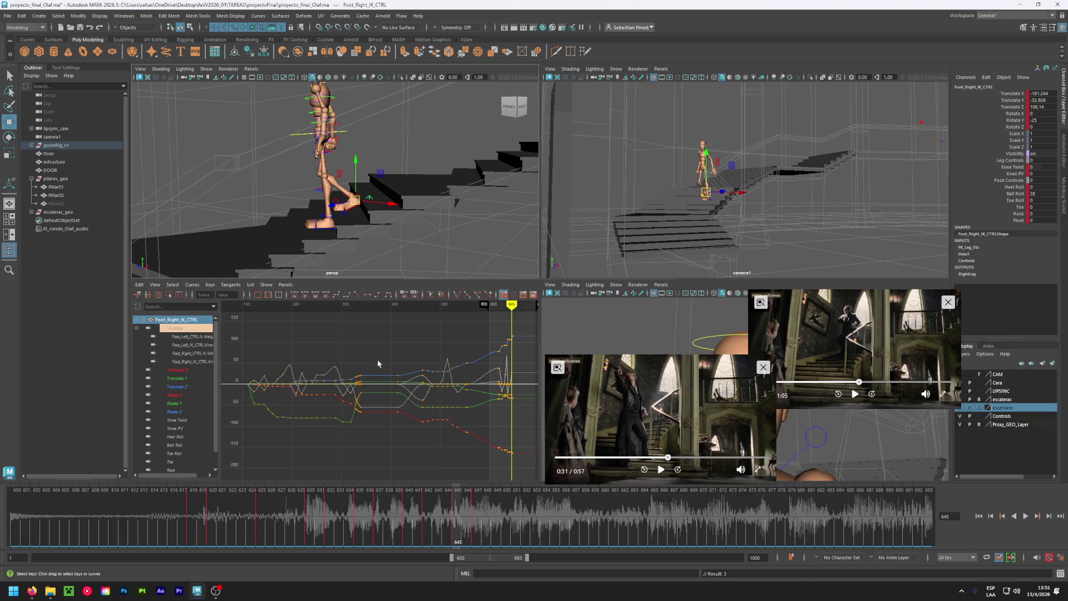
key(alt+v)
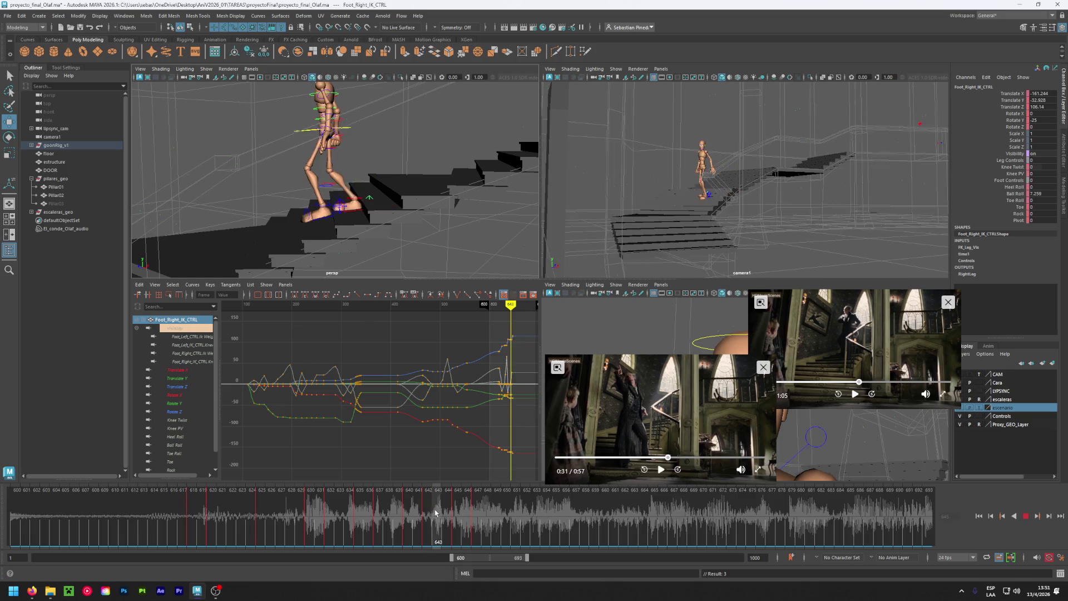
key(alt+v)
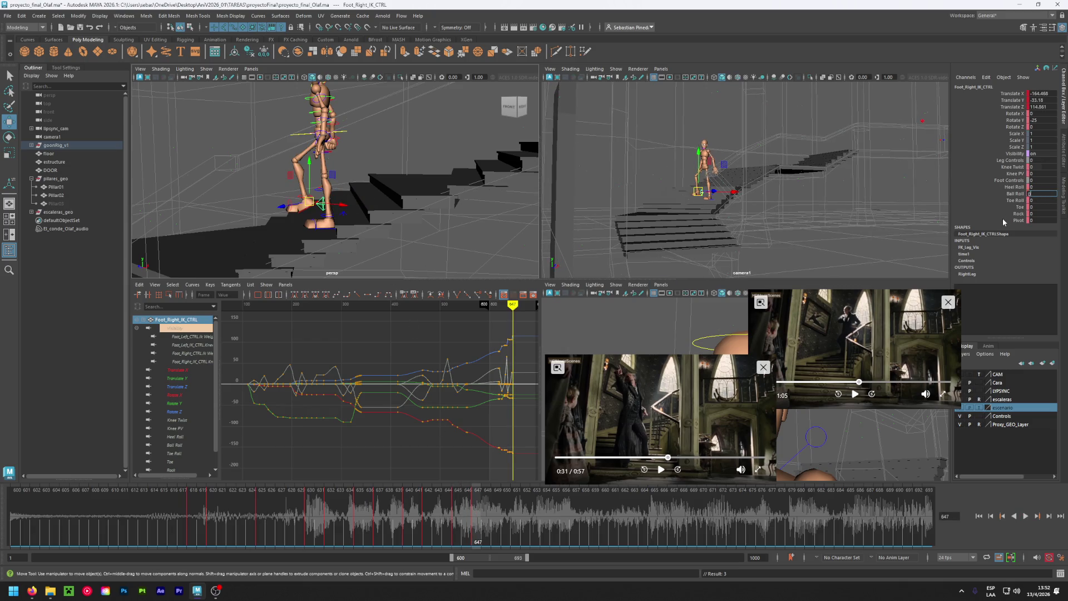
At frame 647, roll the right heel to -22, nudge the foot, and reposition the torso via the root.
text(0)
key(Return)
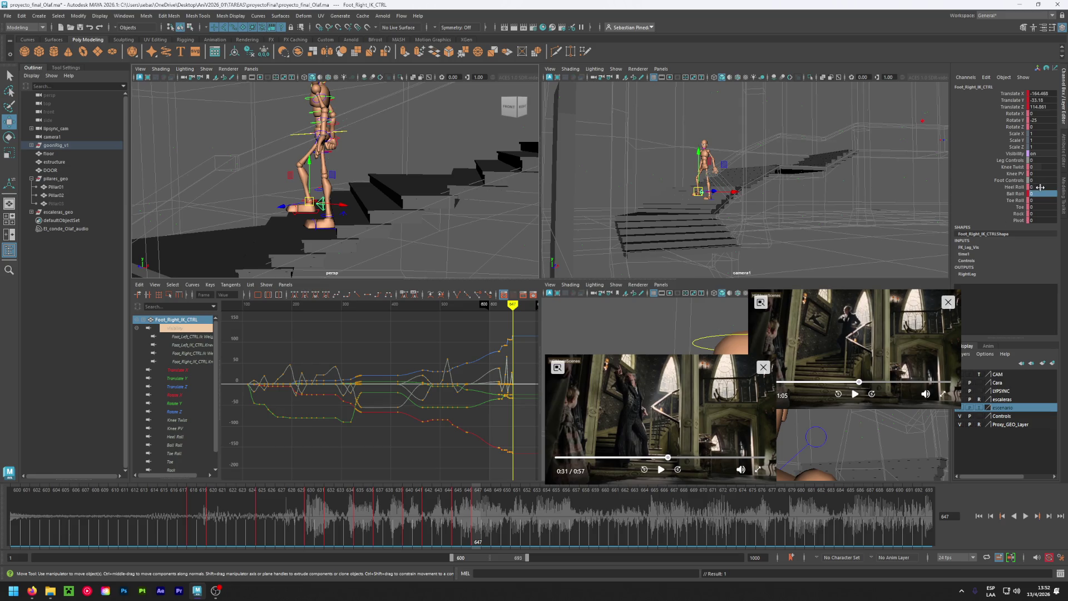
middle_drag(1046, 193, 1037, 198)
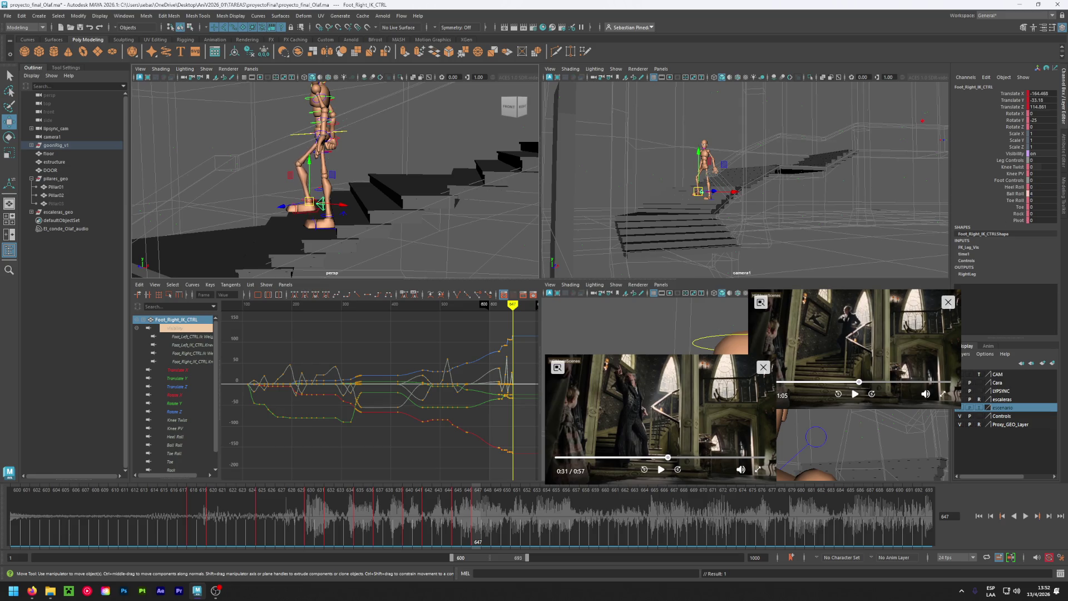
key(ctrl+z)
click(1015, 187)
middle_drag(1036, 187, 1030, 187)
middle_drag(304, 163, 295, 217)
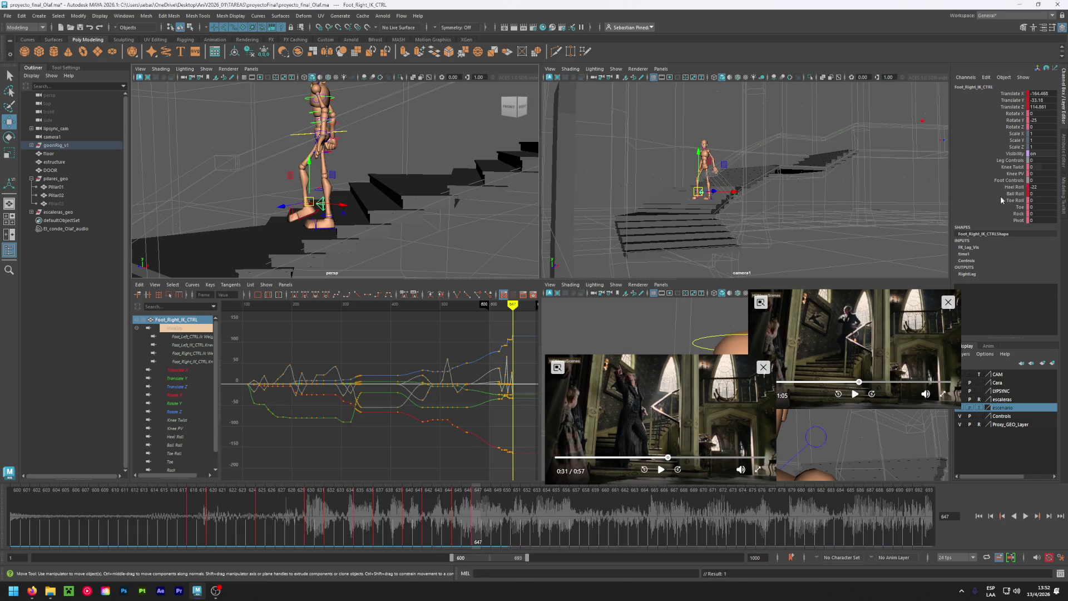
drag(303, 202, 301, 202)
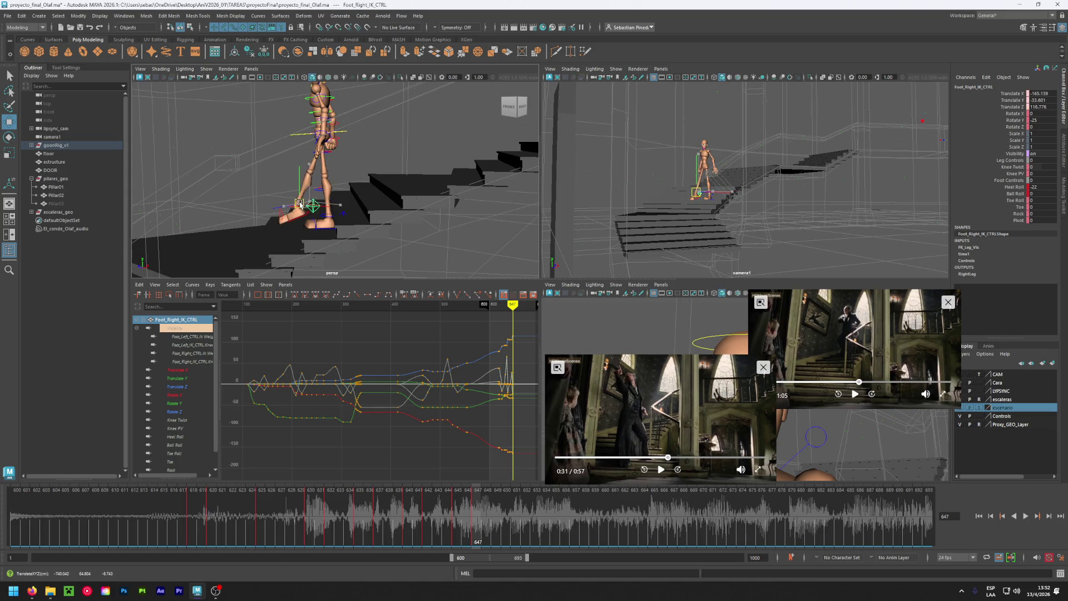
click(334, 134)
drag(323, 137, 305, 141)
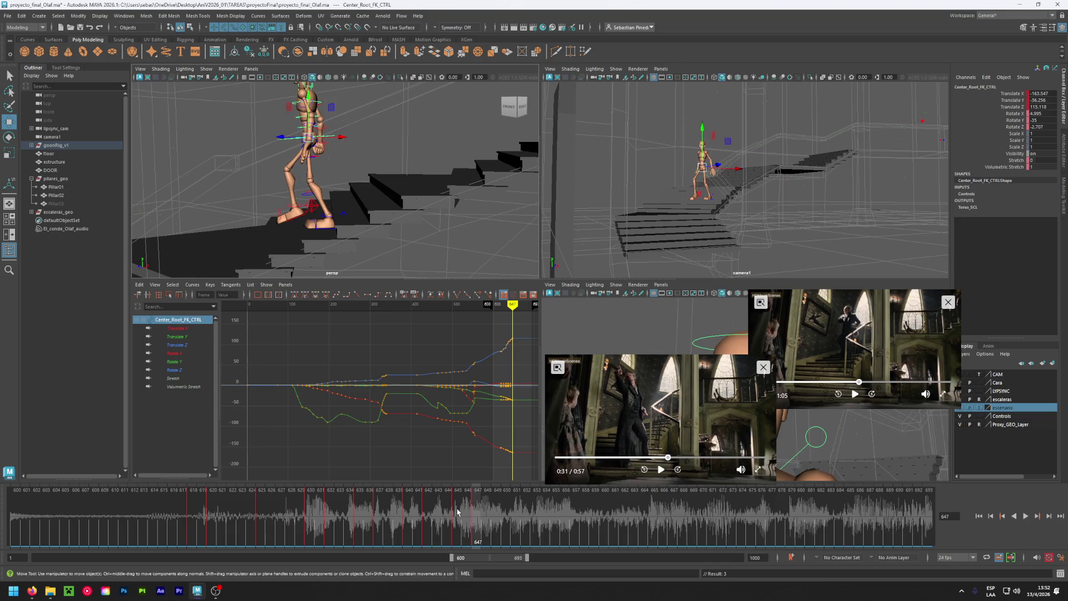
Play back the step and orbit to a side-on view of the mannequin.
key(alt+v)
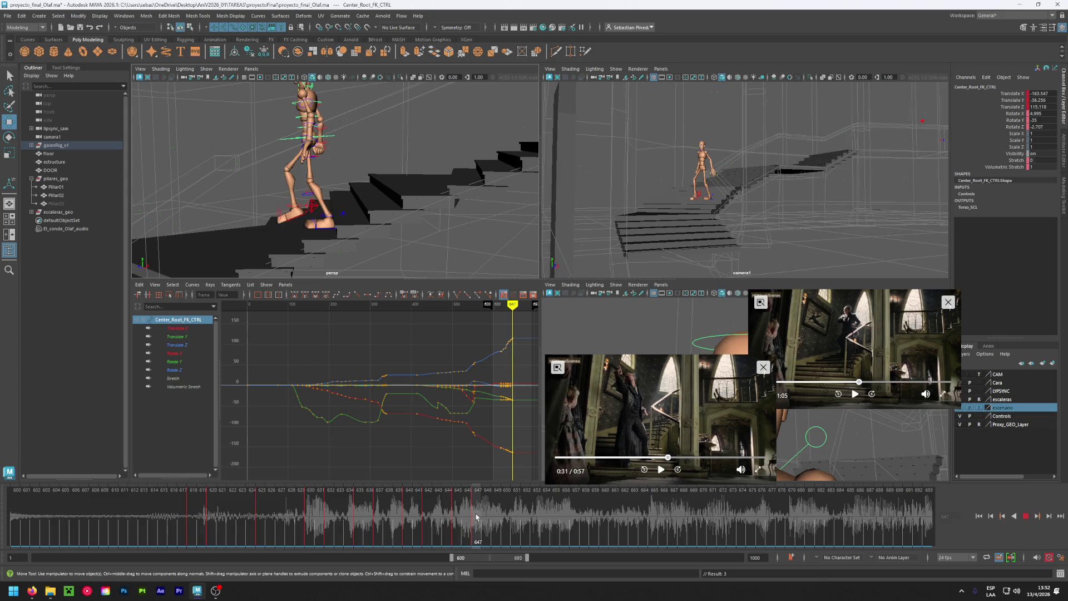
key(alt+v)
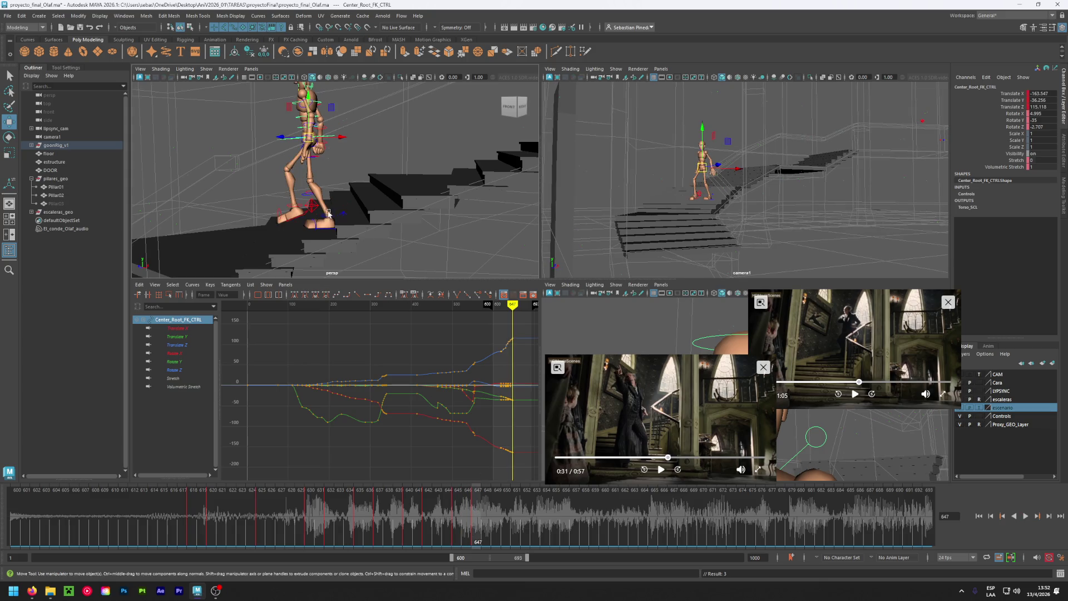
mouse_move(334, 240)
alt+mouse_down()
mouse_move(365, 239)
mouse_move(345, 219)
alt+mouse_up()
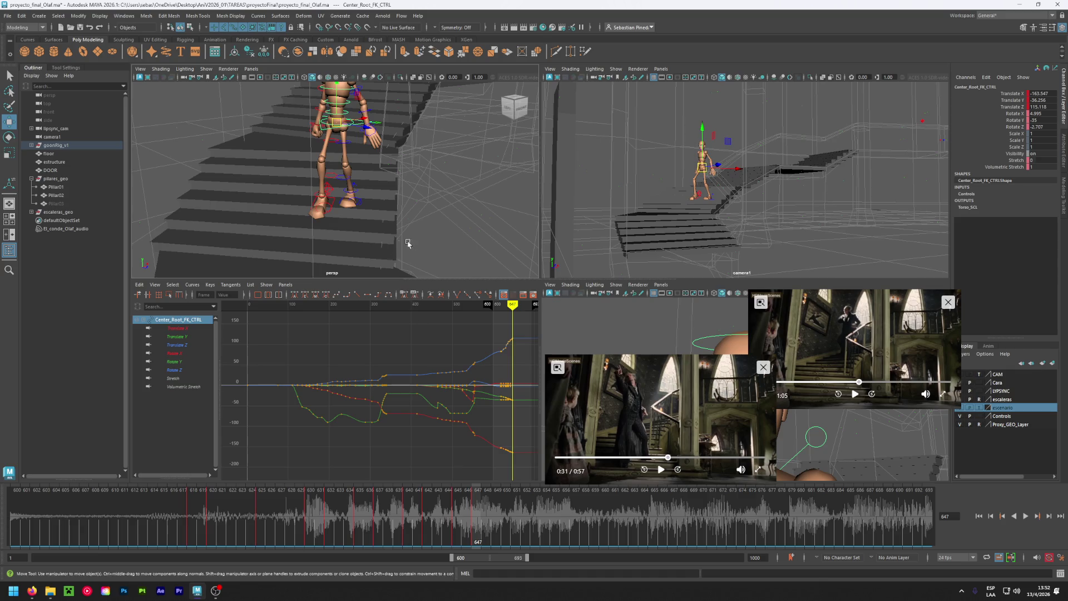
alt+drag(405, 240, 340, 228)
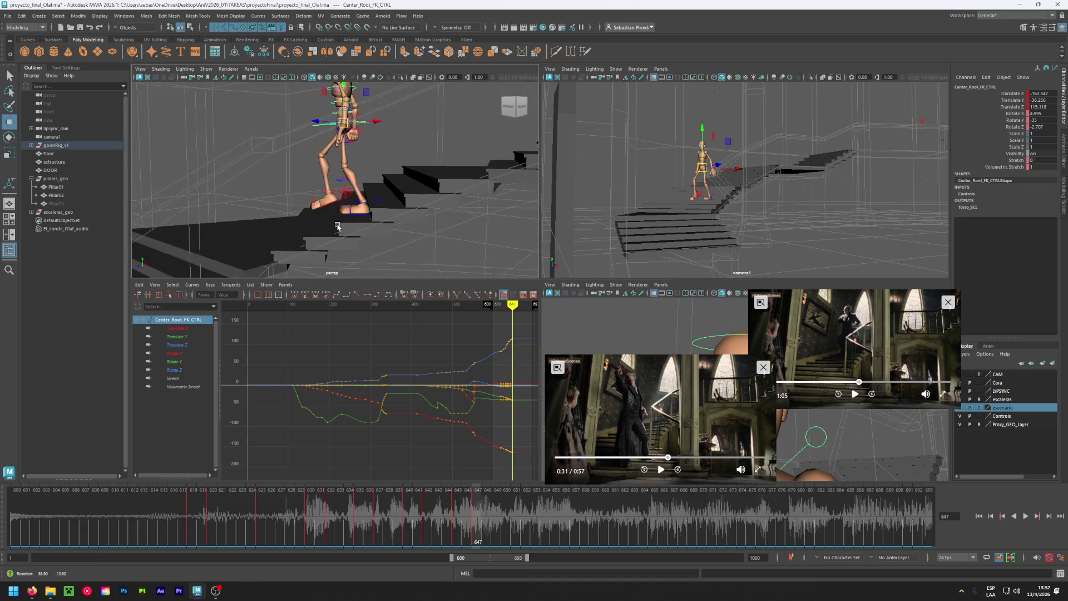
Shift the upper body with the root control, then select the left foot IK control.
click(344, 199)
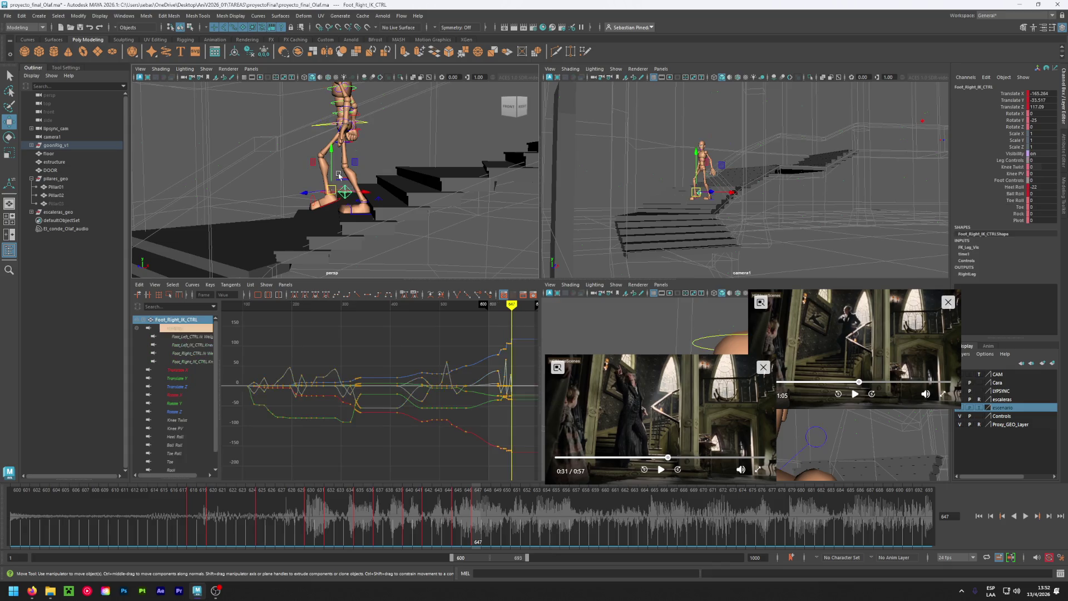
click(365, 122)
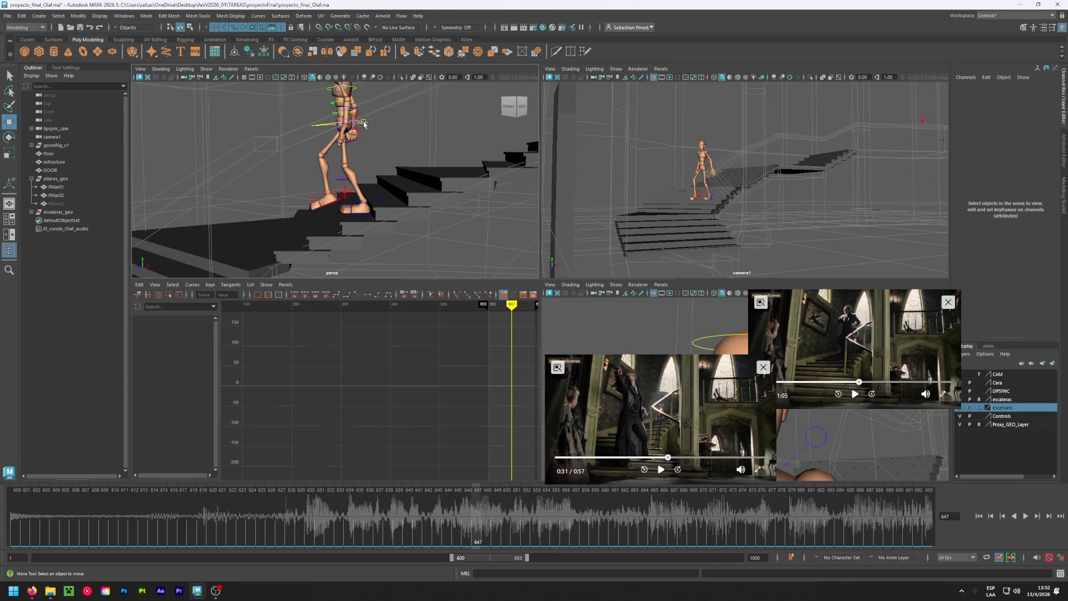
click(364, 122)
drag(365, 122, 329, 157)
click(343, 193)
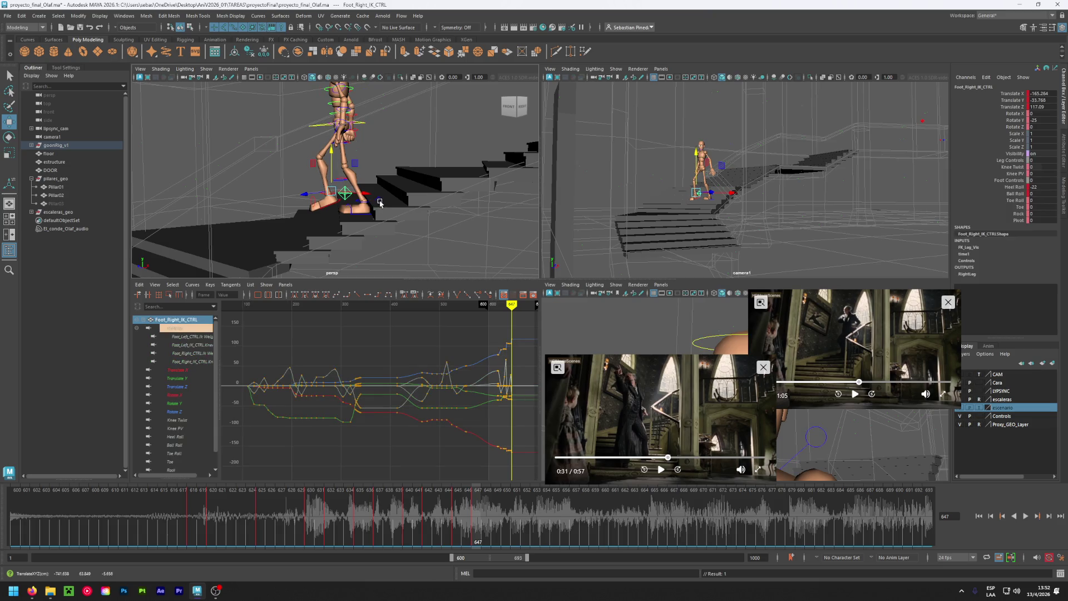
click(374, 205)
Roll the left foot's ball to 13 and review frames 645-646 in playback.
click(1036, 194)
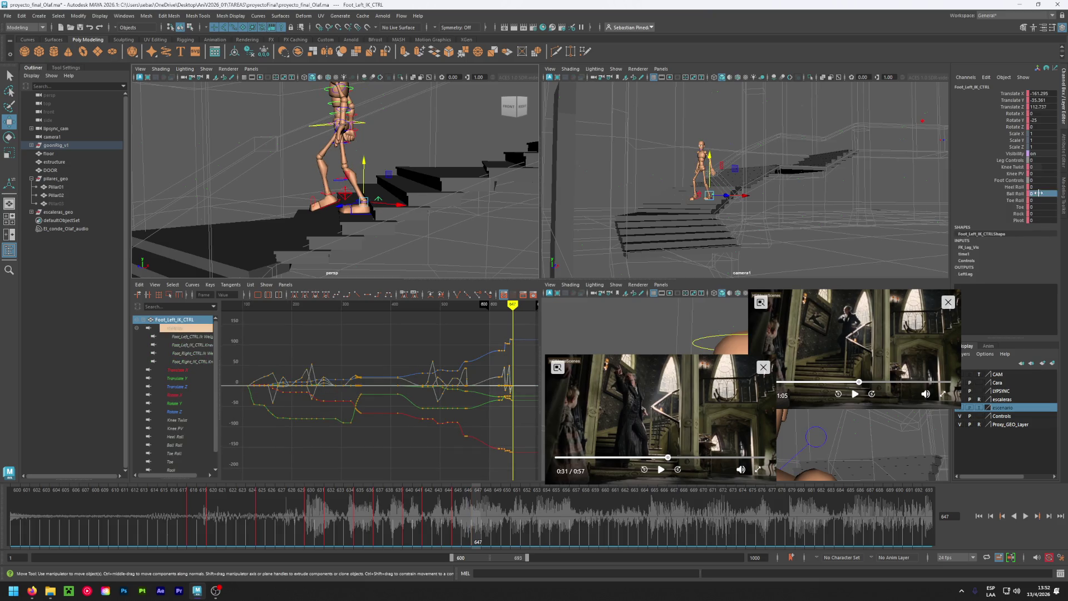
middle_drag(1036, 194, 1046, 194)
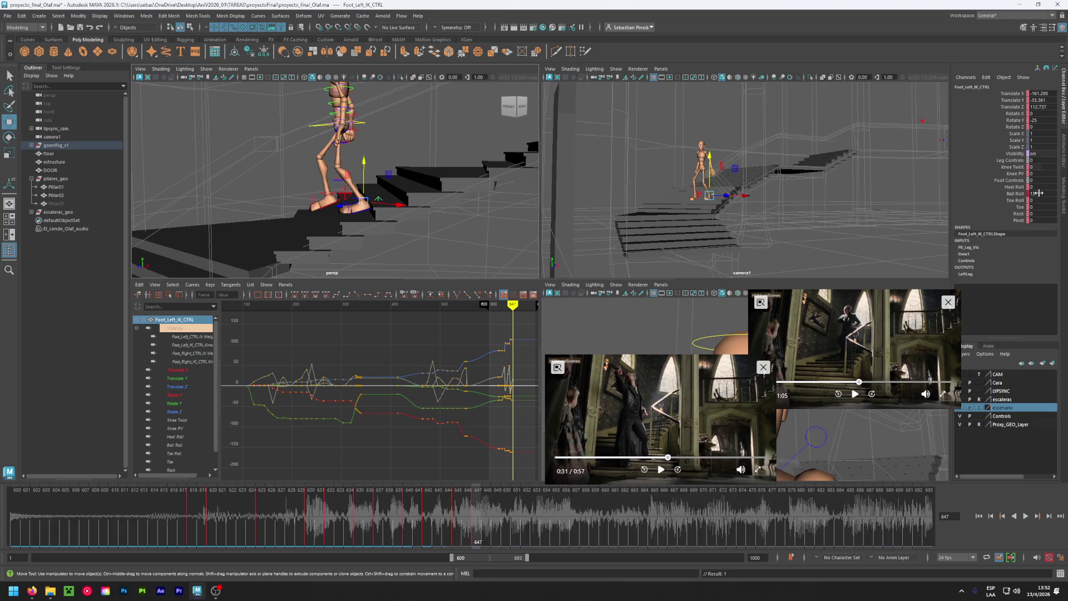
click(458, 502)
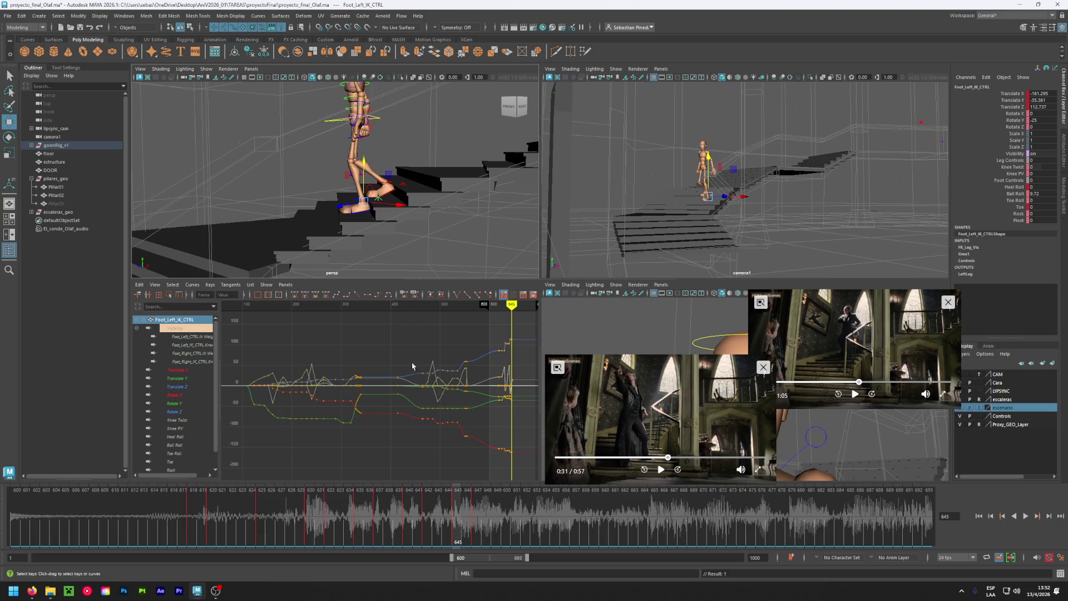
click(470, 501)
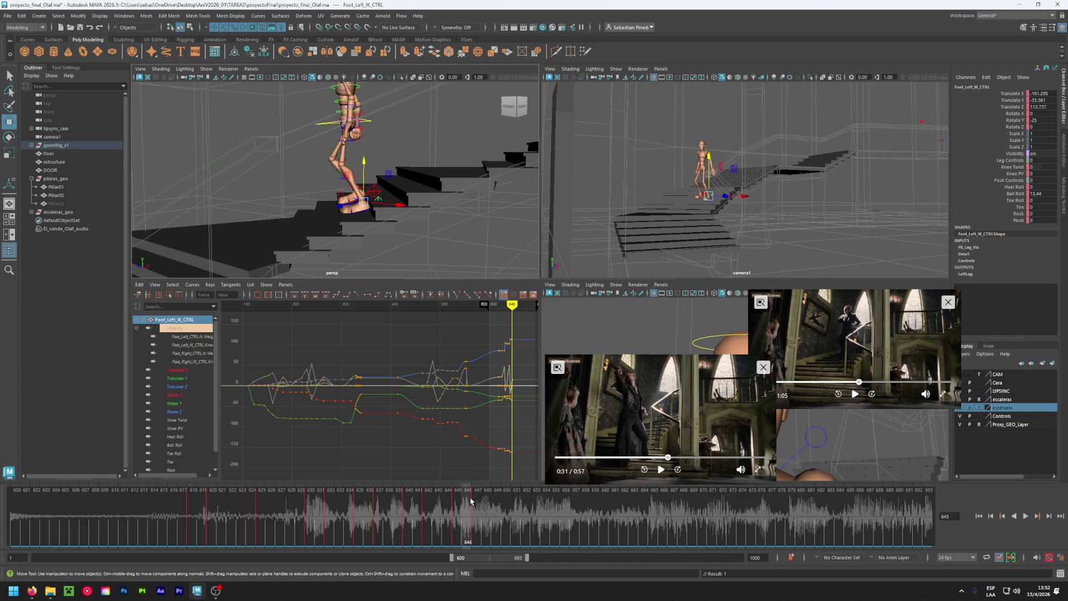
key(alt+v)
key(alt+v)
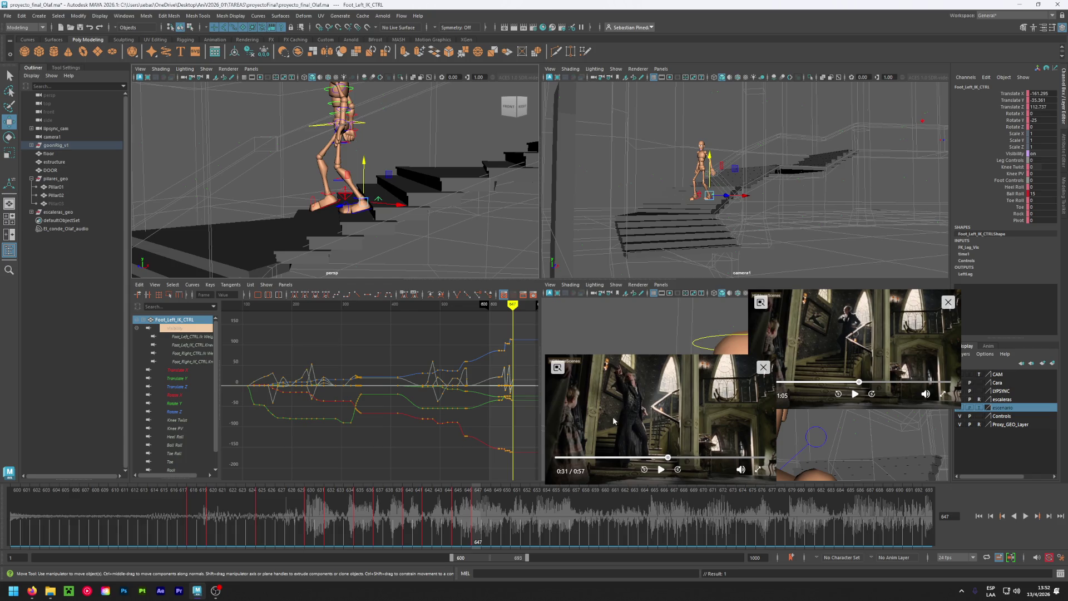
click(457, 504)
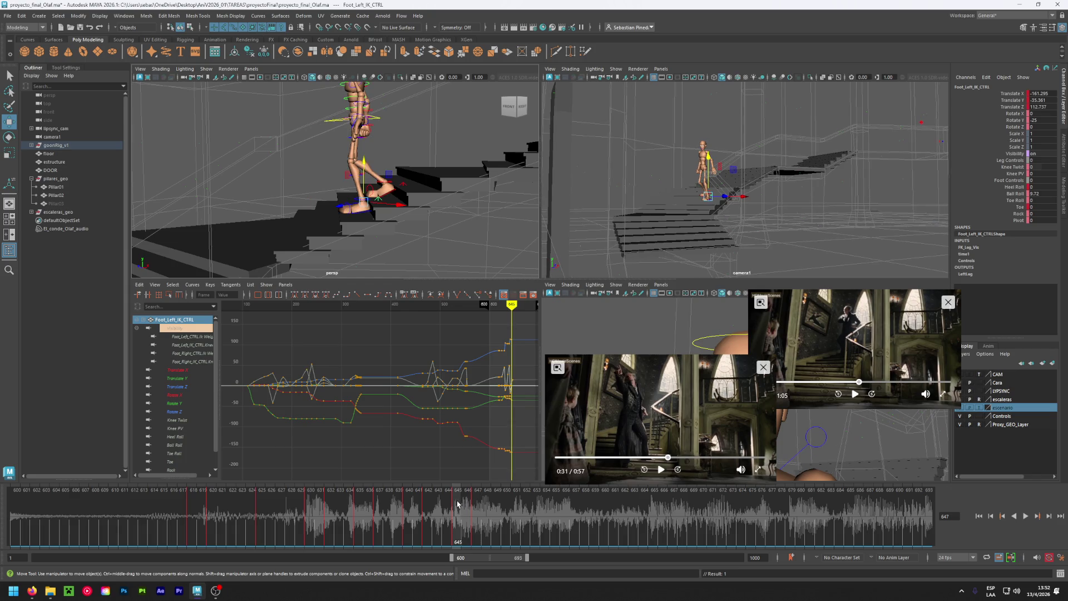
Set Ball Roll to 0 at frame 645, check playback, save the scene, and go to frame 650.
click(1040, 194)
text(0)
key(Return)
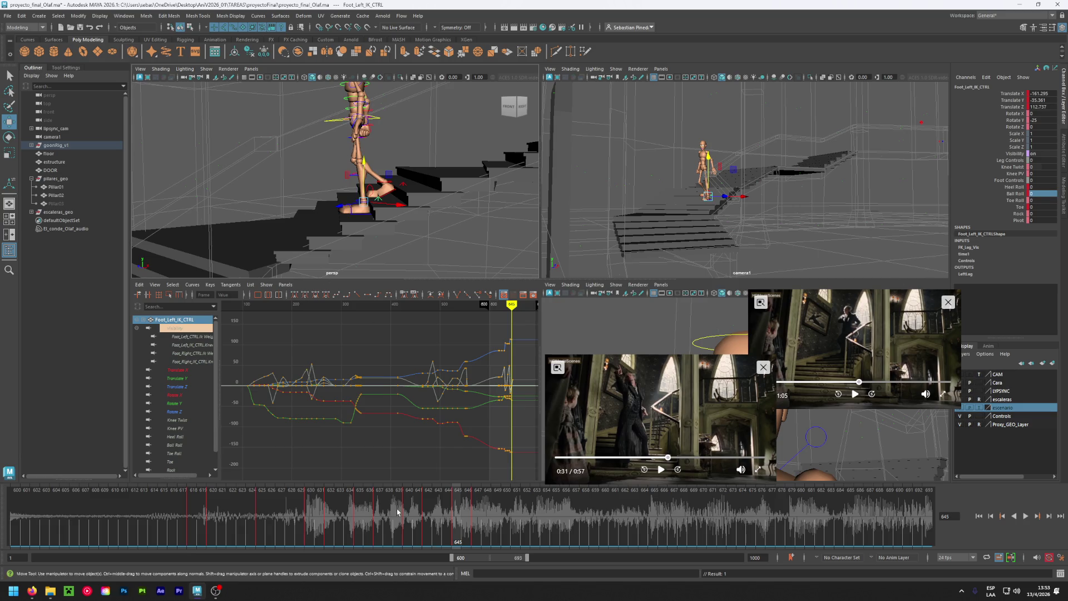
key(alt+v)
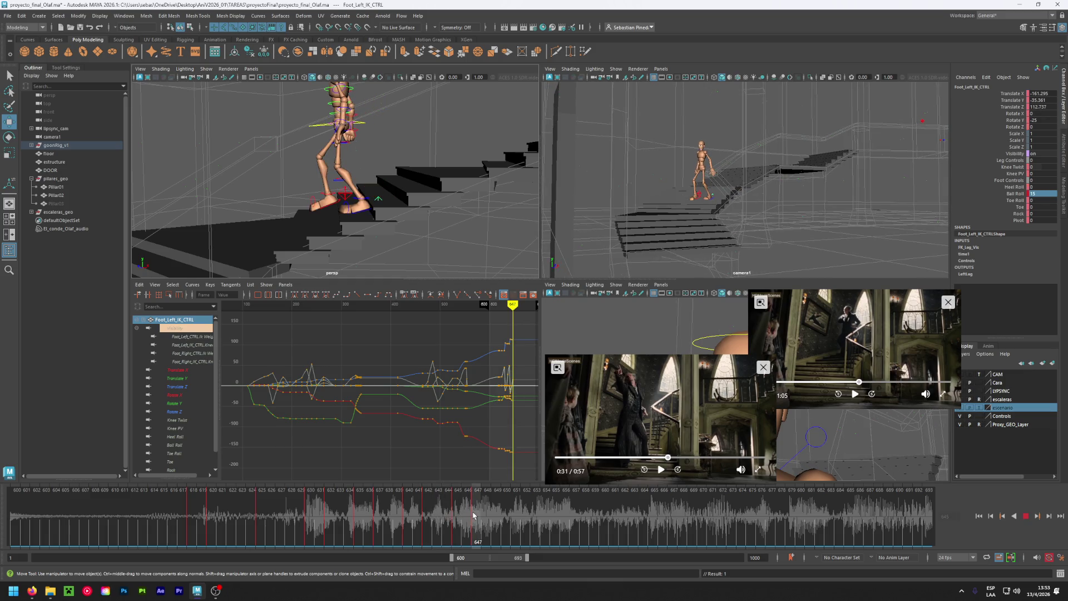
key(alt+v)
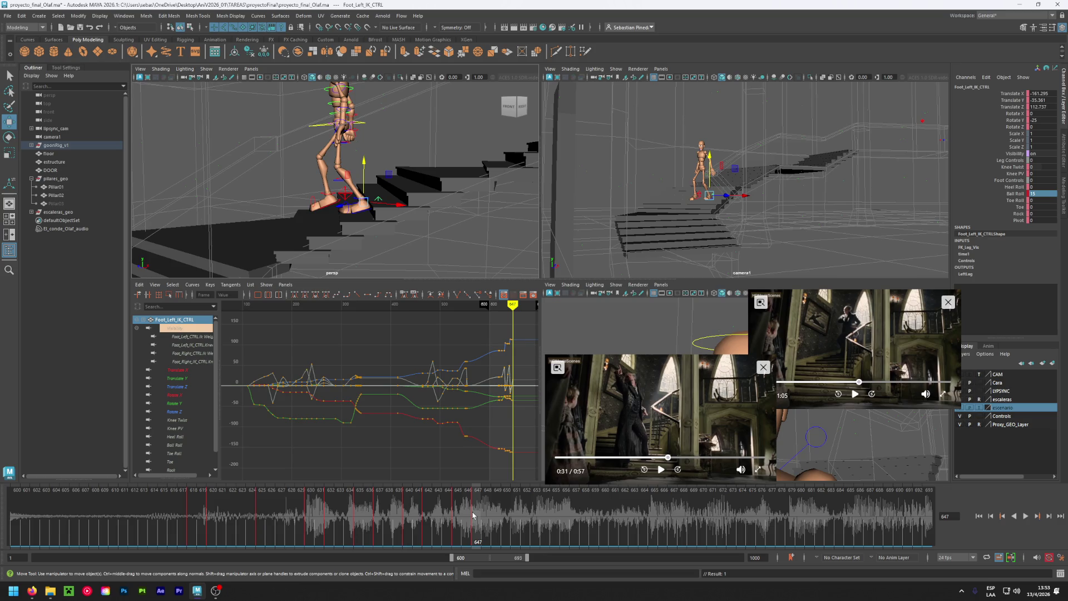
key(ctrl+s)
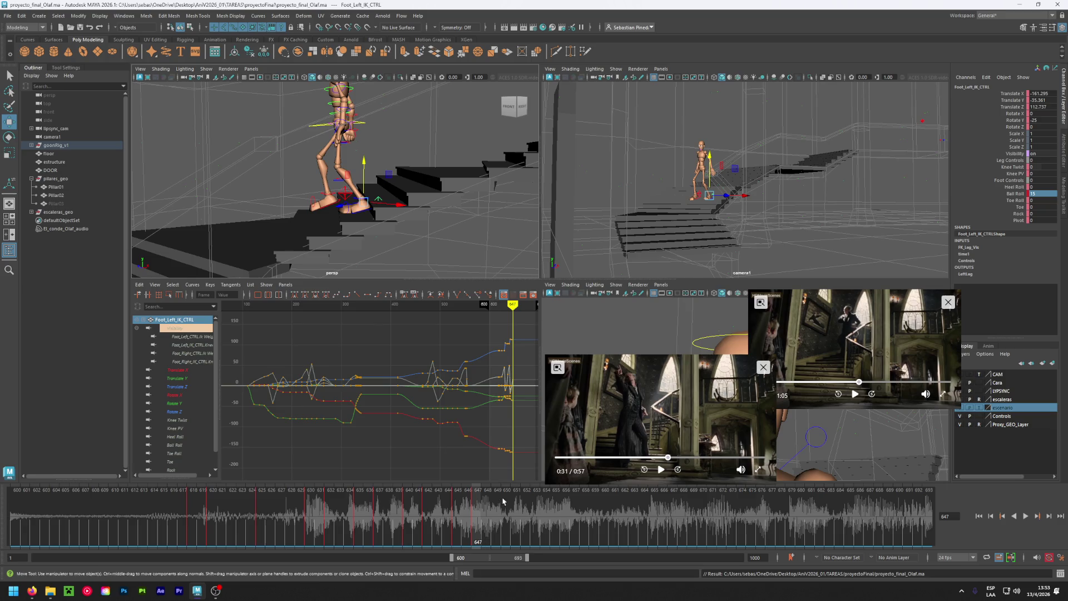
click(506, 503)
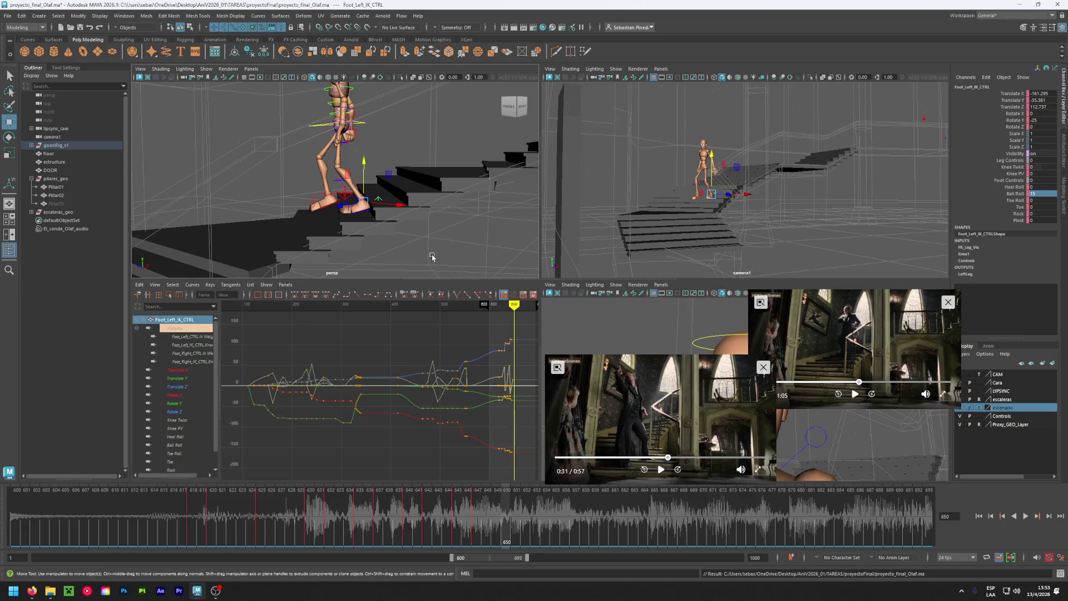
Set the right foot's Heel Roll to 0 and lower it onto the step.
click(349, 200)
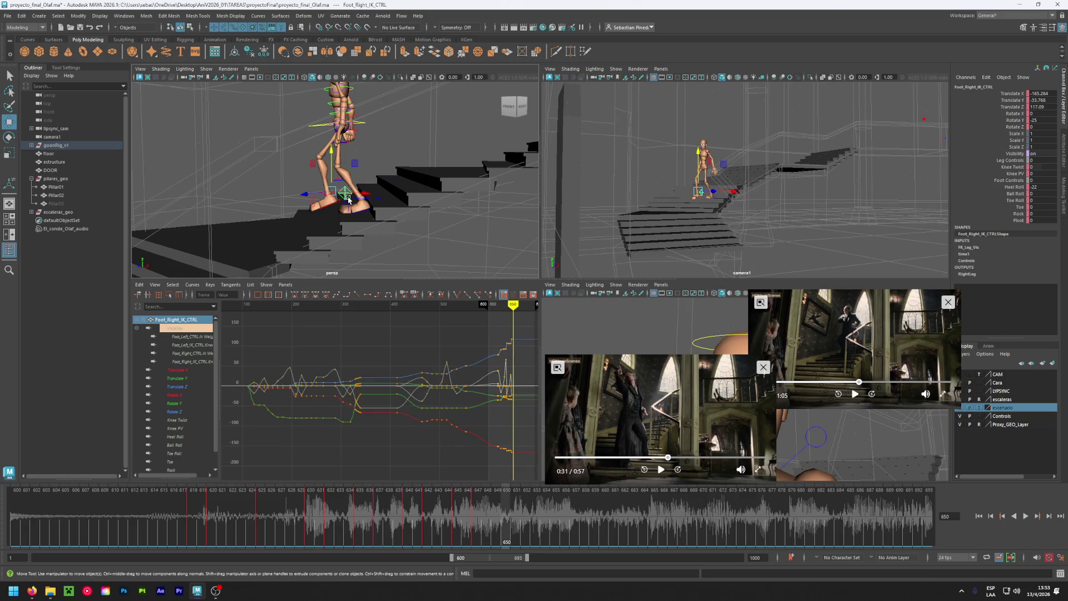
click(332, 149)
double_click(1041, 187)
text(0)
key(Return)
drag(331, 155, 359, 174)
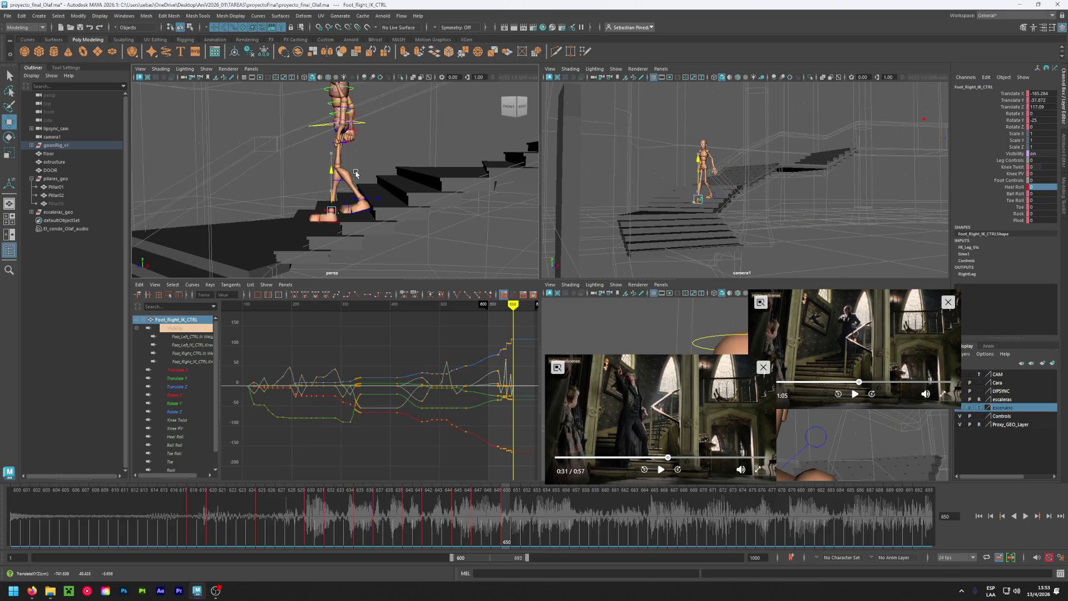
drag(332, 211, 336, 212)
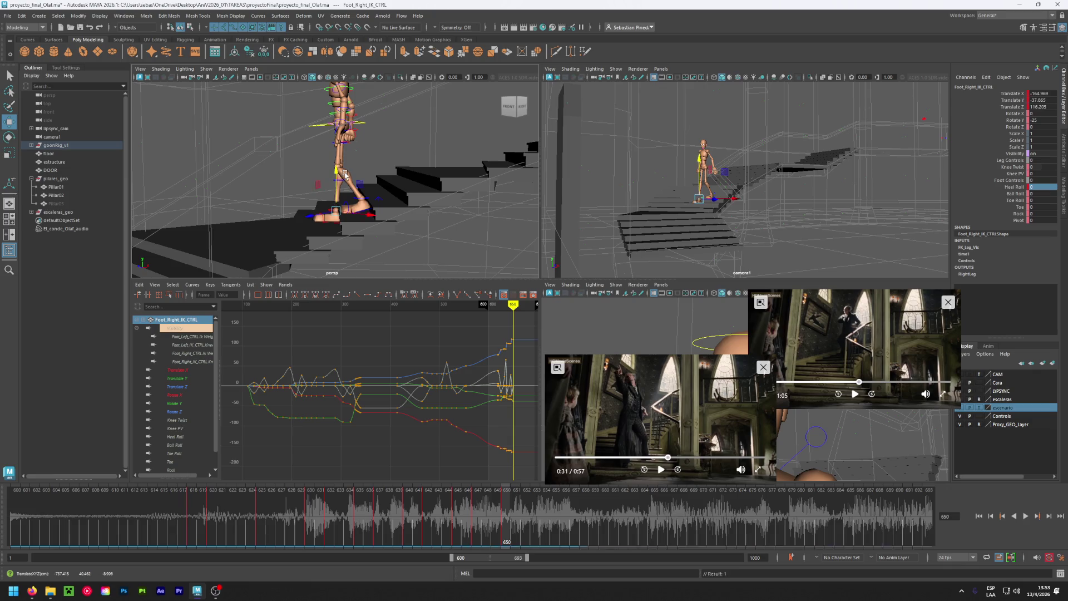
Raise the left foot's Ball Roll to 50, then select the mannequin's root control.
mouse_move(316, 220)
alt+mouse_down()
mouse_move(362, 247)
mouse_move(278, 222)
alt+mouse_up()
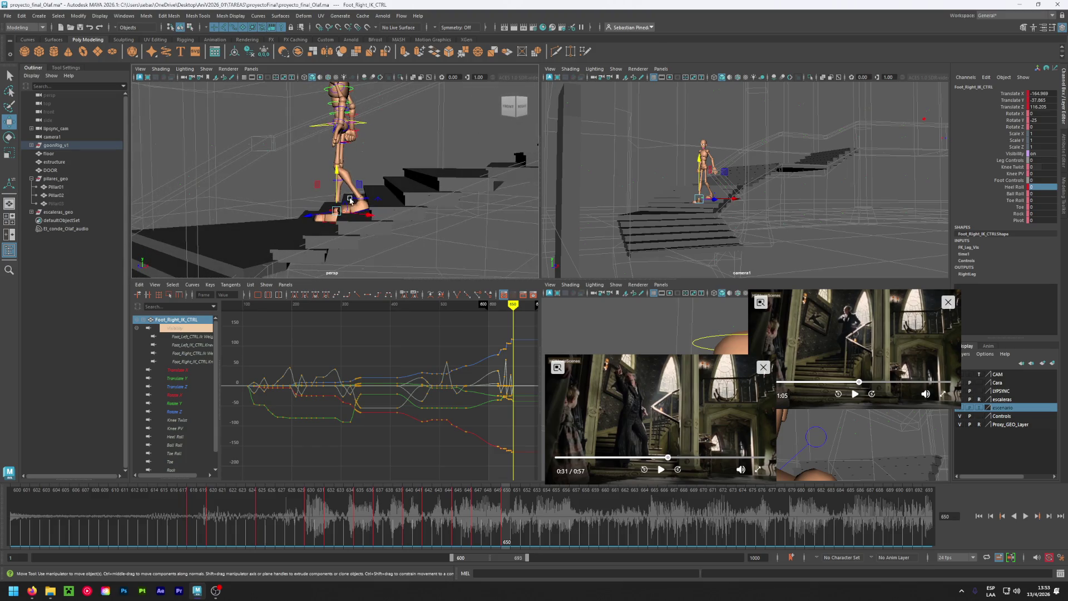
click(379, 204)
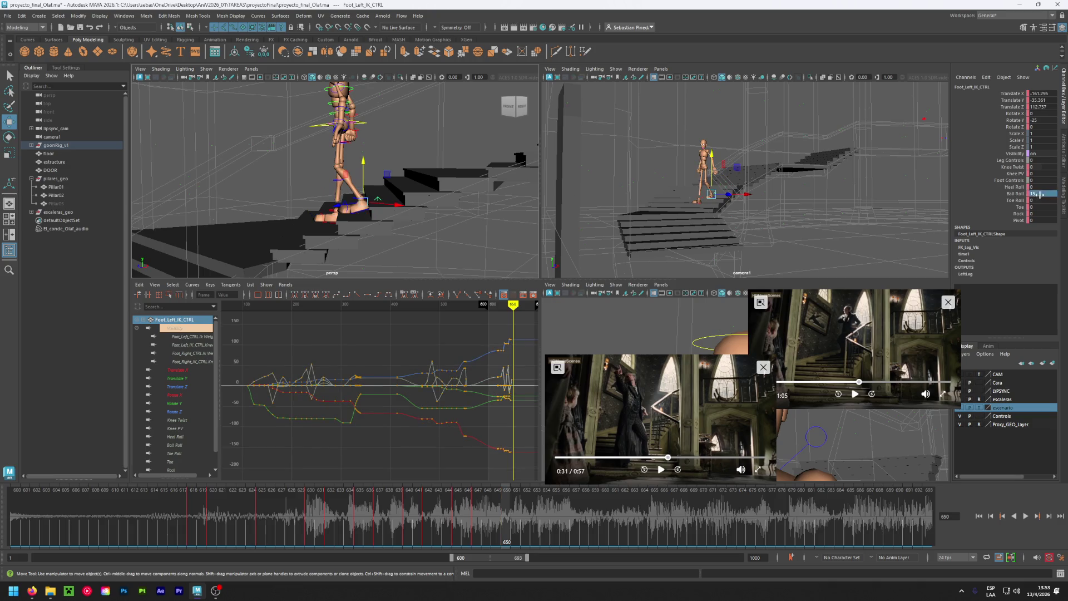
middle_drag(379, 205, 393, 194)
text(50)
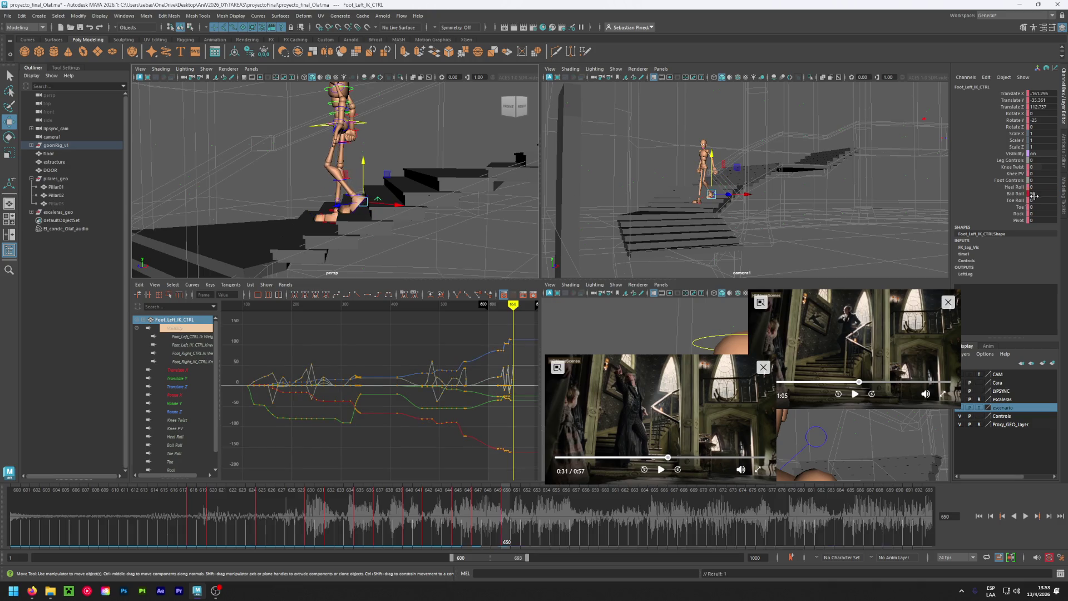
alt+drag(393, 193, 372, 147)
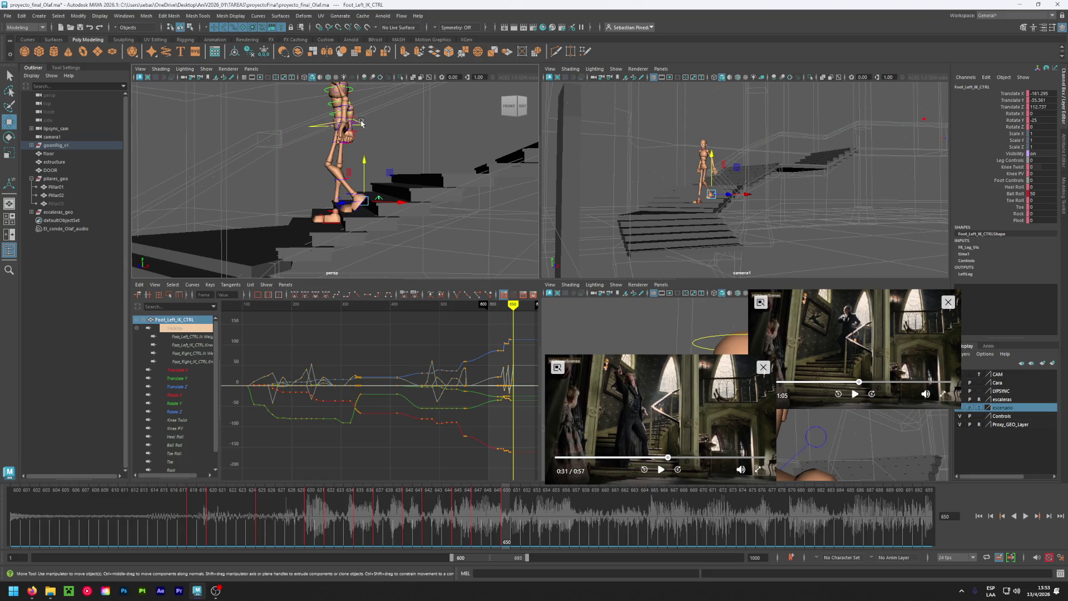
click(361, 121)
click(362, 122)
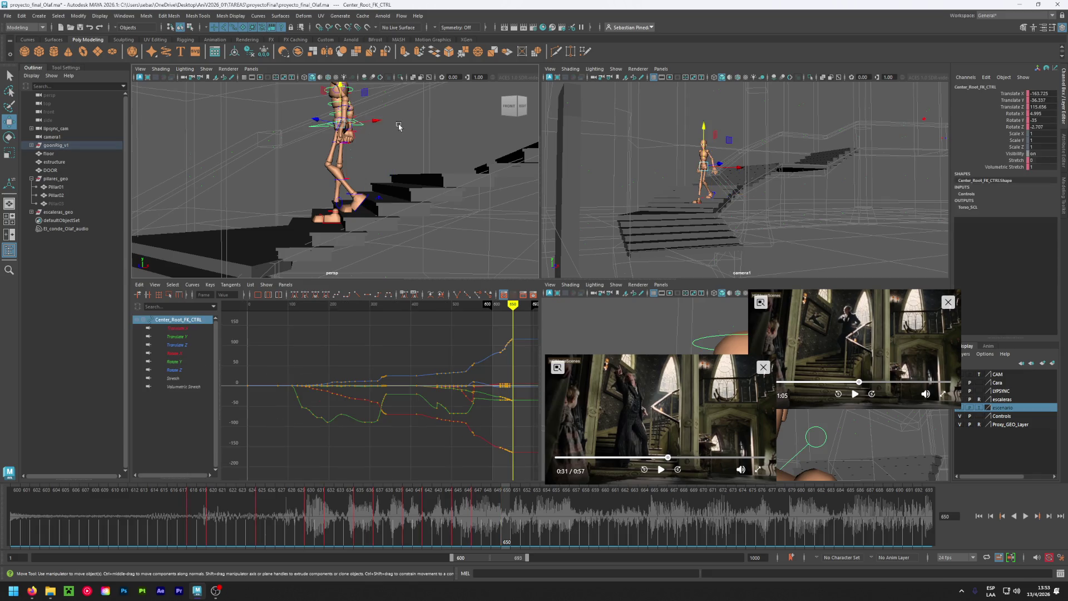
Move Center_Root_FK_CTRL to center the hips over the feet, then view the pose from behind.
mouse_move(344, 129)
mouse_down()
mouse_move(330, 140)
mouse_move(382, 162)
mouse_up()
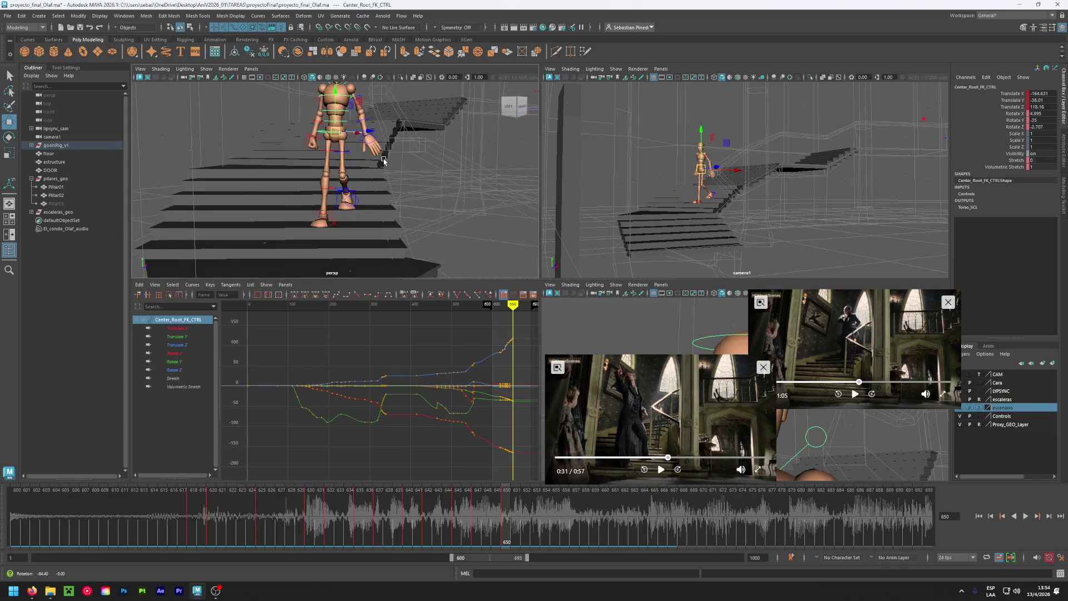
drag(360, 141, 310, 162)
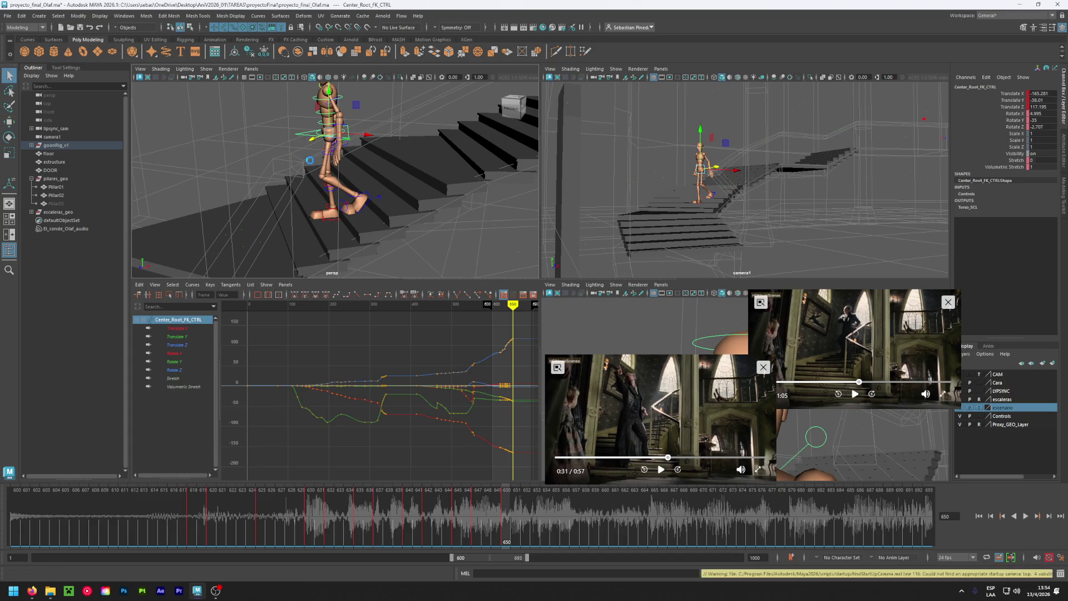
alt+drag(292, 273, 366, 266)
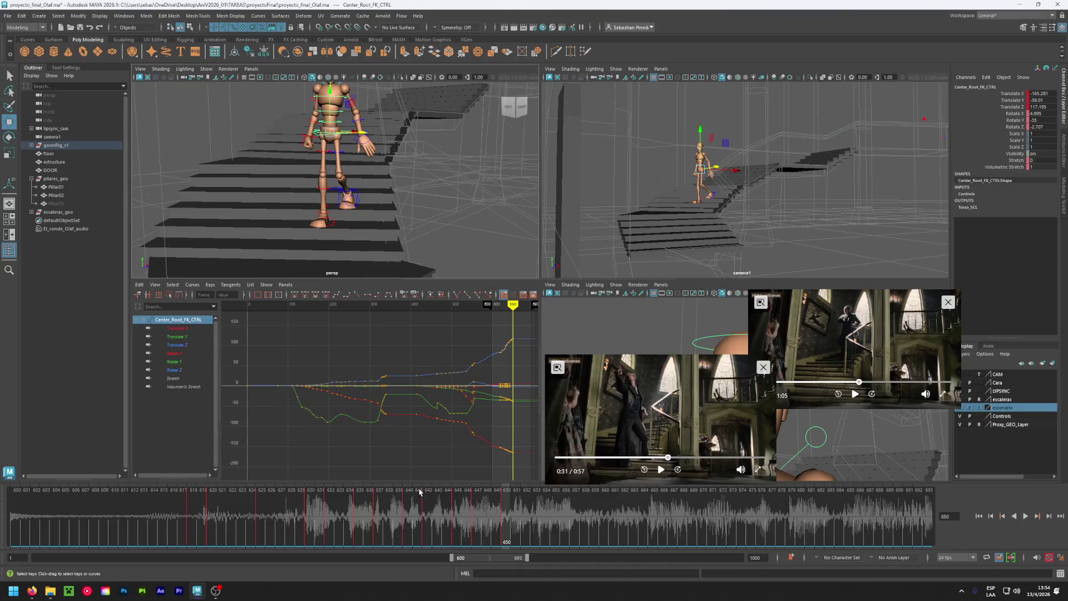